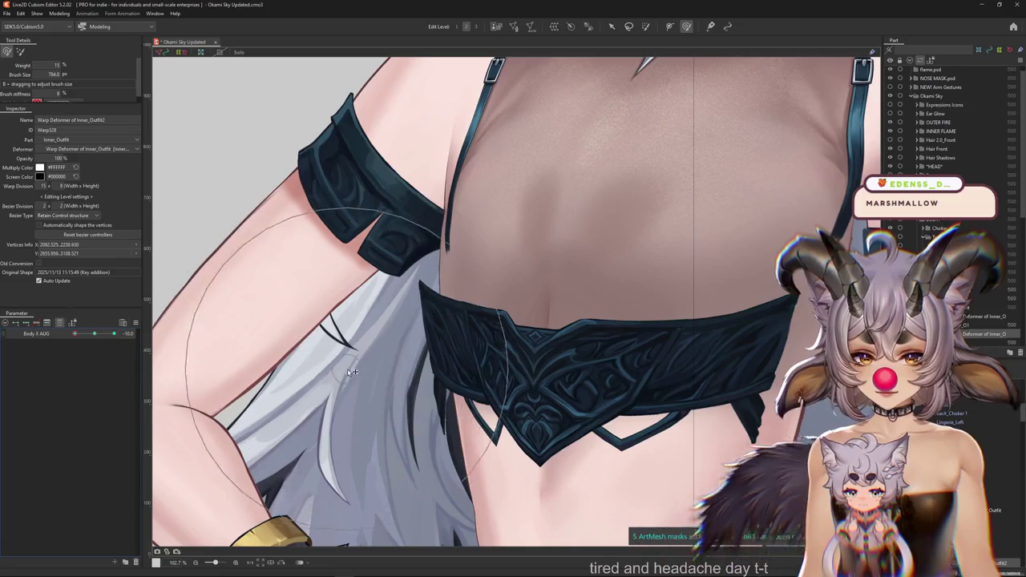
- Hide the chest meshes, select the band's warp deformer and size the deform brush
{"action": "left_click", "coordinate": [407, 263]}
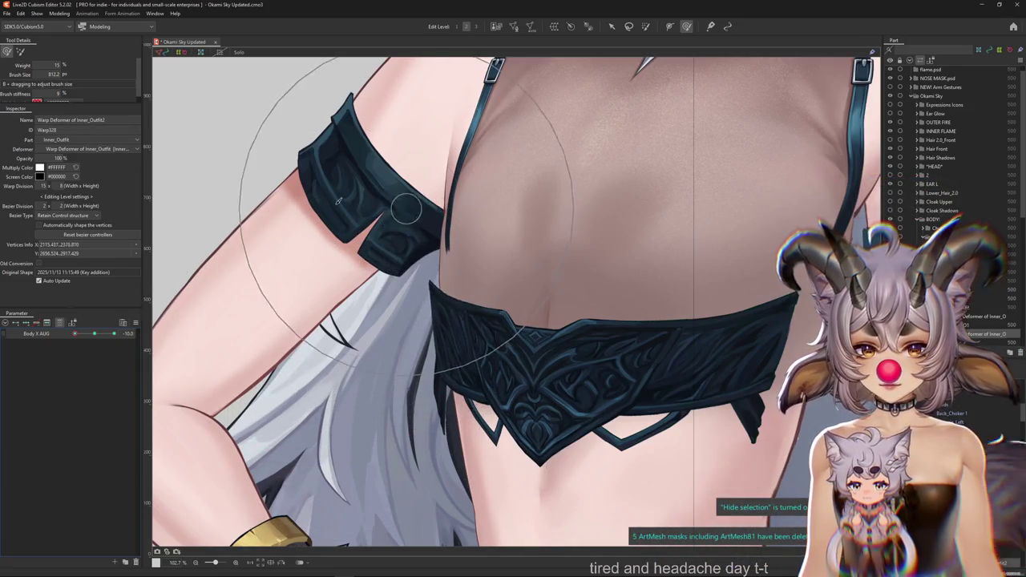
{"action": "left_click_drag", "start_coordinate": [392, 213], "coordinate": [241, 327]}
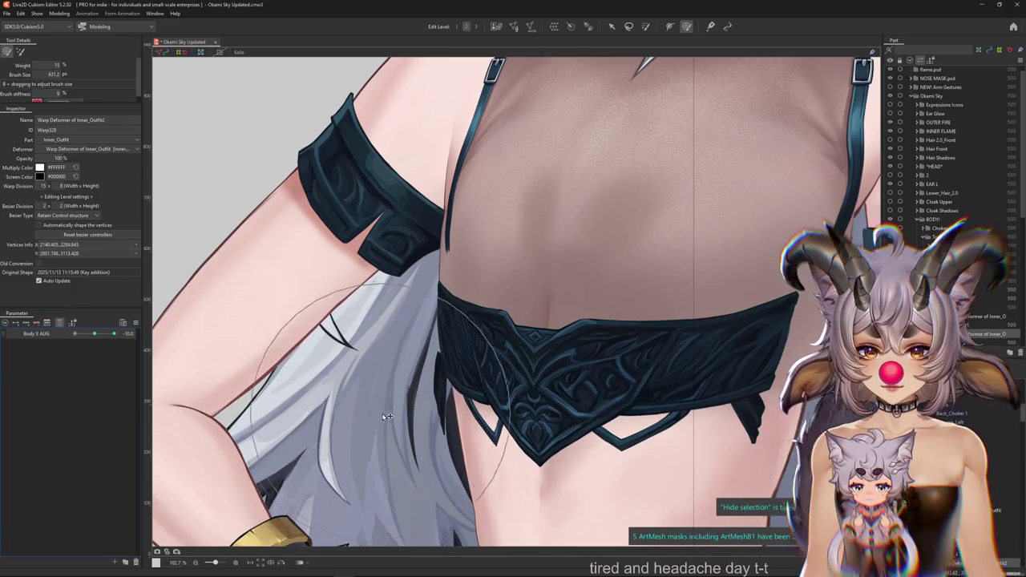
{"action": "left_click_drag", "start_coordinate": [320, 297], "coordinate": [297, 309]}
{"action": "left_click", "coordinate": [406, 340]}
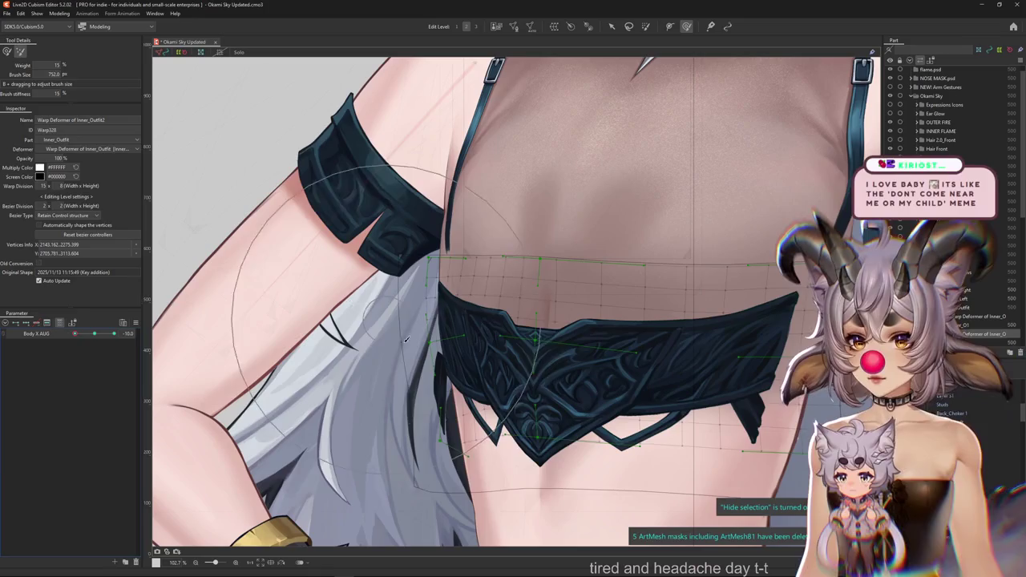
{"action": "left_click_drag", "start_coordinate": [336, 357], "coordinate": [241, 259]}
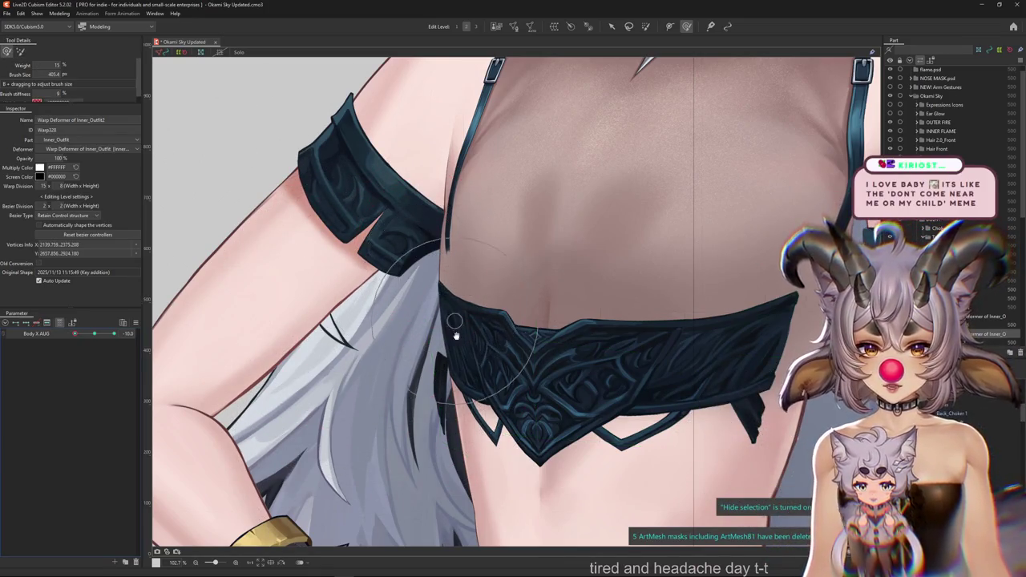
{"action": "left_click_drag", "start_coordinate": [455, 335], "coordinate": [430, 411]}
{"action": "left_click_drag", "start_coordinate": [429, 355], "coordinate": [337, 361]}
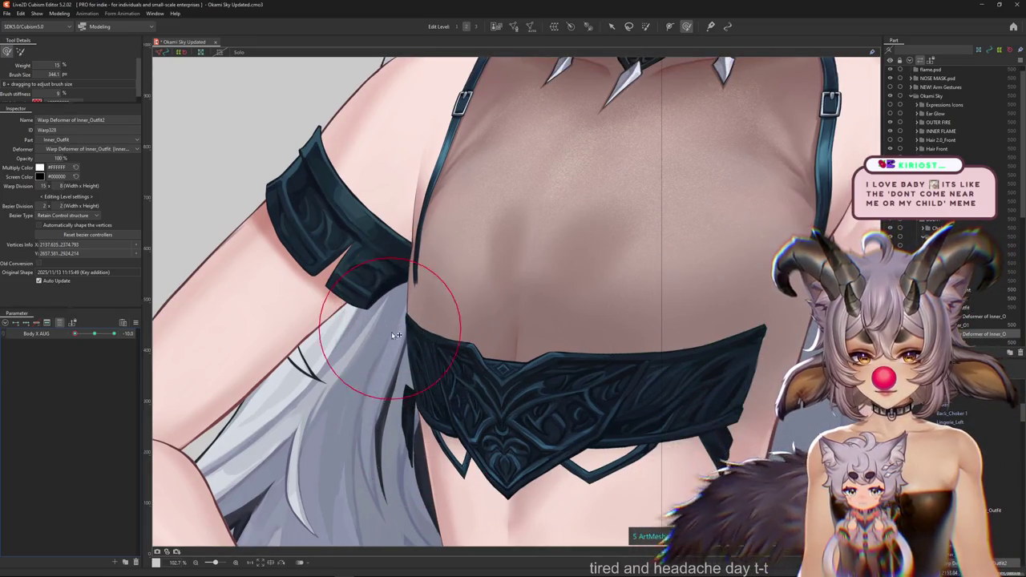
{"action": "left_click_drag", "start_coordinate": [544, 398], "coordinate": [475, 393]}
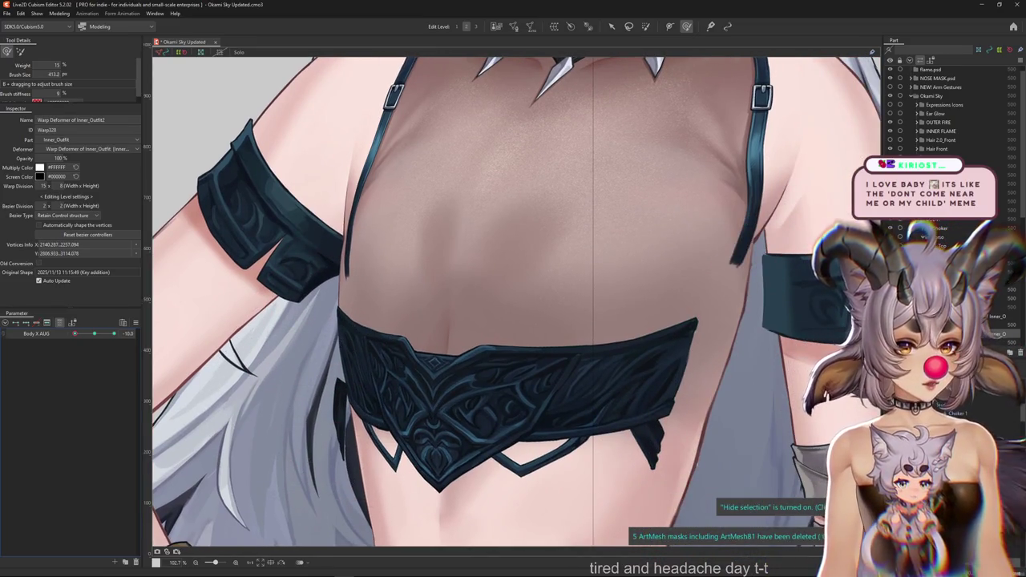
- Warp the band's right side near the armpit and arm, undoing one stray stroke
{"action": "key", "text": "ctrl+z"}
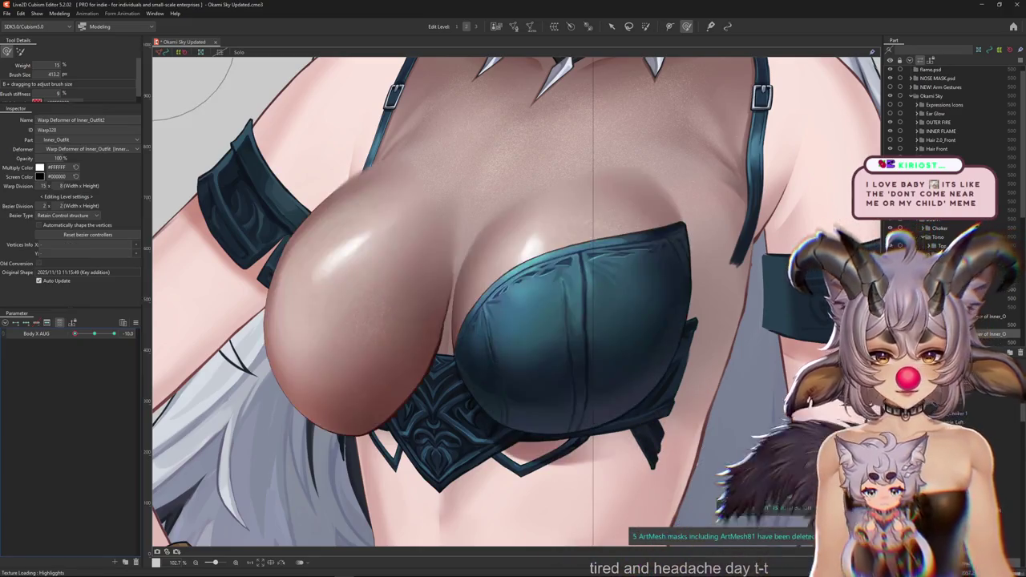
{"action": "key", "text": "ctrl+y"}
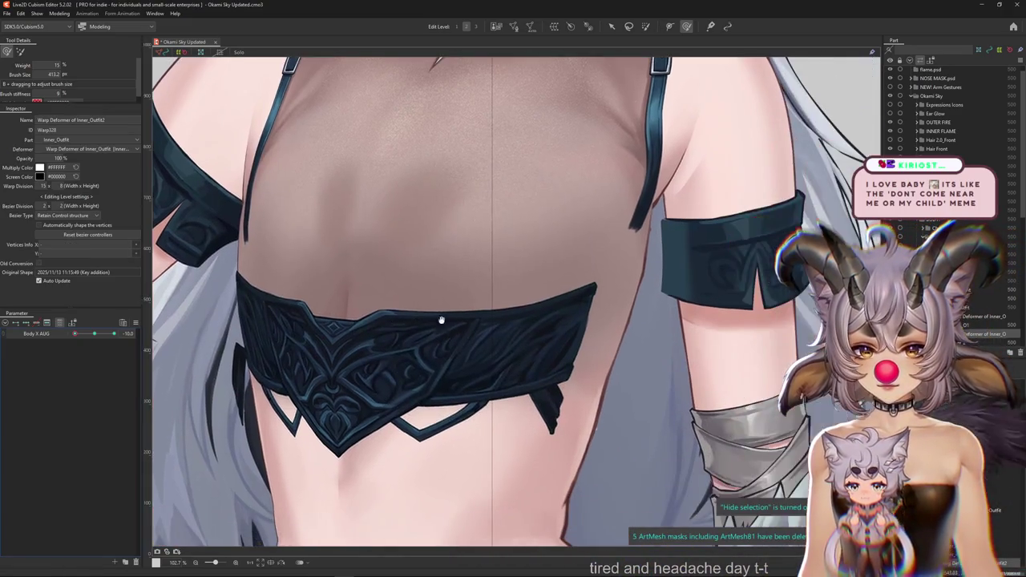
{"action": "key", "text": "ctrl+z"}
{"action": "key", "text": "ctrl+y"}
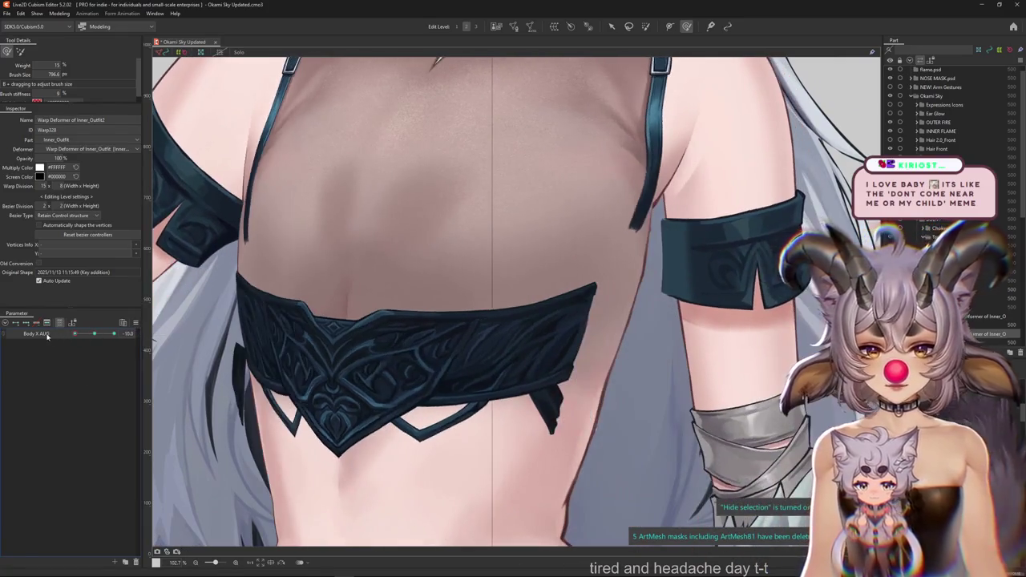
{"action": "left_click_drag", "start_coordinate": [662, 335], "coordinate": [651, 266]}
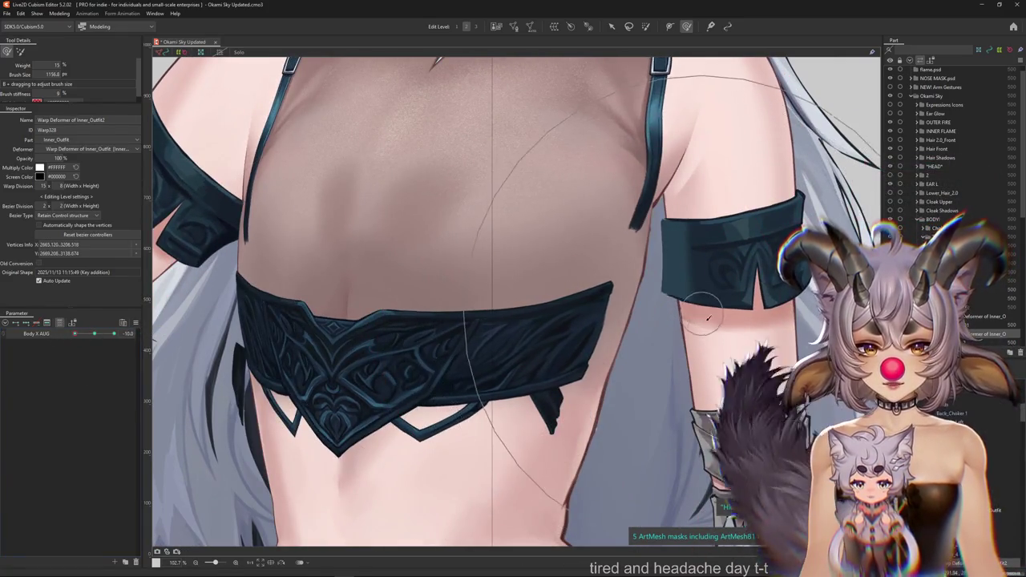
{"action": "key", "text": "ctrl+z"}
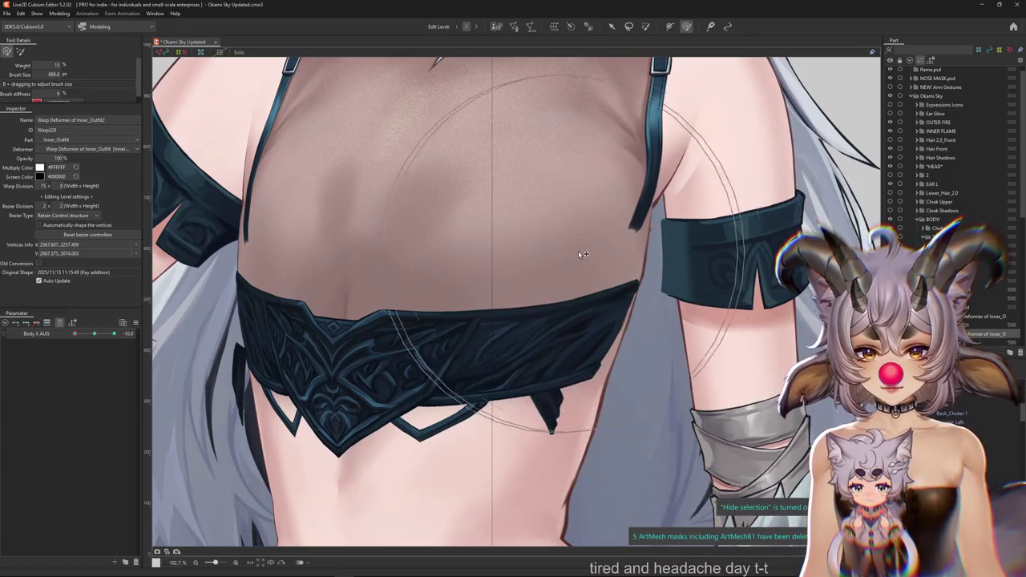
{"action": "left_click_drag", "start_coordinate": [559, 453], "coordinate": [669, 459]}
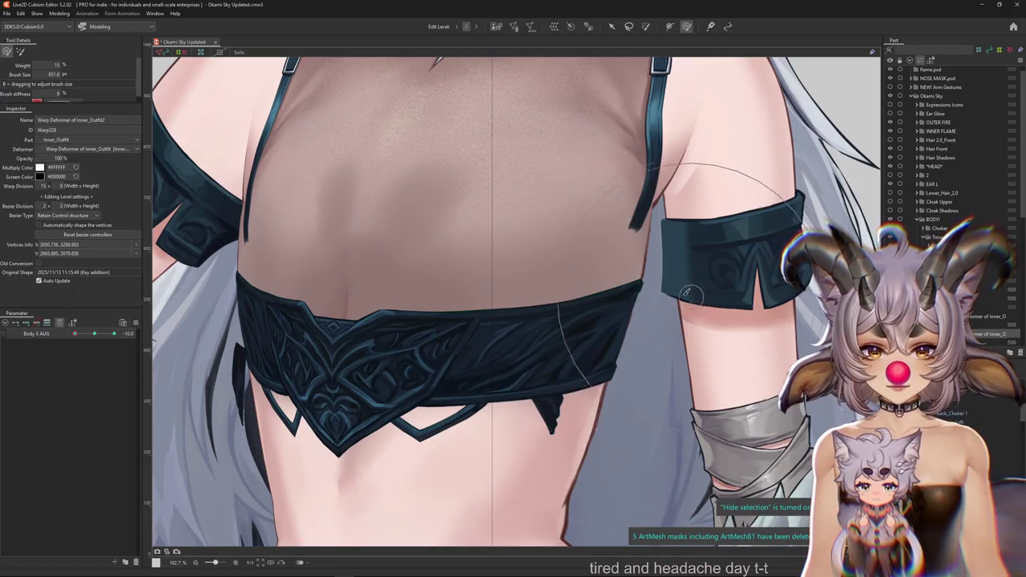
{"action": "left_click_drag", "start_coordinate": [686, 293], "coordinate": [719, 373]}
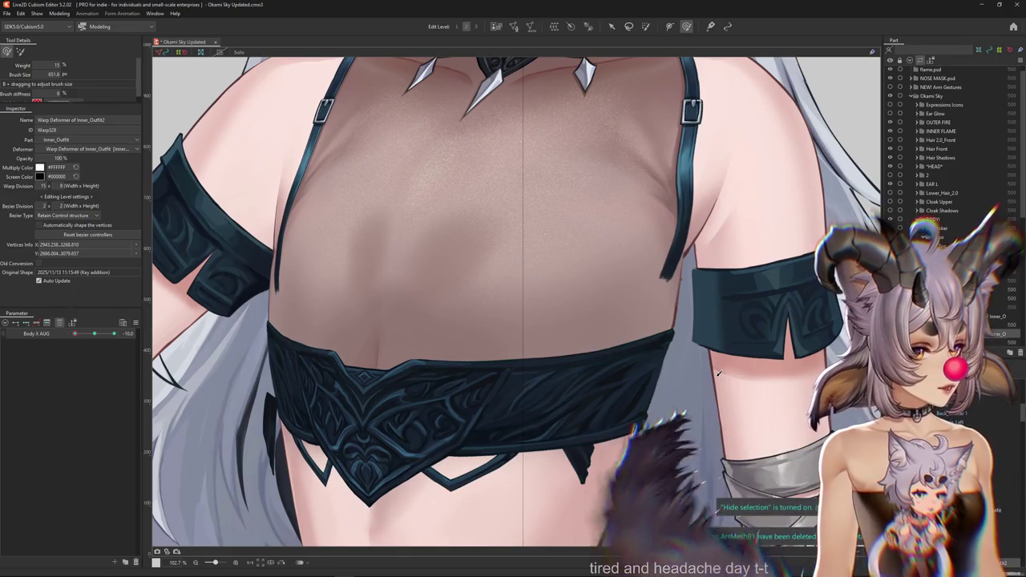
- Drag Body X AUG from −10 toward +10 to preview the band, then deselect the deformer
{"action": "scroll", "coordinate": [441, 323], "scroll_direction": "down", "scroll_amount": 4}
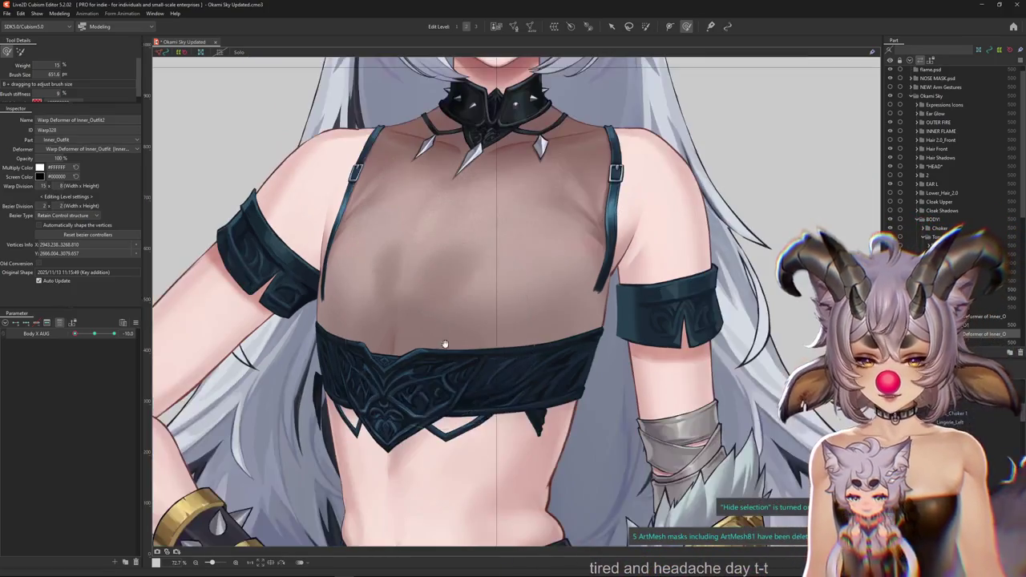
{"action": "scroll", "coordinate": [438, 320], "scroll_direction": "up", "scroll_amount": 2}
{"action": "left_click_drag", "start_coordinate": [559, 309], "coordinate": [556, 332]}
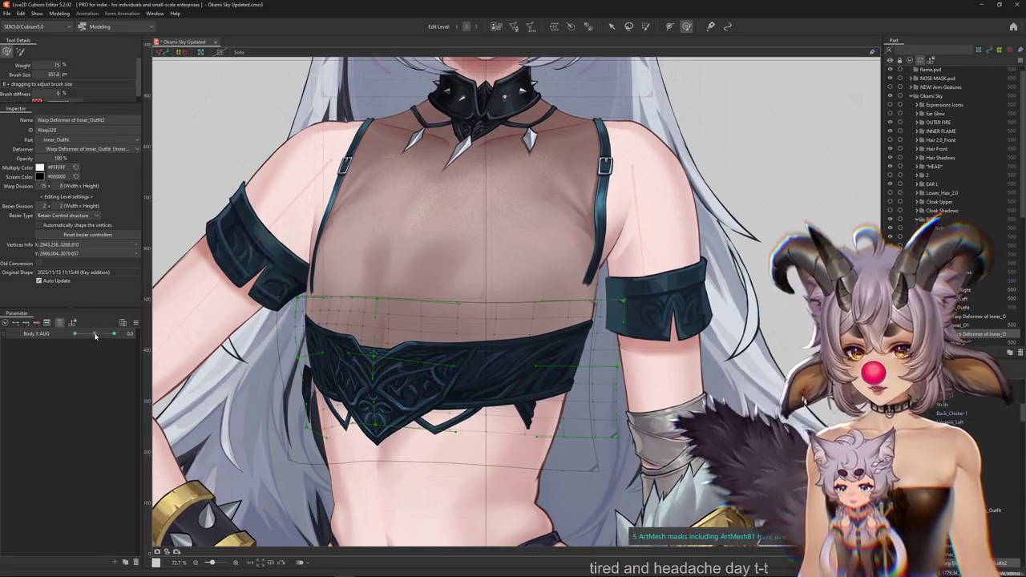
{"action": "left_click_drag", "start_coordinate": [74, 340], "coordinate": [118, 335]}
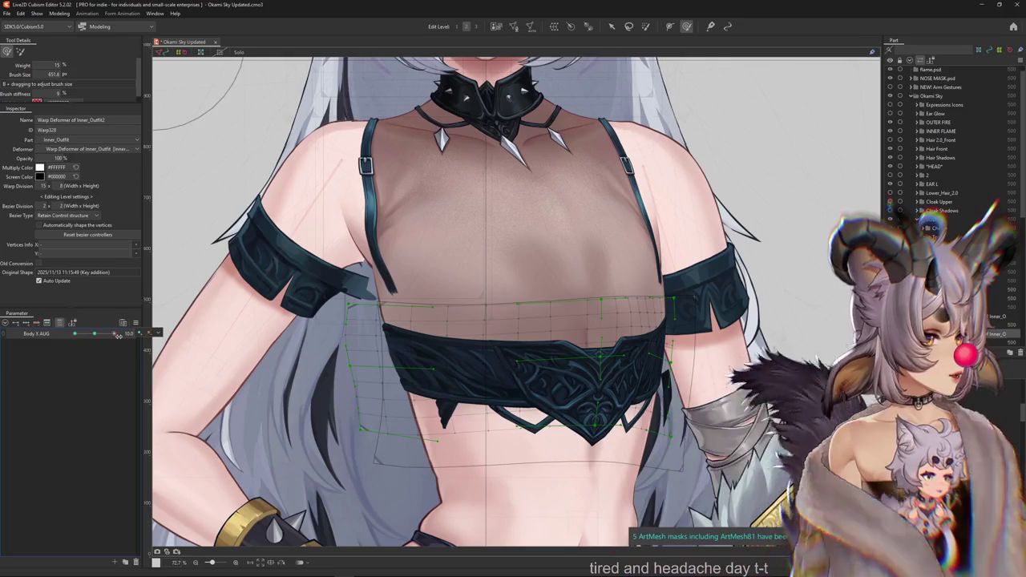
{"action": "key", "text": "Escape"}
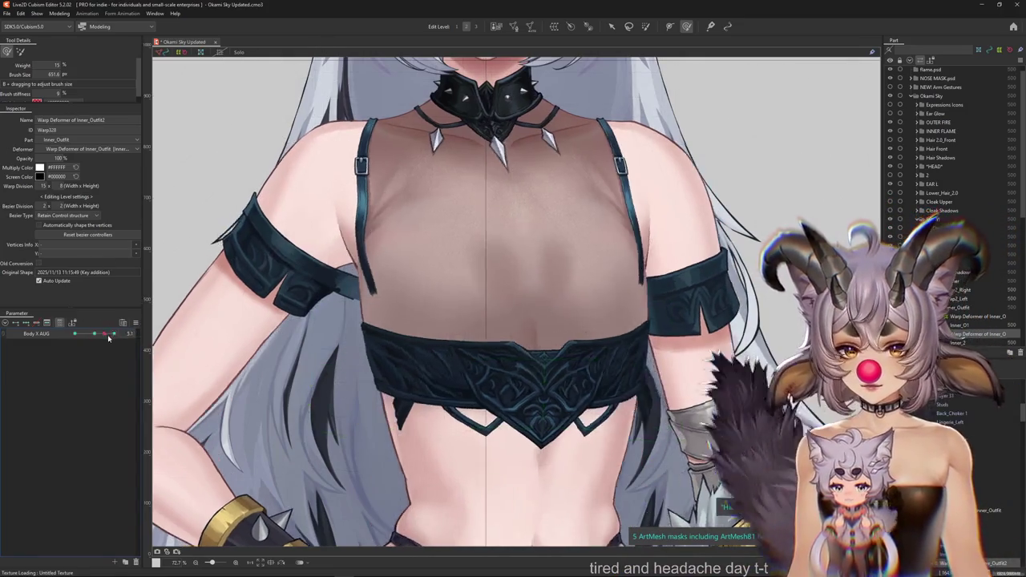
- Switch to the deform brush, nudge the band's left edge near the hip, and set Body X AUG to 10
{"action": "scroll", "coordinate": [374, 353], "scroll_direction": "up", "scroll_amount": 3}
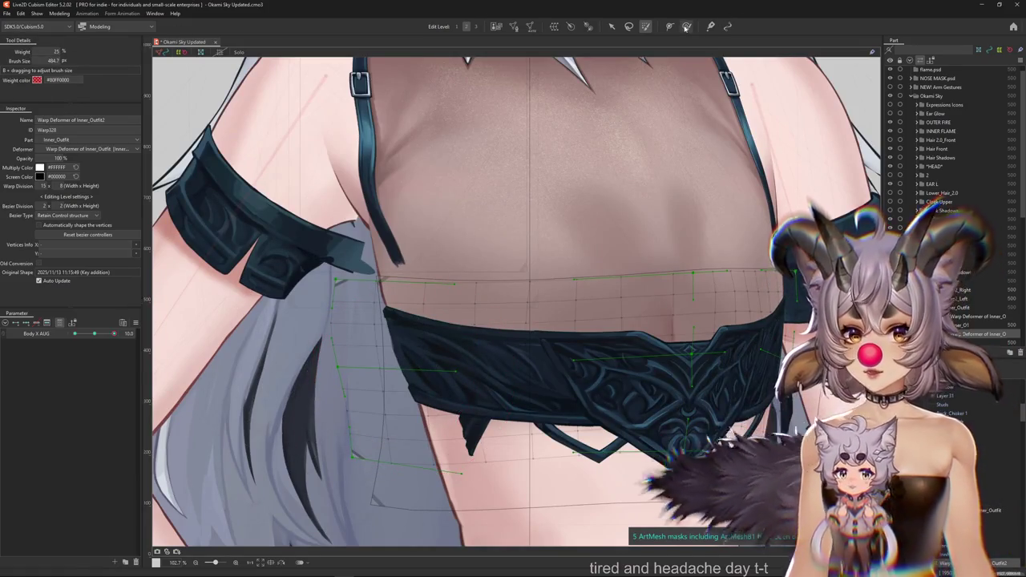
{"action": "key", "text": "b"}
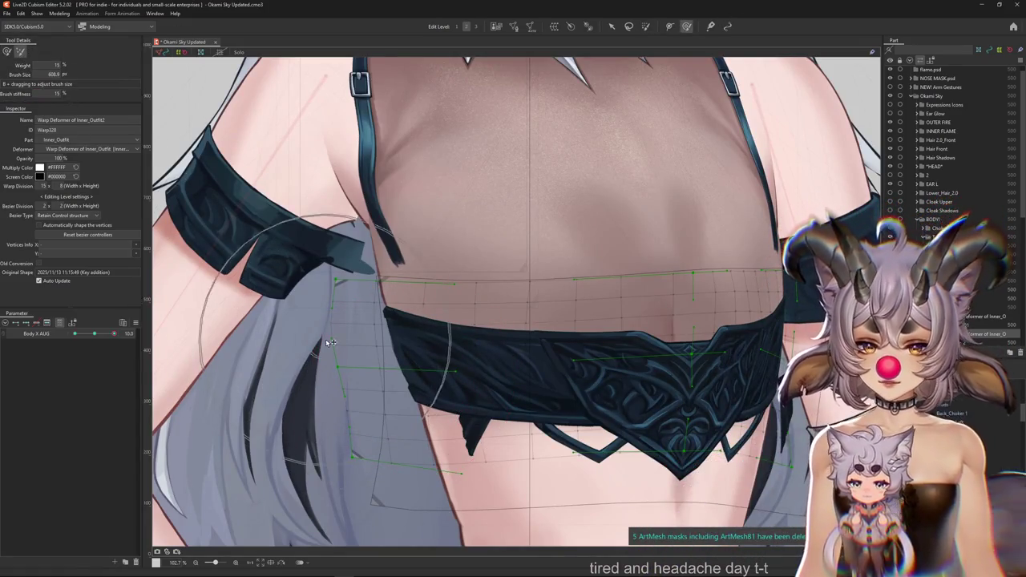
{"action": "left_click_drag", "start_coordinate": [347, 441], "coordinate": [338, 426]}
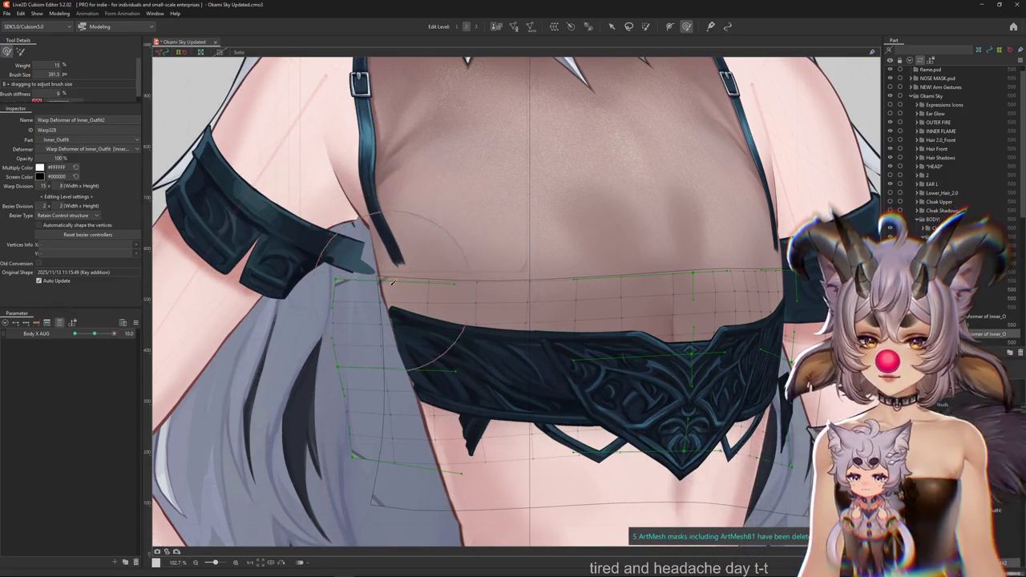
{"action": "left_click_drag", "start_coordinate": [389, 276], "coordinate": [424, 437]}
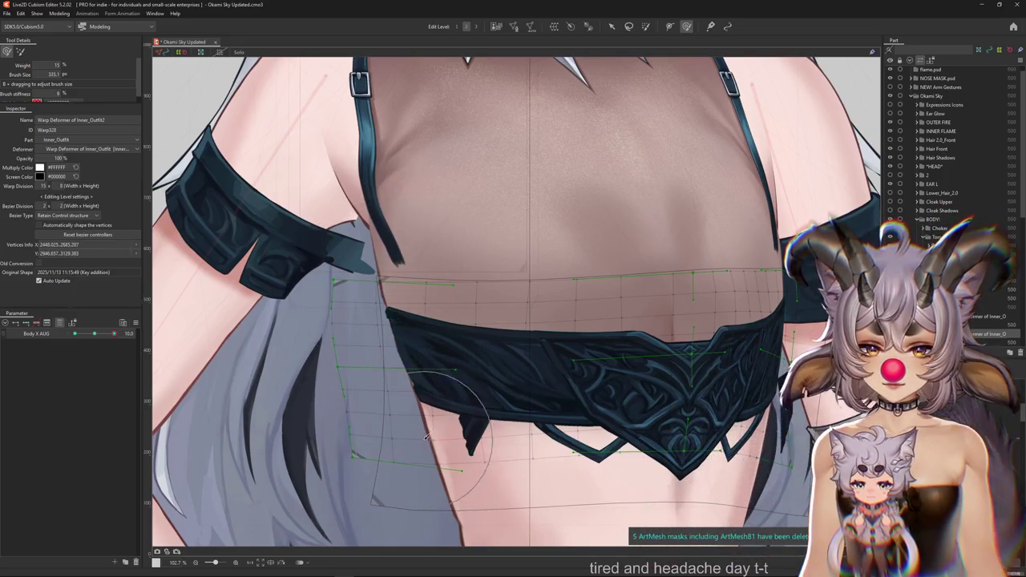
{"action": "scroll", "coordinate": [420, 416], "scroll_direction": "down", "scroll_amount": 2}
{"action": "scroll", "coordinate": [419, 416], "scroll_direction": "down", "scroll_amount": 2}
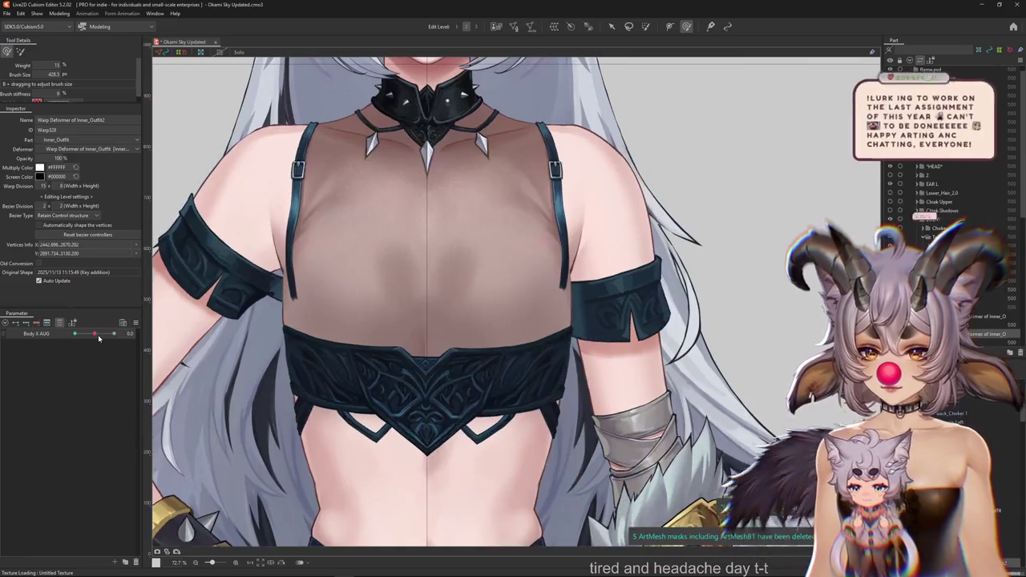
{"action": "mouse_move", "coordinate": [95, 333]}
{"action": "left_mouse_down"}
{"action": "mouse_move", "coordinate": [74, 333]}
{"action": "mouse_move", "coordinate": [113, 333]}
{"action": "left_mouse_up"}
- Resize the warping brush and preview the band across Body X AUG values
{"action": "left_click_drag", "start_coordinate": [390, 354], "coordinate": [377, 356]}
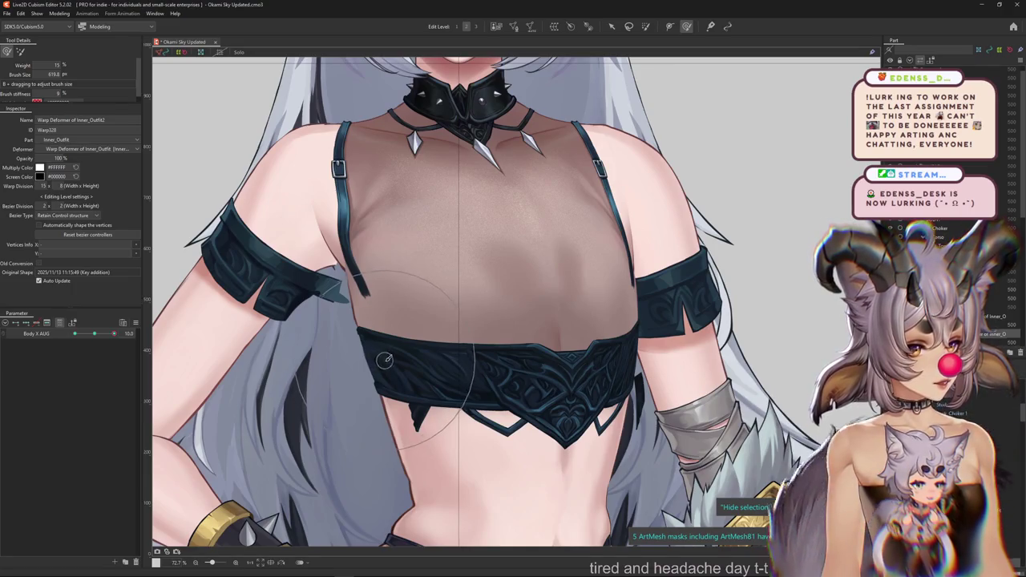
{"action": "left_click_drag", "start_coordinate": [363, 417], "coordinate": [356, 390]}
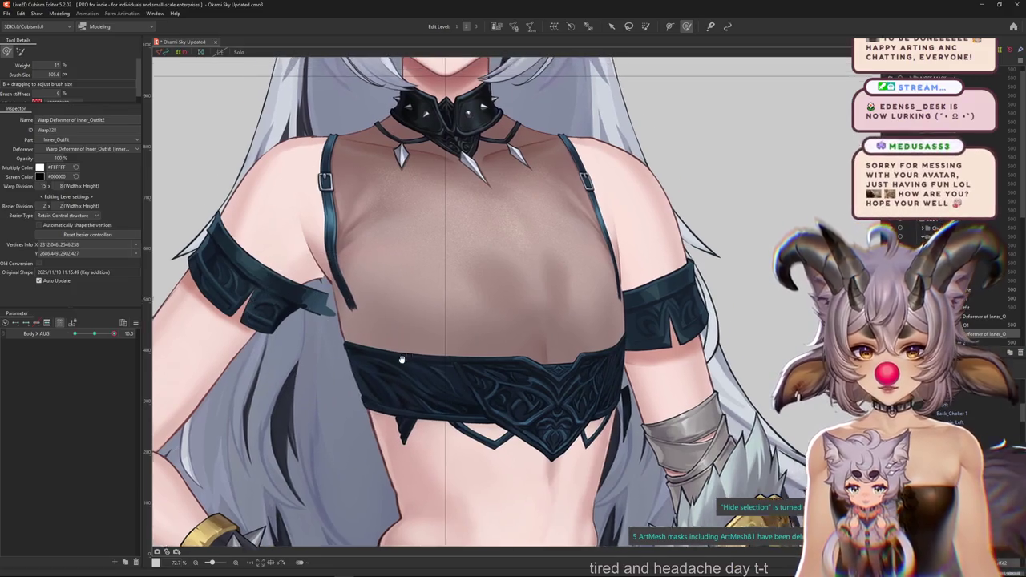
{"action": "left_click_drag", "start_coordinate": [342, 334], "coordinate": [307, 353]}
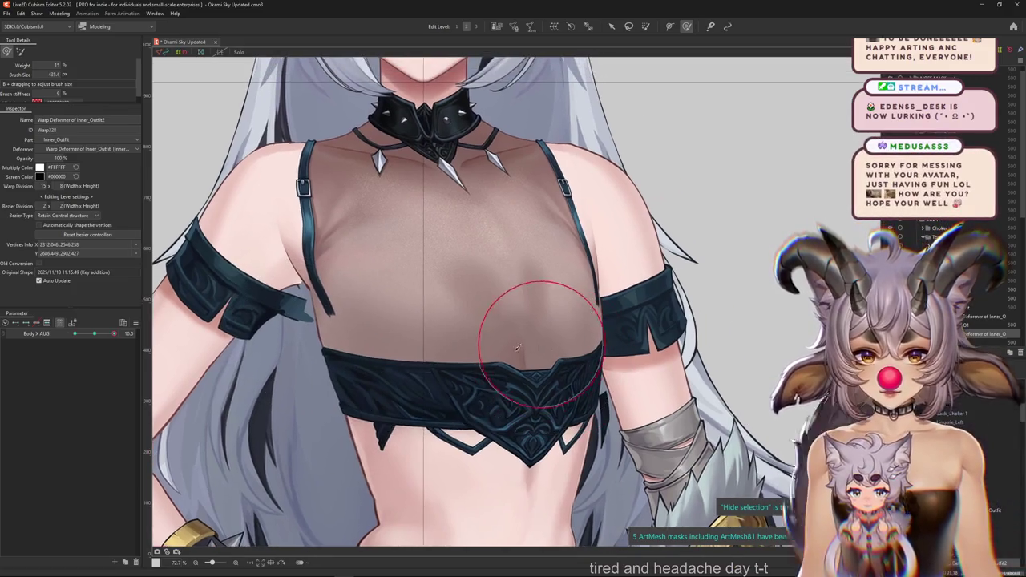
{"action": "left_click_drag", "start_coordinate": [95, 333], "coordinate": [95, 332]}
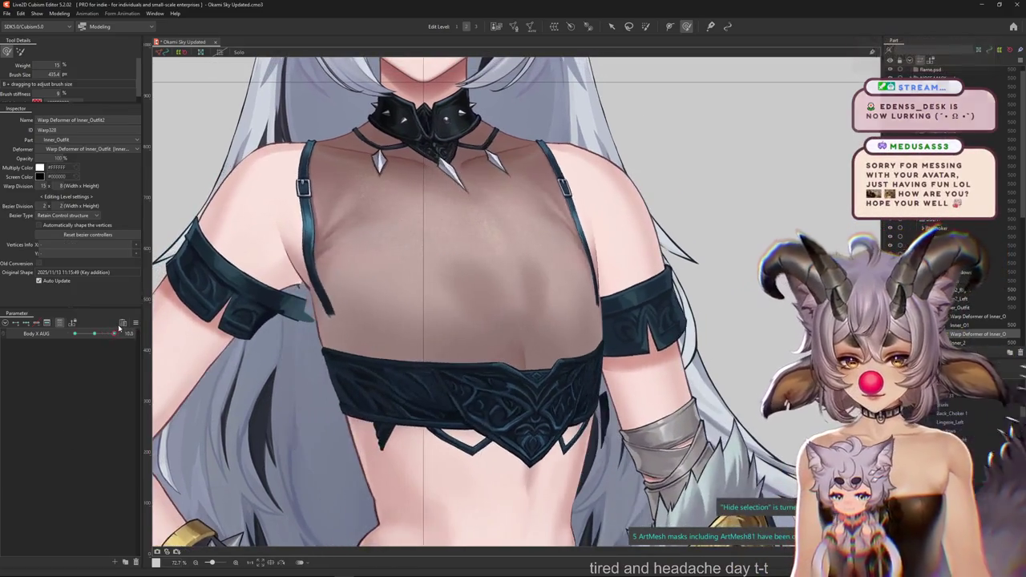
{"action": "left_click", "coordinate": [95, 334]}
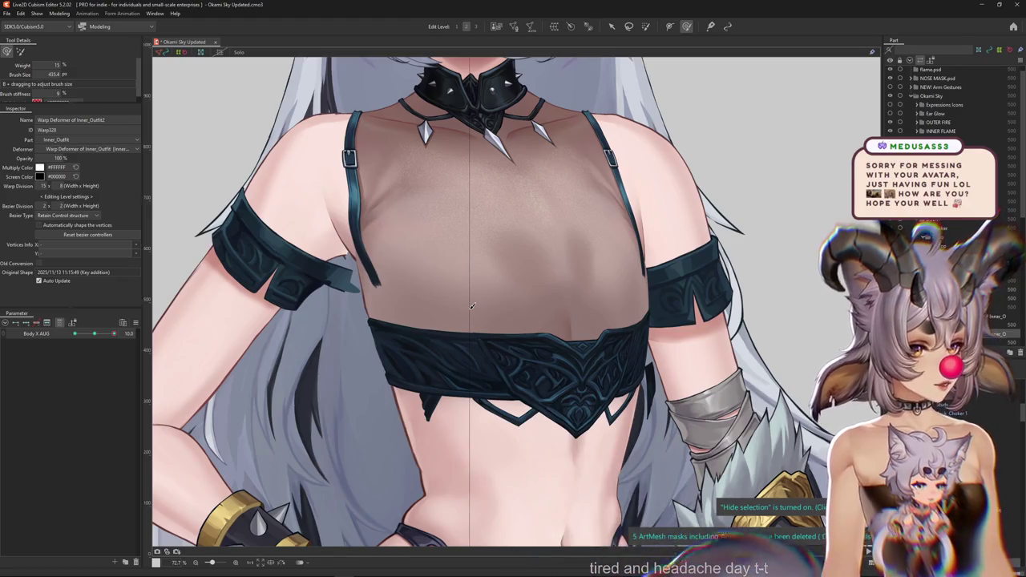
{"action": "scroll", "coordinate": [472, 305], "scroll_direction": "up", "scroll_amount": 3}
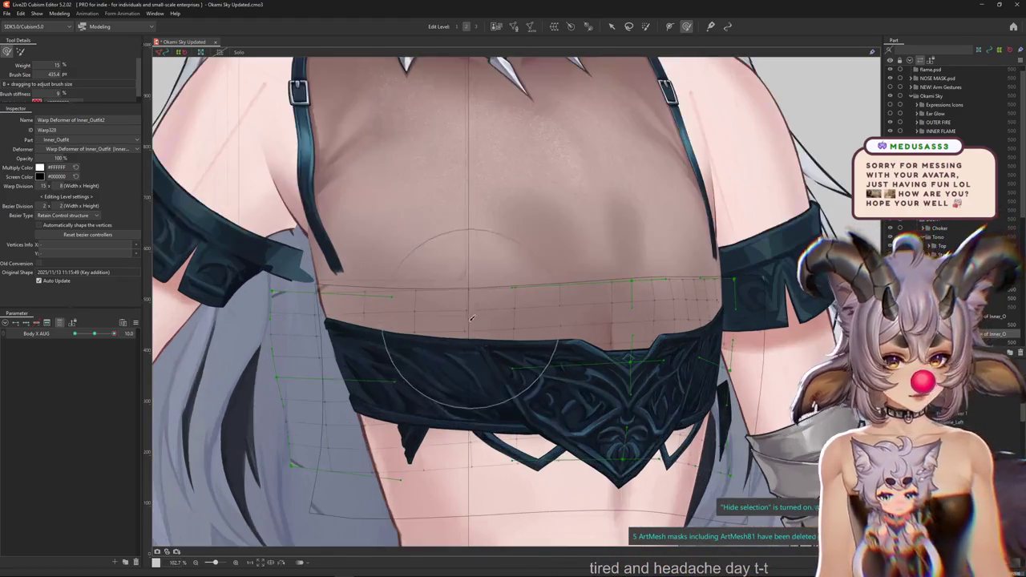
- Enlarge the deform brush and reshape the band around the waistband and lower flaps
{"action": "mouse_move", "coordinate": [467, 354]}
{"action": "left_mouse_down"}
{"action": "mouse_move", "coordinate": [345, 277]}
{"action": "mouse_move", "coordinate": [341, 317]}
{"action": "left_mouse_up"}
{"action": "left_click_drag", "start_coordinate": [299, 241], "coordinate": [317, 264]}
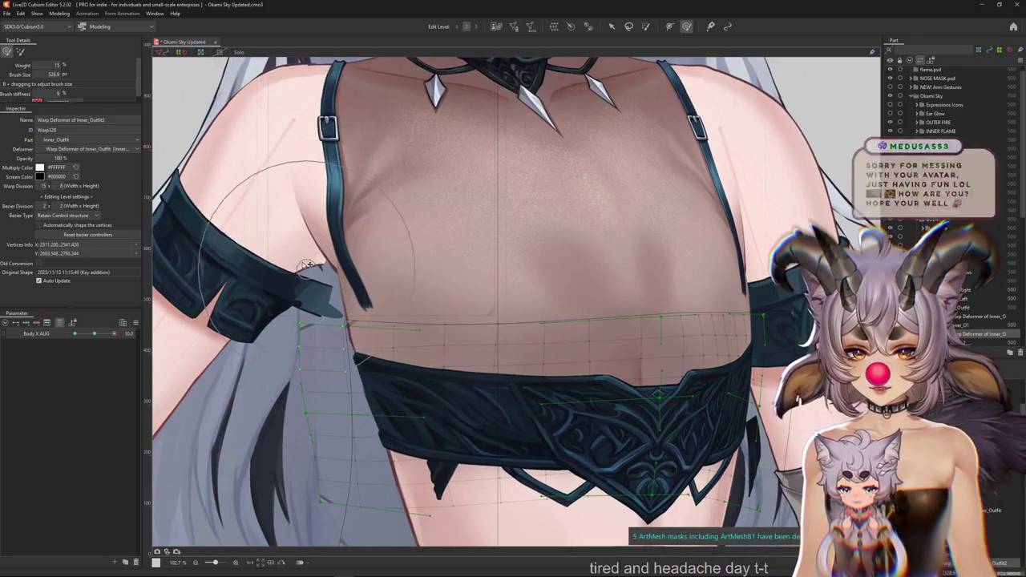
{"action": "left_click_drag", "start_coordinate": [302, 479], "coordinate": [381, 450]}
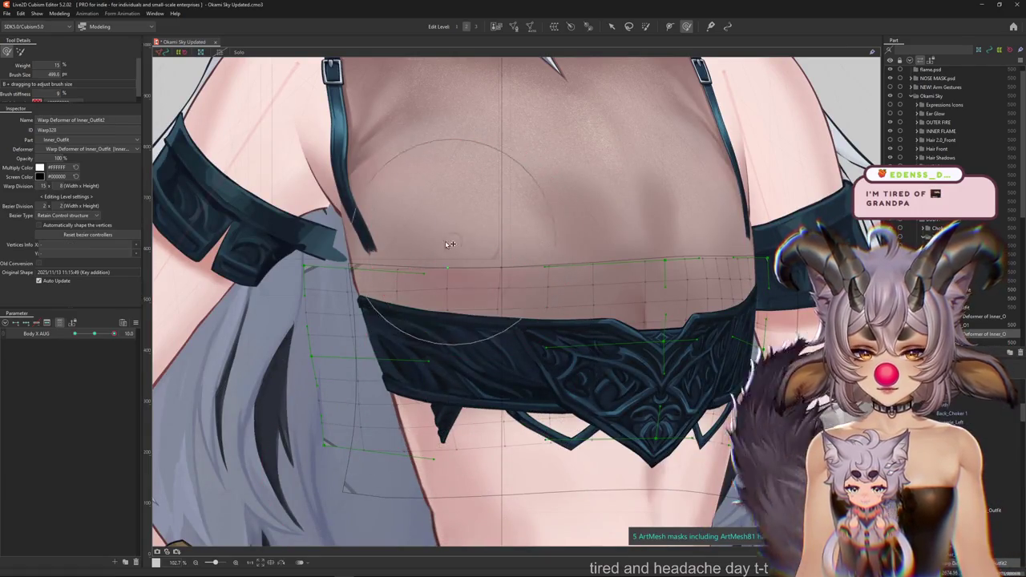
{"action": "left_click_drag", "start_coordinate": [503, 428], "coordinate": [469, 440]}
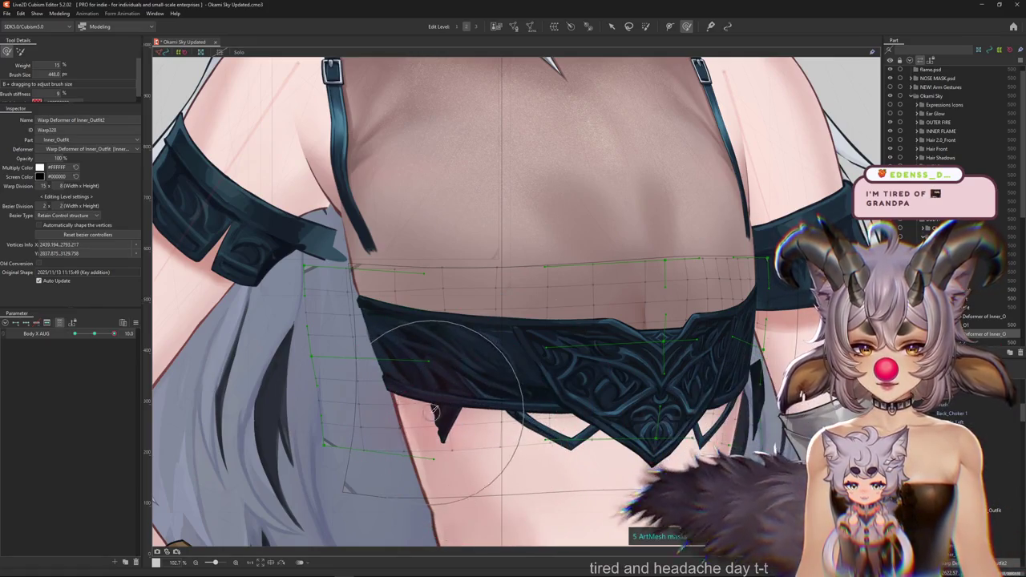
{"action": "left_click_drag", "start_coordinate": [449, 293], "coordinate": [453, 301]}
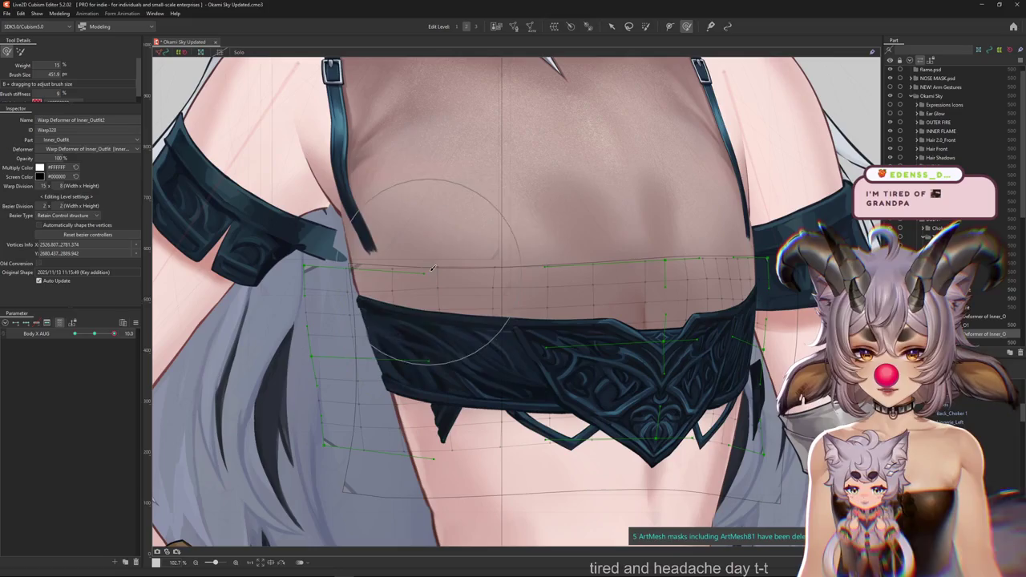
{"action": "left_click_drag", "start_coordinate": [392, 229], "coordinate": [437, 233]}
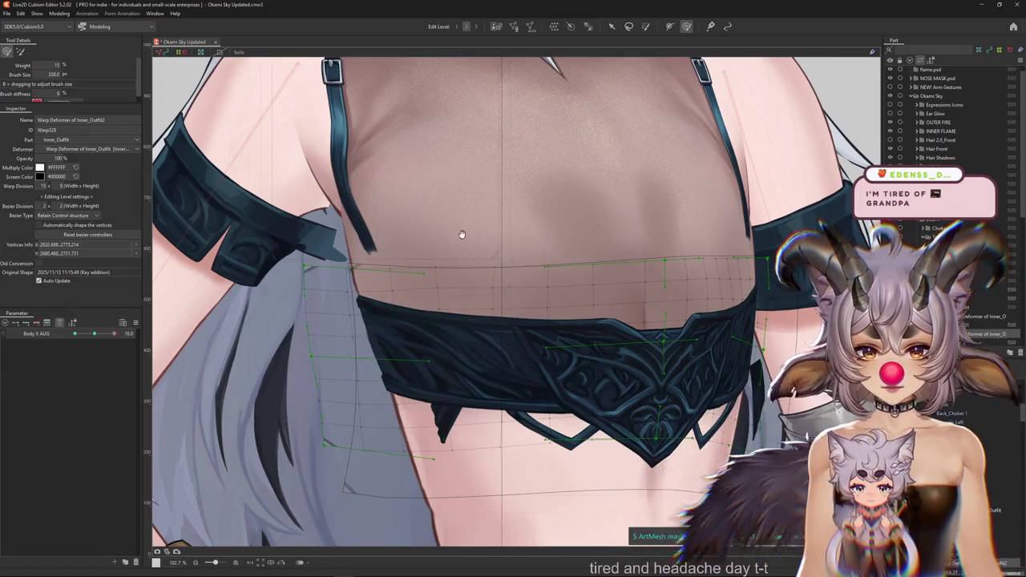
{"action": "left_click_drag", "start_coordinate": [505, 214], "coordinate": [429, 236]}
{"action": "scroll", "coordinate": [400, 313], "scroll_direction": "down", "scroll_amount": 5}
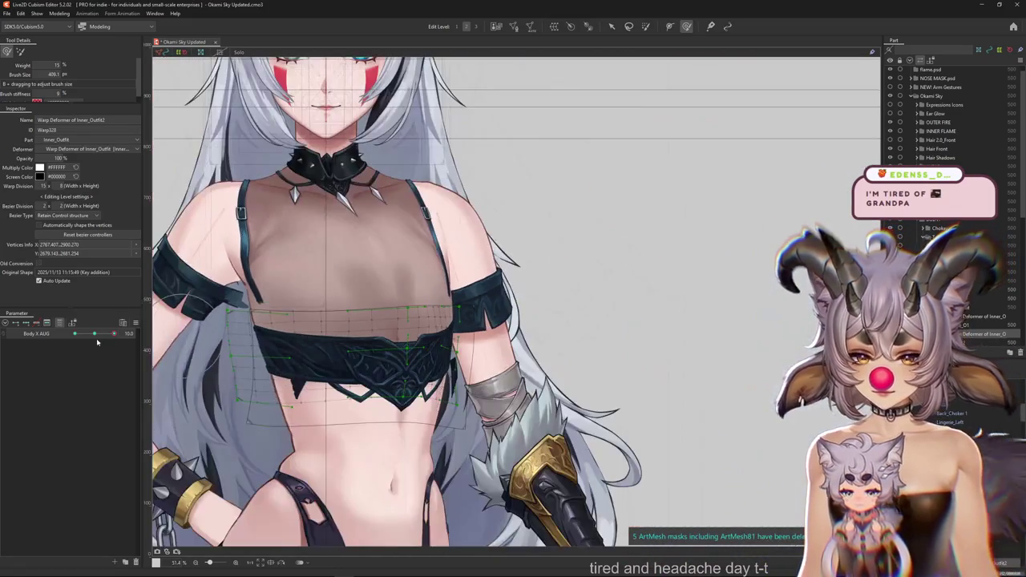
{"action": "mouse_move", "coordinate": [113, 334]}
{"action": "left_mouse_down"}
{"action": "mouse_move", "coordinate": [96, 340]}
{"action": "mouse_move", "coordinate": [97, 353]}
{"action": "left_mouse_up"}
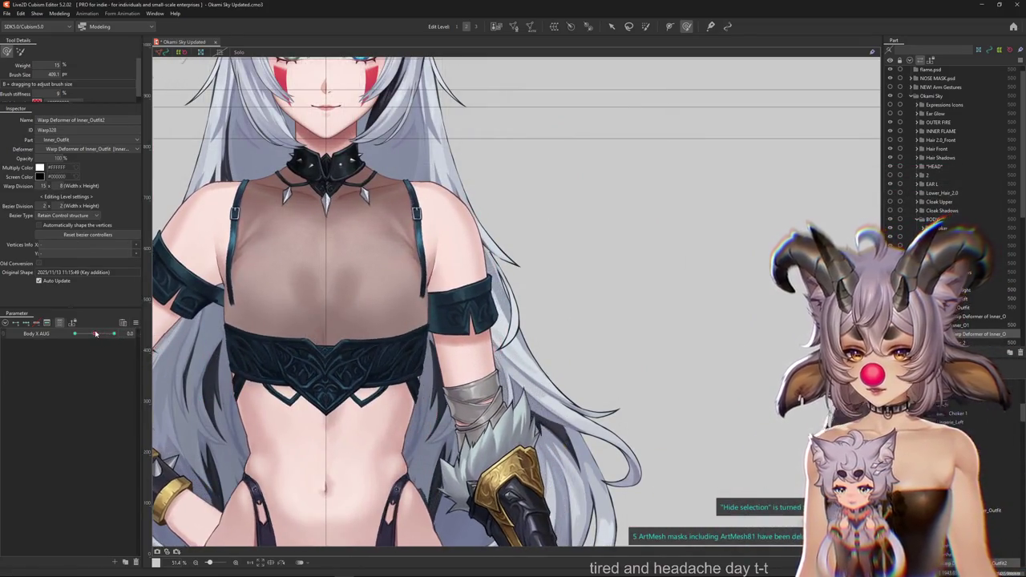
{"action": "mouse_move", "coordinate": [454, 334]}
{"action": "left_mouse_down"}
{"action": "mouse_move", "coordinate": [534, 342]}
{"action": "mouse_move", "coordinate": [577, 331]}
{"action": "left_mouse_up"}
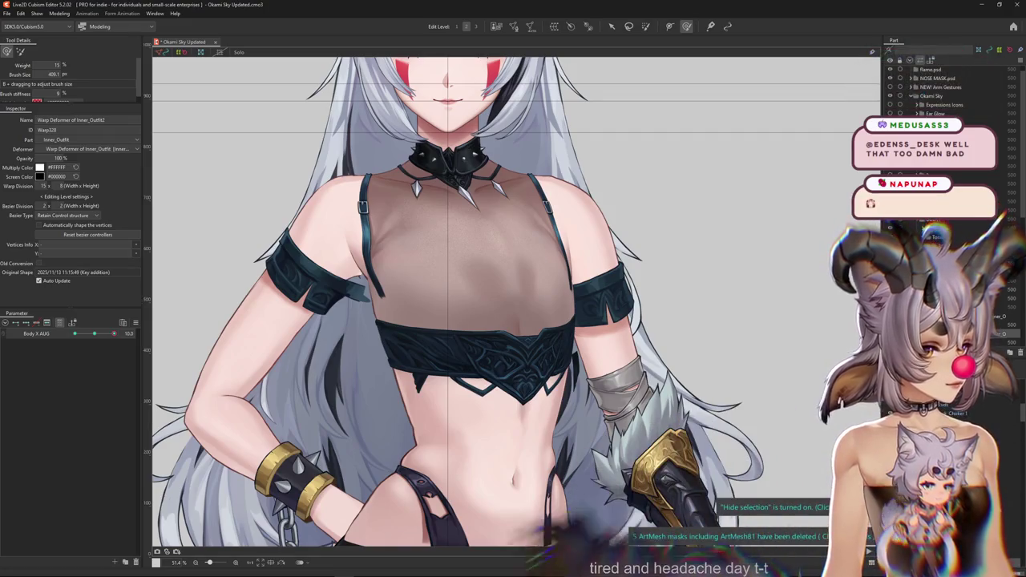
- Reselect the corset's warp deformer, enlarge the brush and warp the band's left side
{"action": "scroll", "coordinate": [488, 317], "scroll_direction": "up", "scroll_amount": 2}
{"action": "left_click_drag", "start_coordinate": [94, 333], "coordinate": [94, 333]}
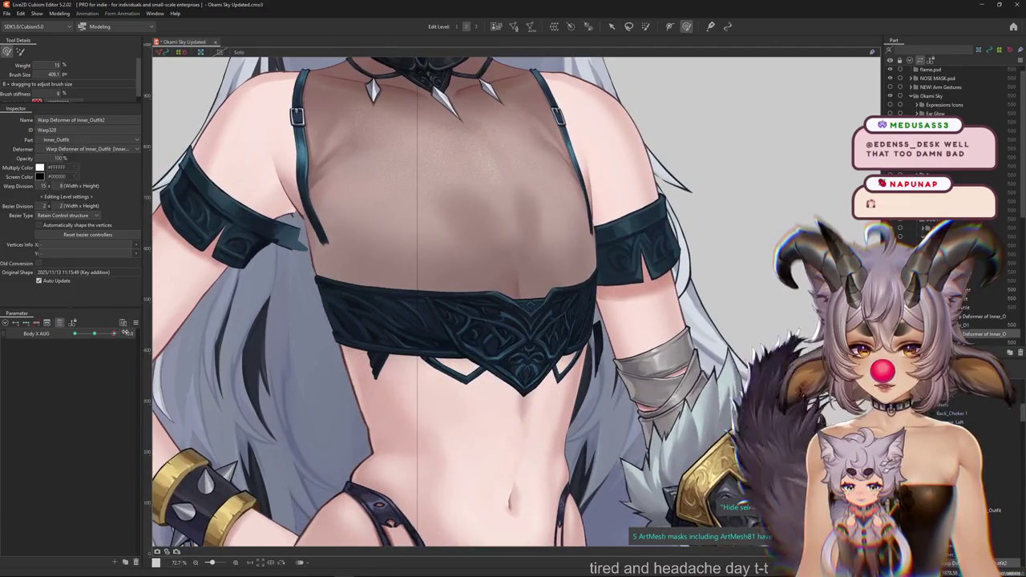
{"action": "left_click", "coordinate": [408, 256]}
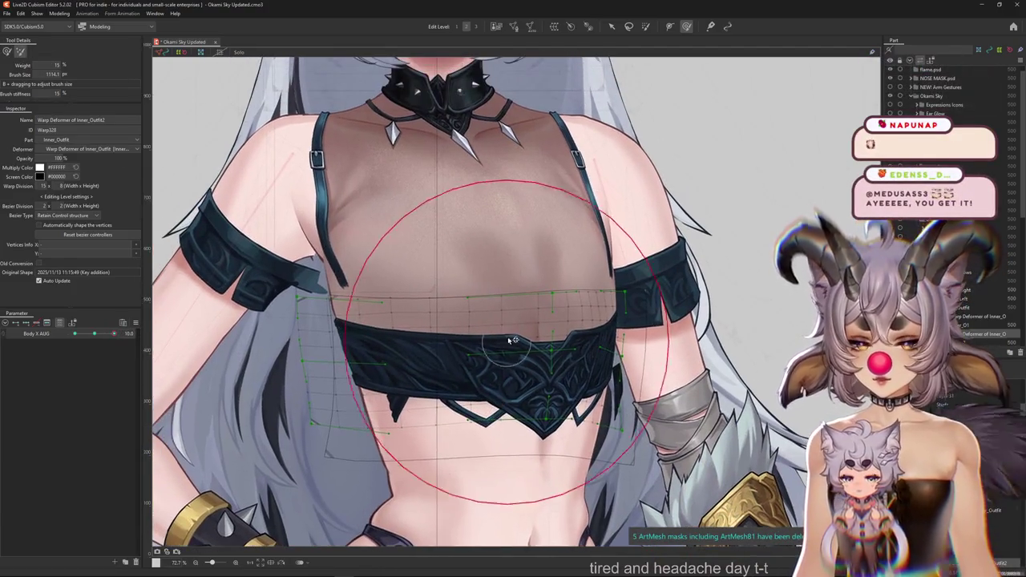
{"action": "mouse_move", "coordinate": [481, 305]}
{"action": "left_mouse_down"}
{"action": "mouse_move", "coordinate": [507, 338]}
{"action": "mouse_move", "coordinate": [413, 364]}
{"action": "left_mouse_up"}
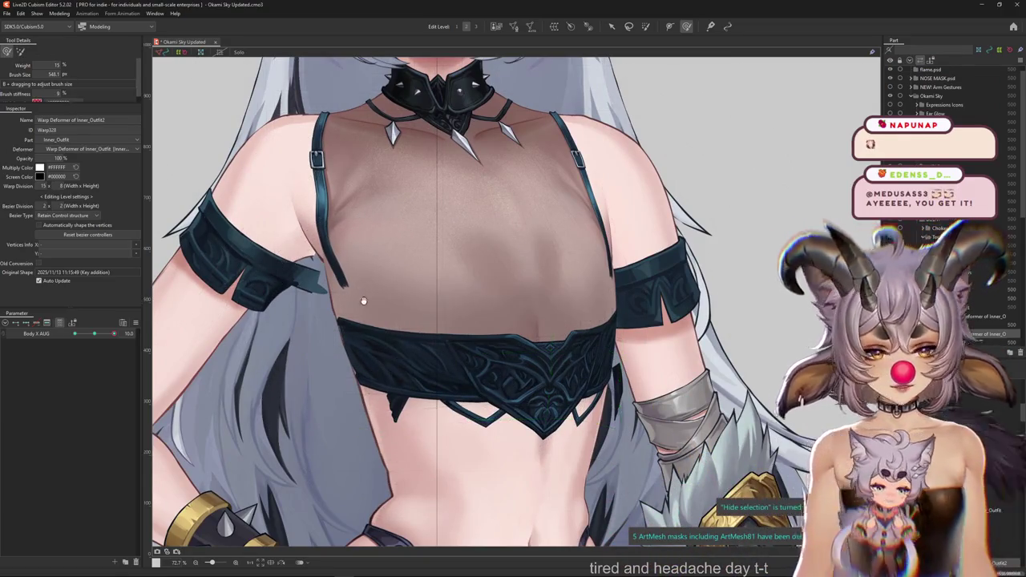
{"action": "left_click_drag", "start_coordinate": [363, 301], "coordinate": [414, 287]}
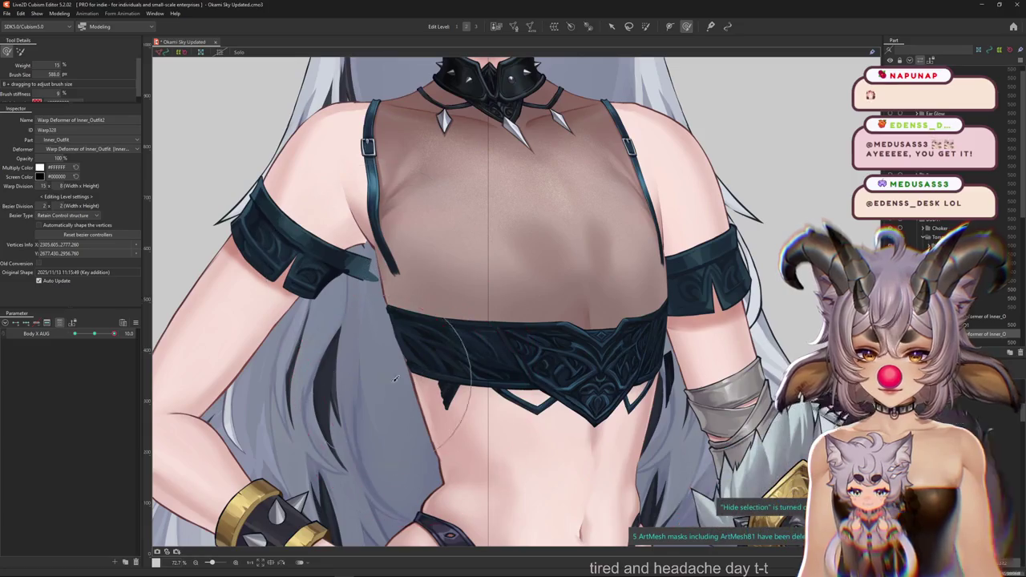
{"action": "left_click_drag", "start_coordinate": [430, 395], "coordinate": [414, 391]}
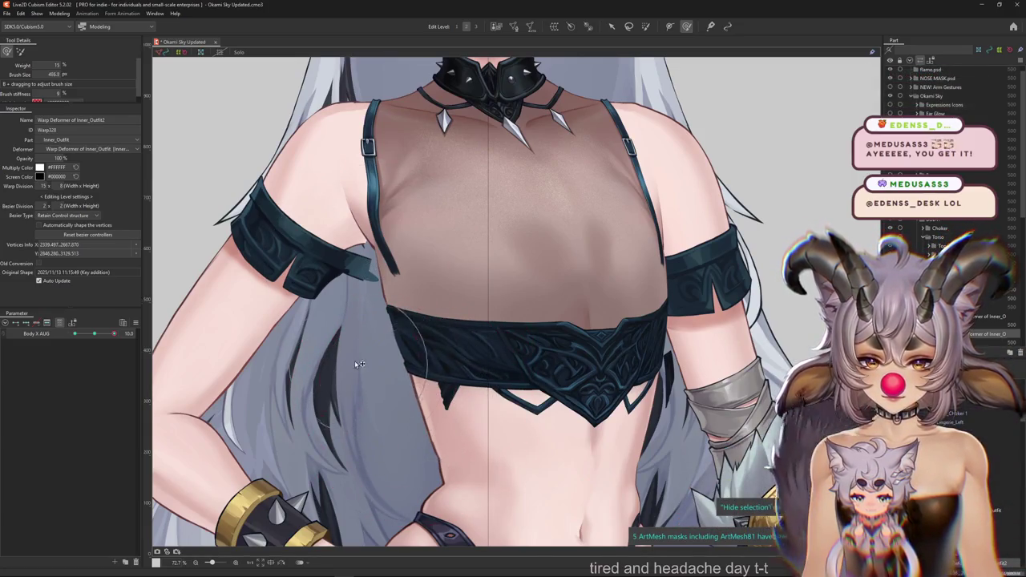
{"action": "left_click_drag", "start_coordinate": [95, 334], "coordinate": [118, 337]}
- Pick lattice points under the chest and gently warp the band's upper right side at Body X AUG 10
{"action": "left_click", "coordinate": [344, 309]}
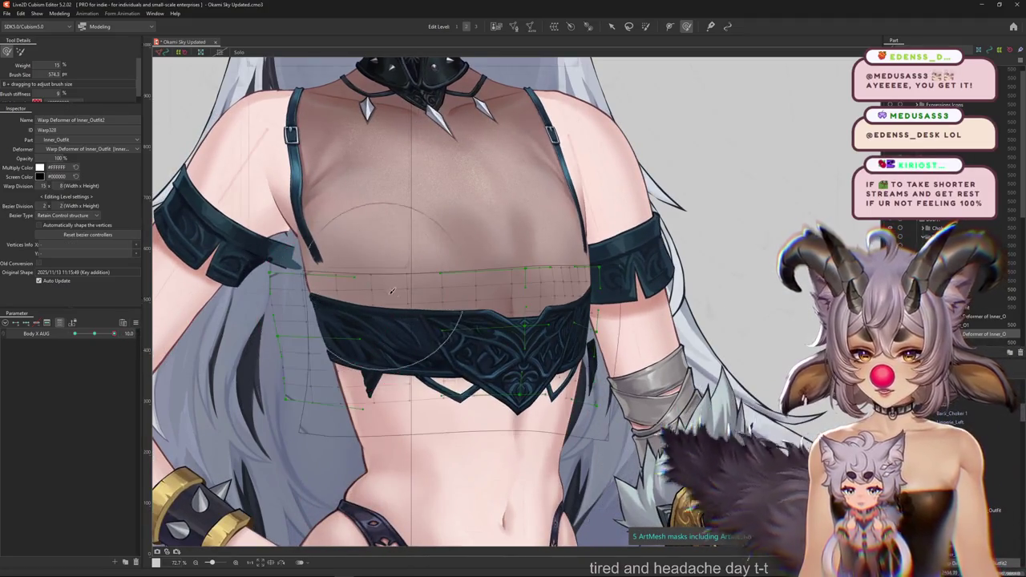
{"action": "left_click", "coordinate": [430, 228]}
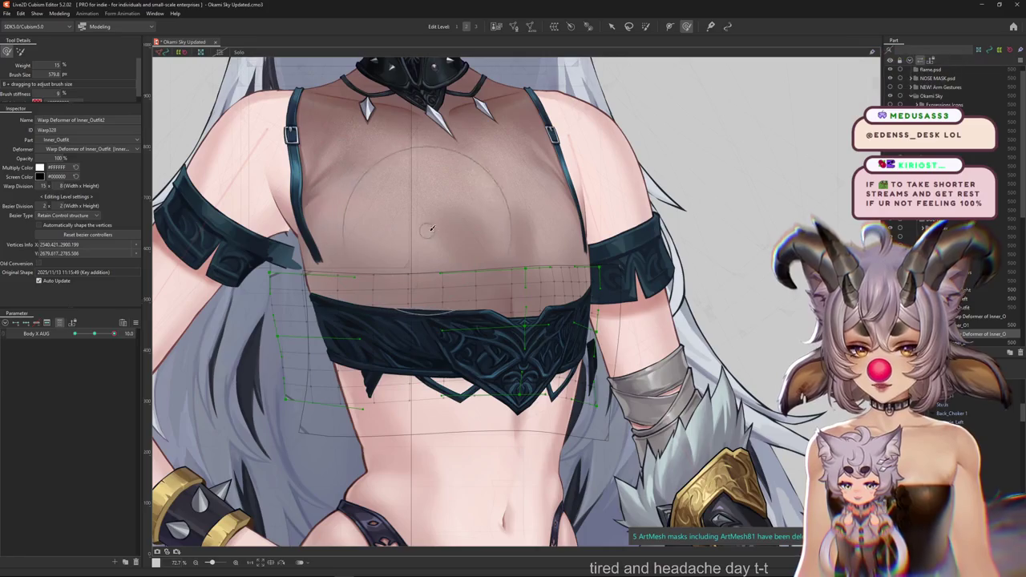
{"action": "left_click", "coordinate": [510, 272]}
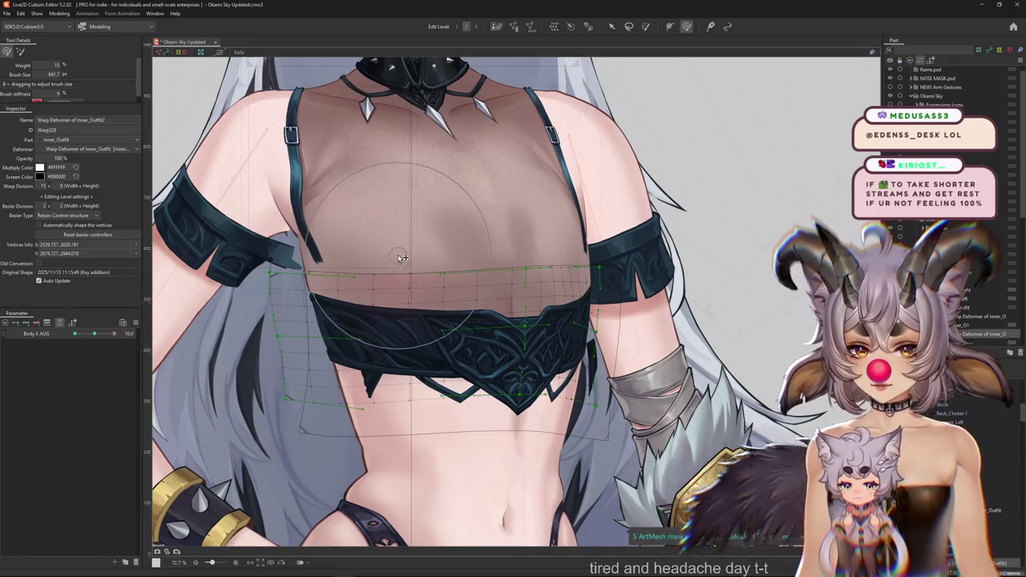
{"action": "left_click_drag", "start_coordinate": [94, 334], "coordinate": [87, 337]}
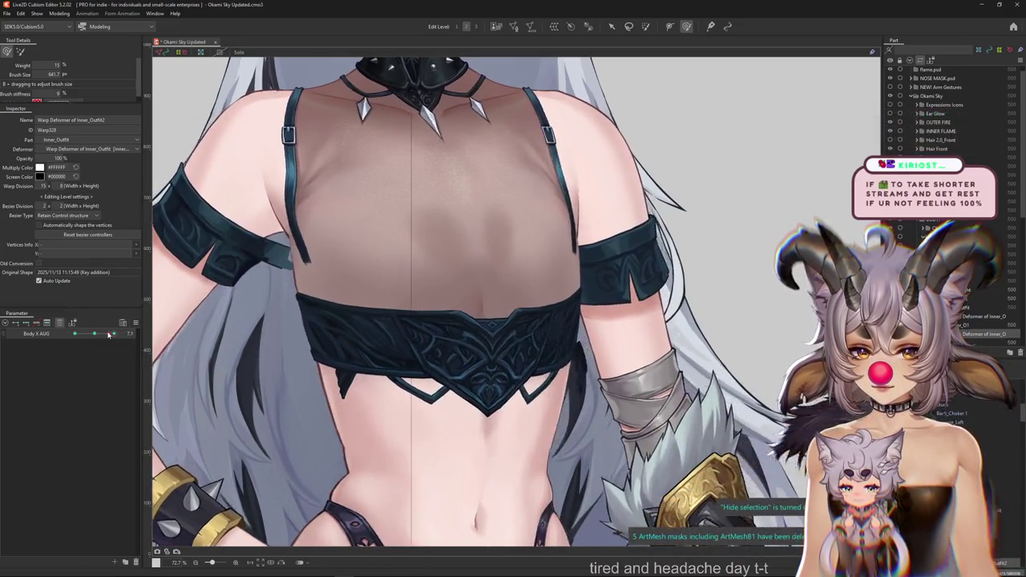
{"action": "left_click_drag", "start_coordinate": [88, 337], "coordinate": [128, 331]}
{"action": "left_click_drag", "start_coordinate": [565, 352], "coordinate": [527, 328]}
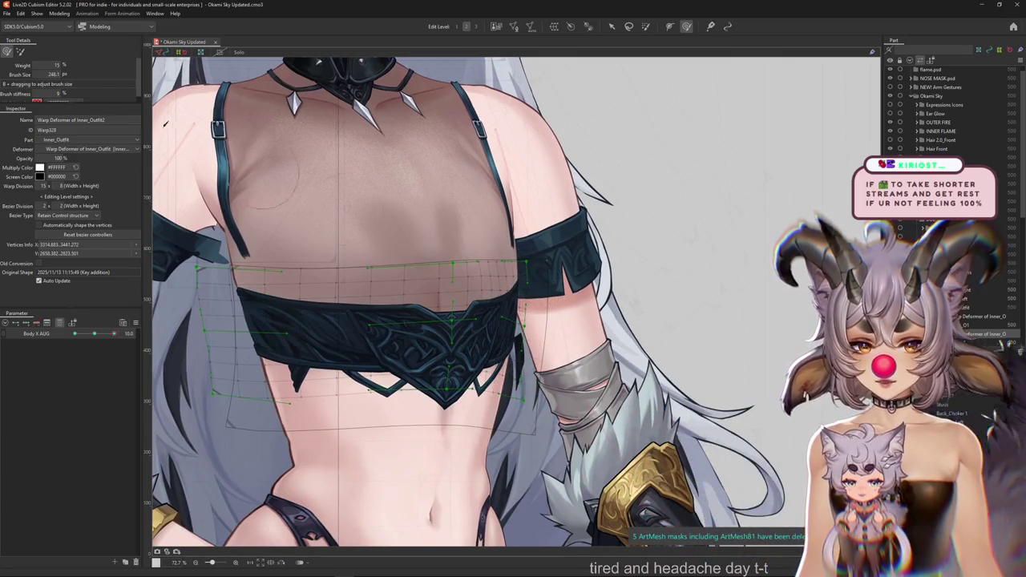
{"action": "mouse_move", "coordinate": [593, 292]}
{"action": "left_mouse_down"}
{"action": "mouse_move", "coordinate": [565, 469]}
{"action": "mouse_move", "coordinate": [501, 404]}
{"action": "left_mouse_up"}
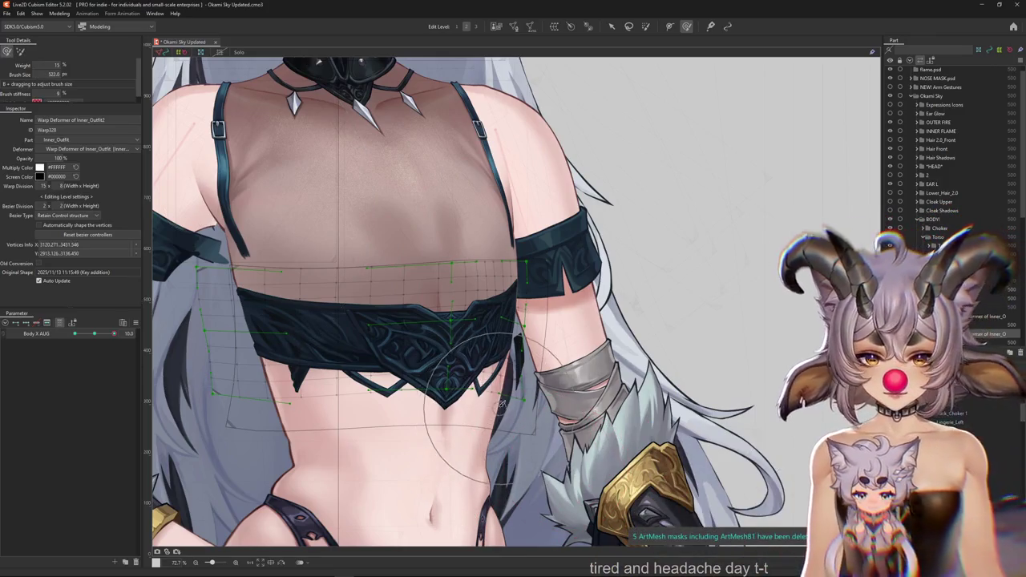
{"action": "left_click_drag", "start_coordinate": [489, 340], "coordinate": [462, 270]}
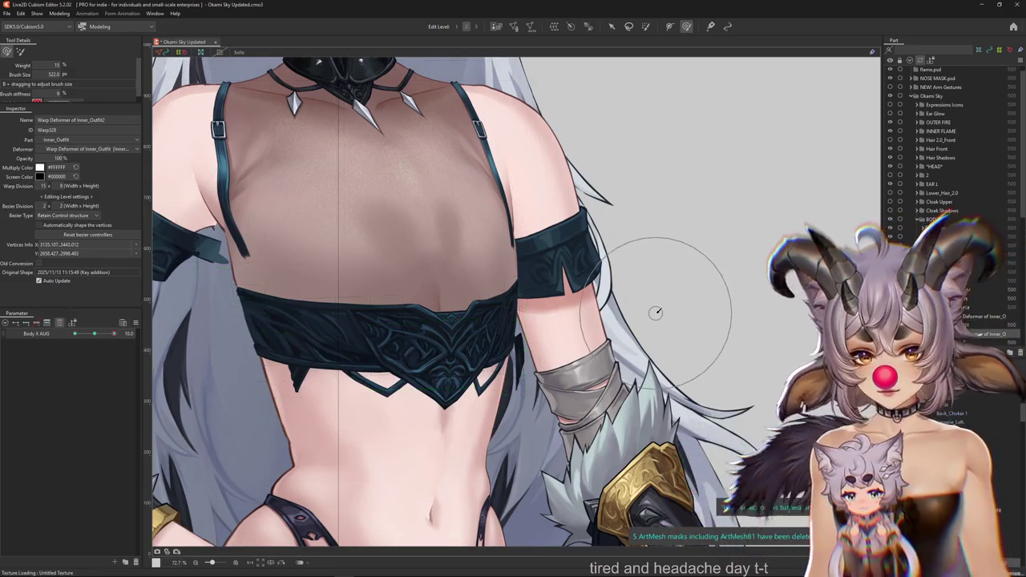
- Sweep Body X AUG across its range to preview, then settle it at −10
{"action": "left_click", "coordinate": [94, 335]}
{"action": "left_click_drag", "start_coordinate": [95, 335], "coordinate": [157, 323]}
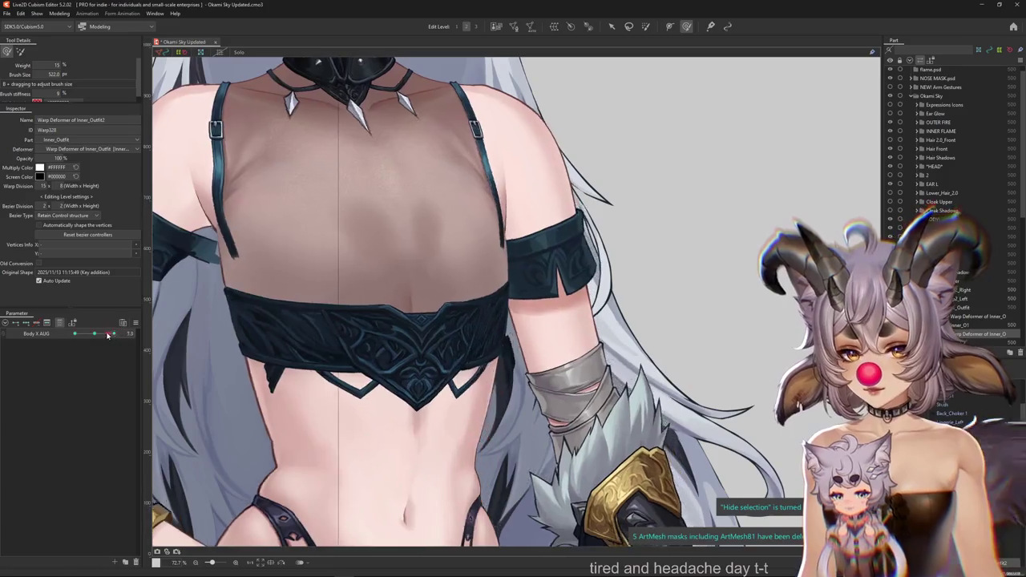
{"action": "key", "text": "ctrl+z"}
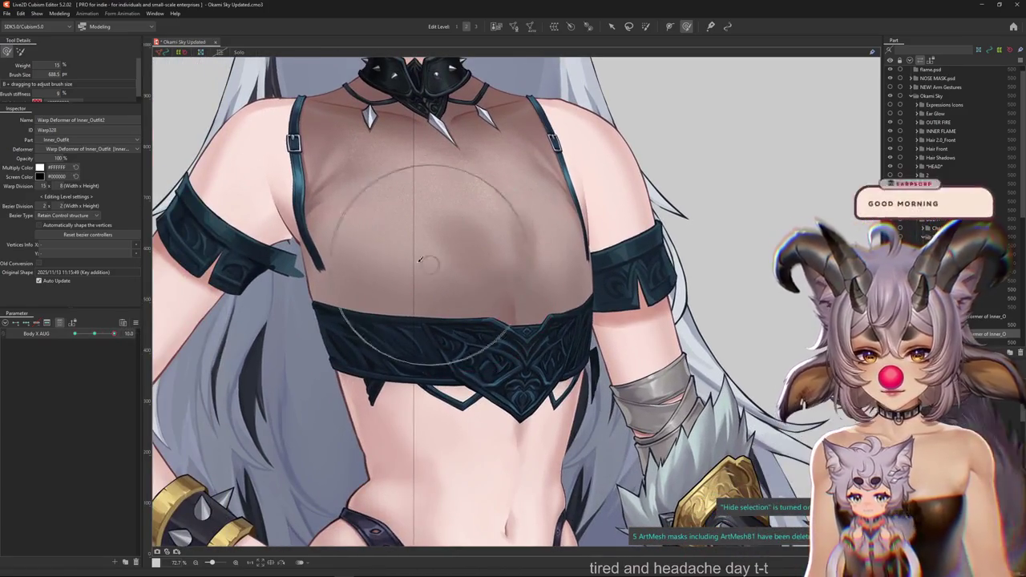
{"action": "left_click_drag", "start_coordinate": [337, 261], "coordinate": [378, 258]}
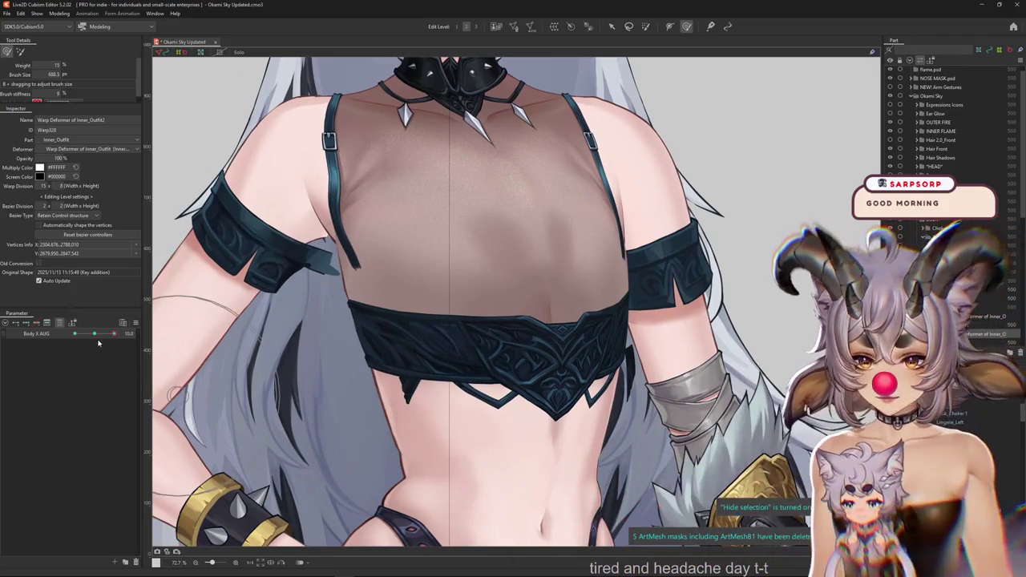
{"action": "left_click_drag", "start_coordinate": [114, 333], "coordinate": [74, 334]}
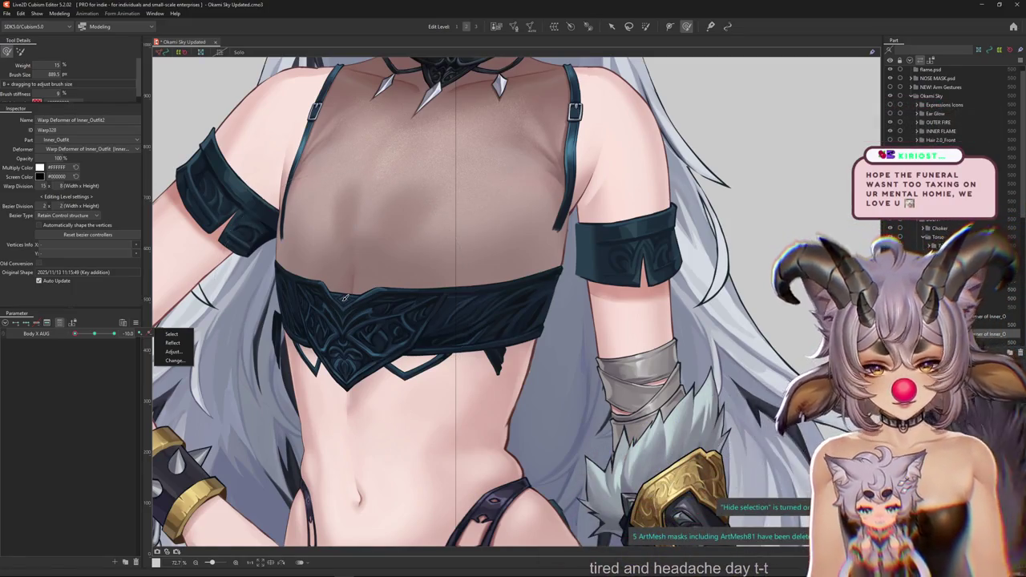
- Sculpt the band's centre and left-side warp grid at Body X AUG −10 with a larger brush
{"action": "scroll", "coordinate": [427, 330], "scroll_direction": "down", "scroll_amount": 3}
{"action": "scroll", "coordinate": [588, 320], "scroll_direction": "up", "scroll_amount": 5}
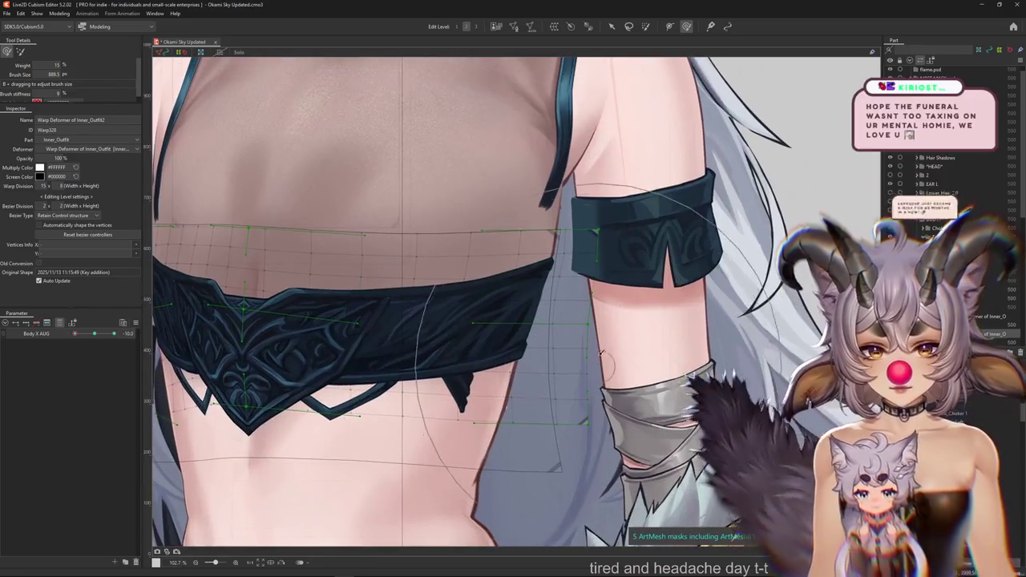
{"action": "scroll", "coordinate": [572, 353], "scroll_direction": "left", "scroll_amount": 3}
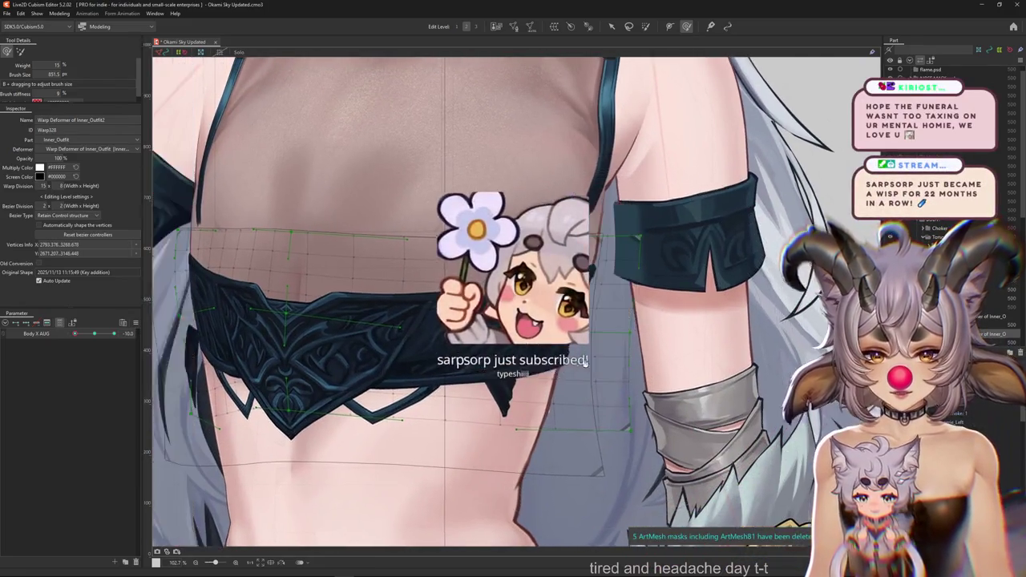
{"action": "scroll", "coordinate": [563, 362], "scroll_direction": "up", "scroll_amount": 3}
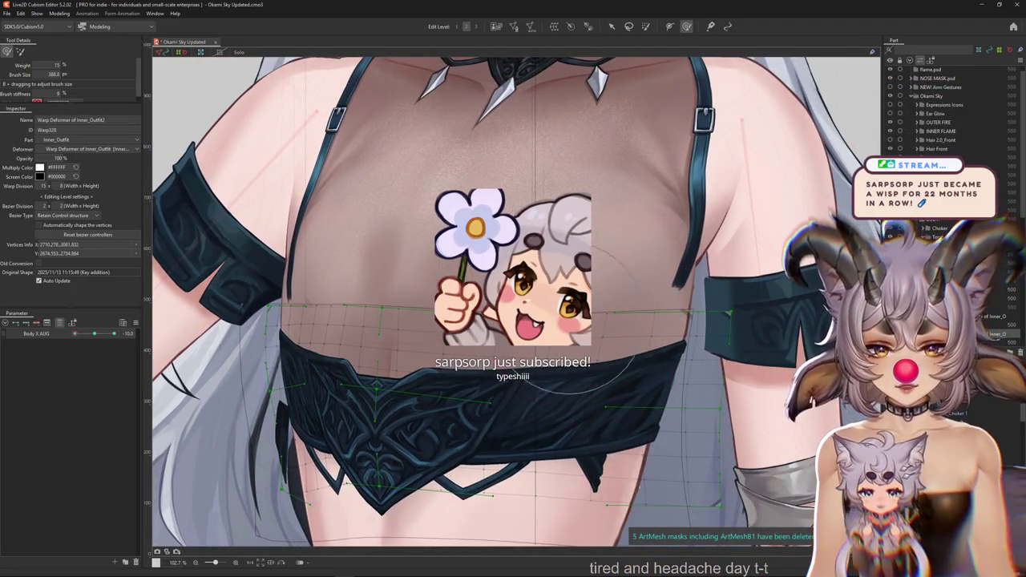
{"action": "scroll", "coordinate": [551, 307], "scroll_direction": "left", "scroll_amount": 2}
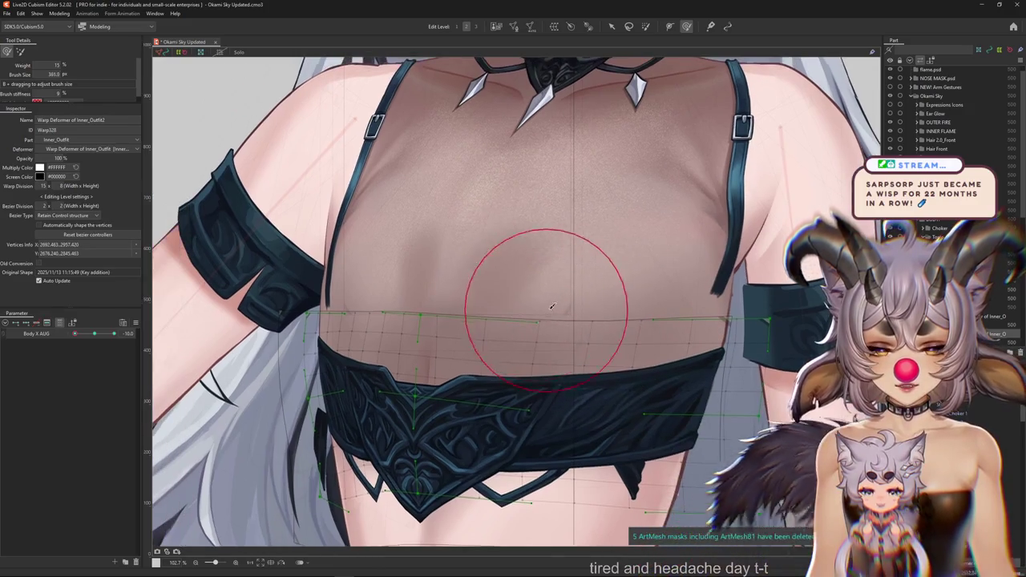
{"action": "mouse_move", "coordinate": [551, 306]}
{"action": "left_mouse_down"}
{"action": "mouse_move", "coordinate": [557, 331]}
{"action": "mouse_move", "coordinate": [633, 300]}
{"action": "left_mouse_up"}
{"action": "left_click_drag", "start_coordinate": [305, 251], "coordinate": [317, 254]}
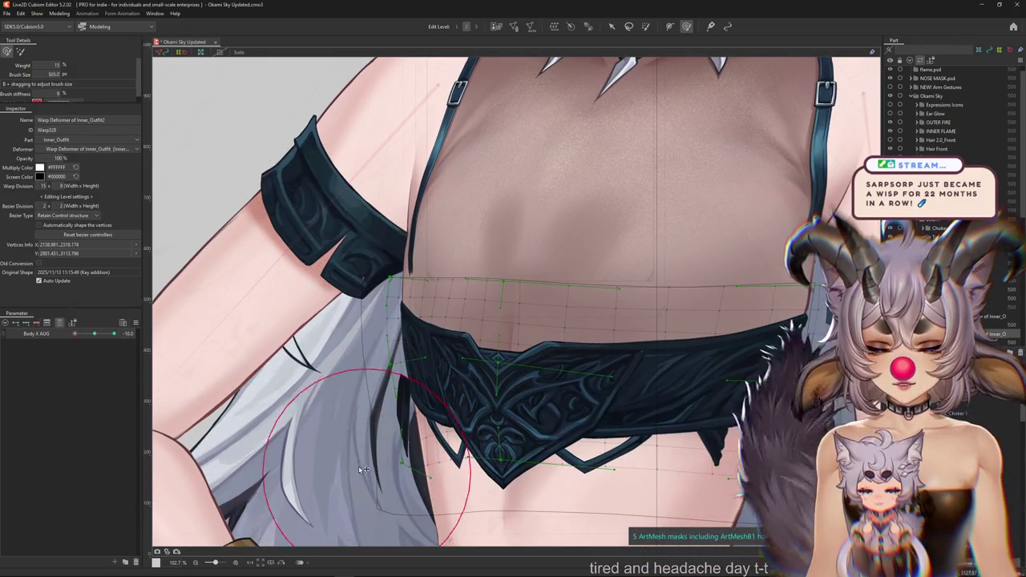
{"action": "left_click_drag", "start_coordinate": [359, 469], "coordinate": [382, 393]}
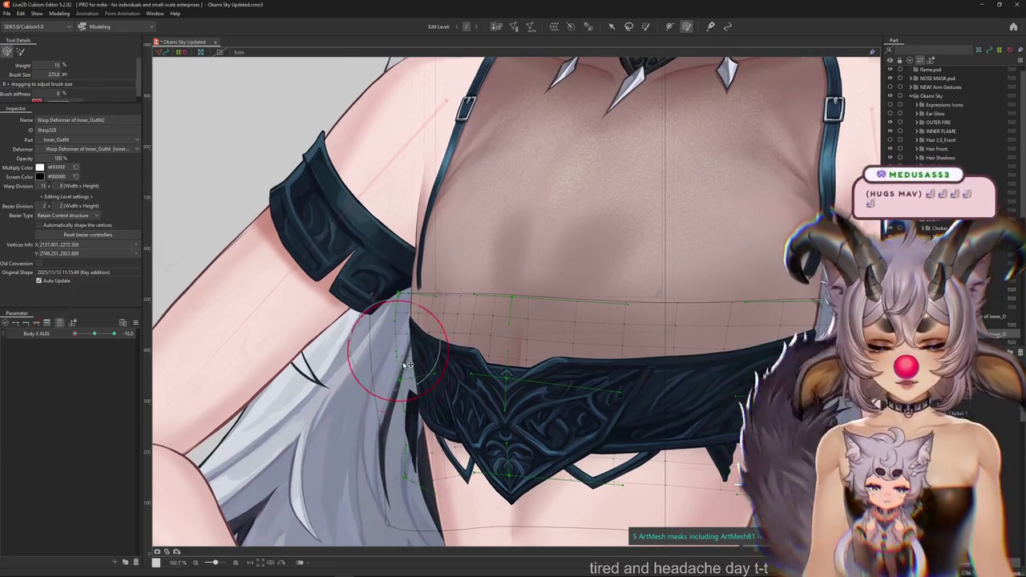
{"action": "left_click_drag", "start_coordinate": [404, 345], "coordinate": [375, 300]}
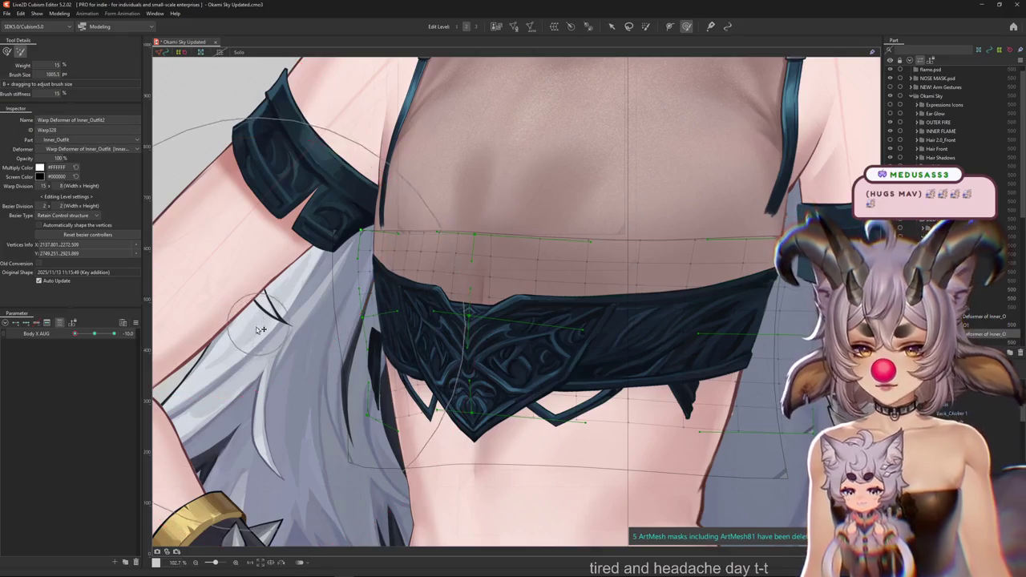
{"action": "left_click_drag", "start_coordinate": [255, 298], "coordinate": [267, 322]}
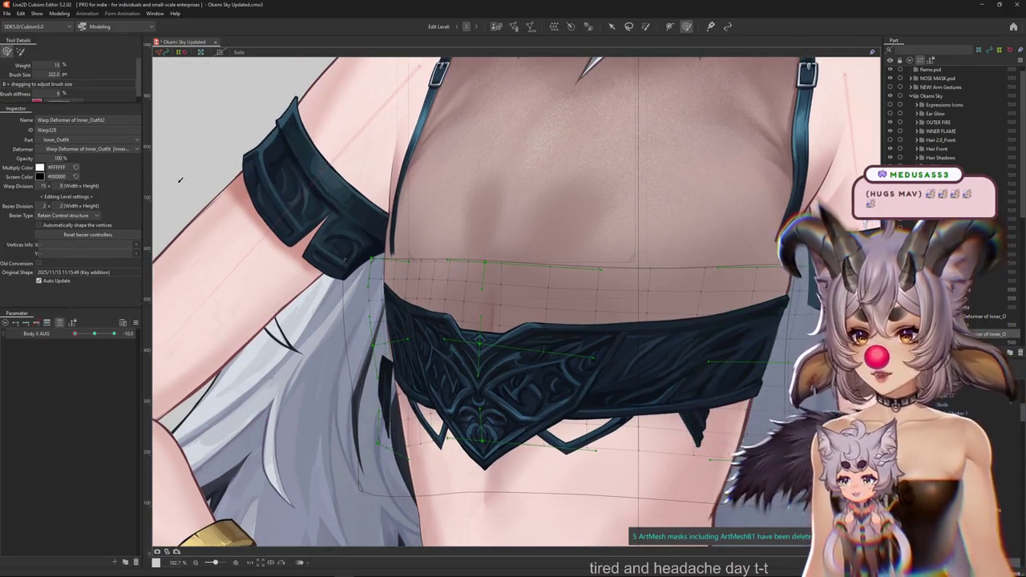
{"action": "mouse_move", "coordinate": [355, 309]}
{"action": "left_mouse_down"}
{"action": "mouse_move", "coordinate": [407, 390]}
{"action": "mouse_move", "coordinate": [454, 383]}
{"action": "left_mouse_up"}
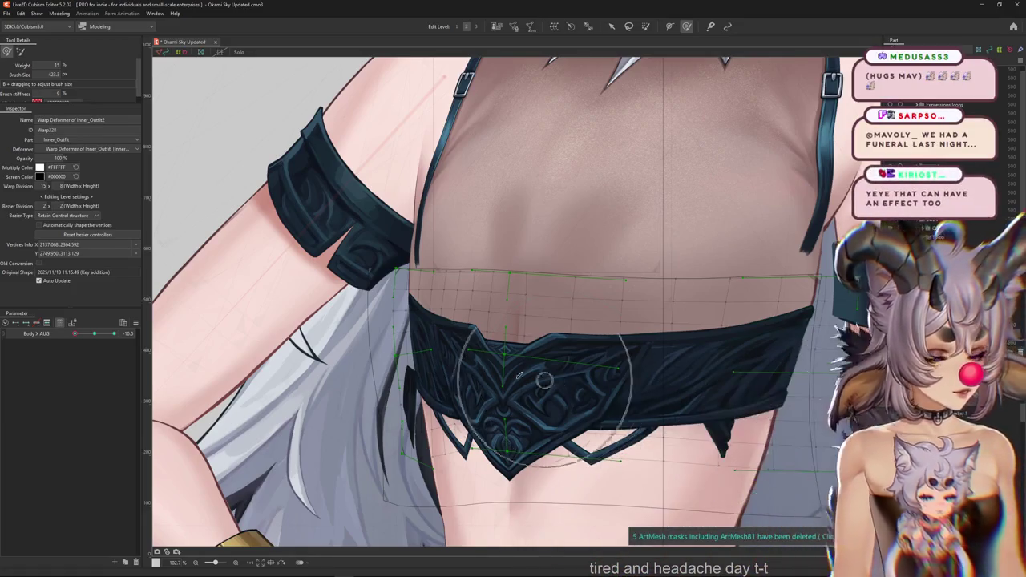
- Set Body X AUG to 10 with the grid hidden, and enlarge the brush with higher stiffness
{"action": "left_click_drag", "start_coordinate": [94, 333], "coordinate": [94, 333]}
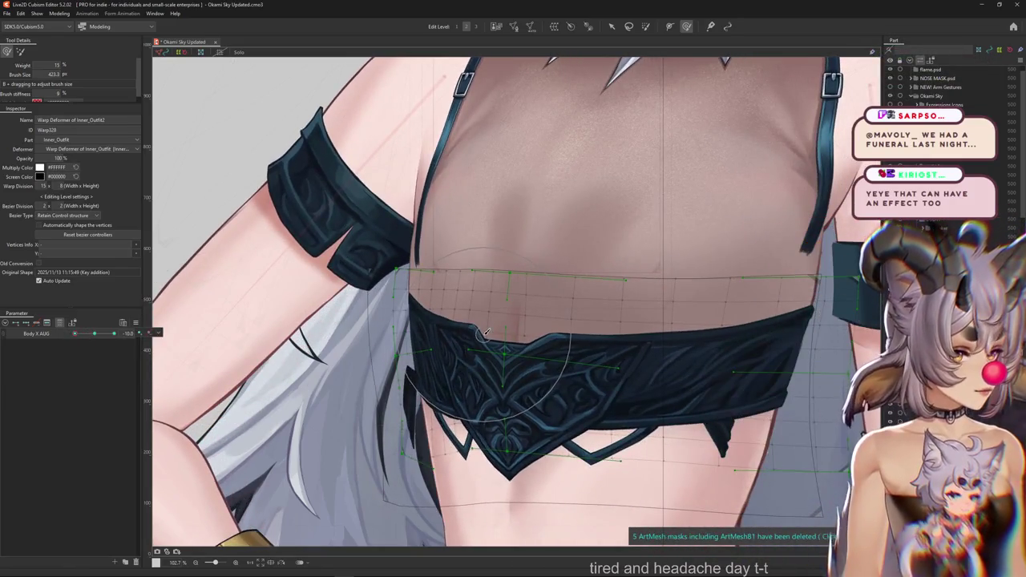
{"action": "key", "text": "ctrl+h"}
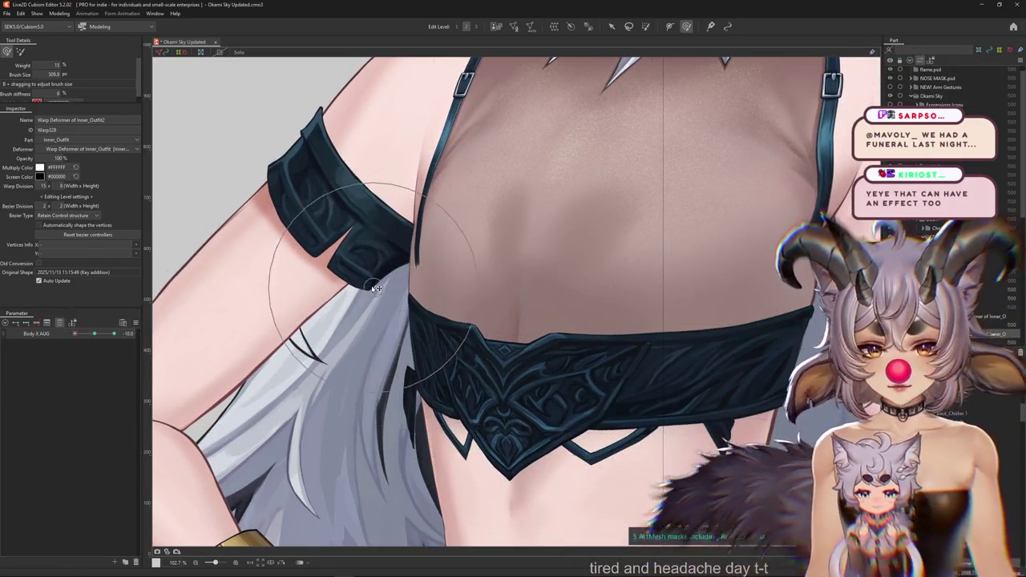
{"action": "left_click_drag", "start_coordinate": [94, 333], "coordinate": [122, 335]}
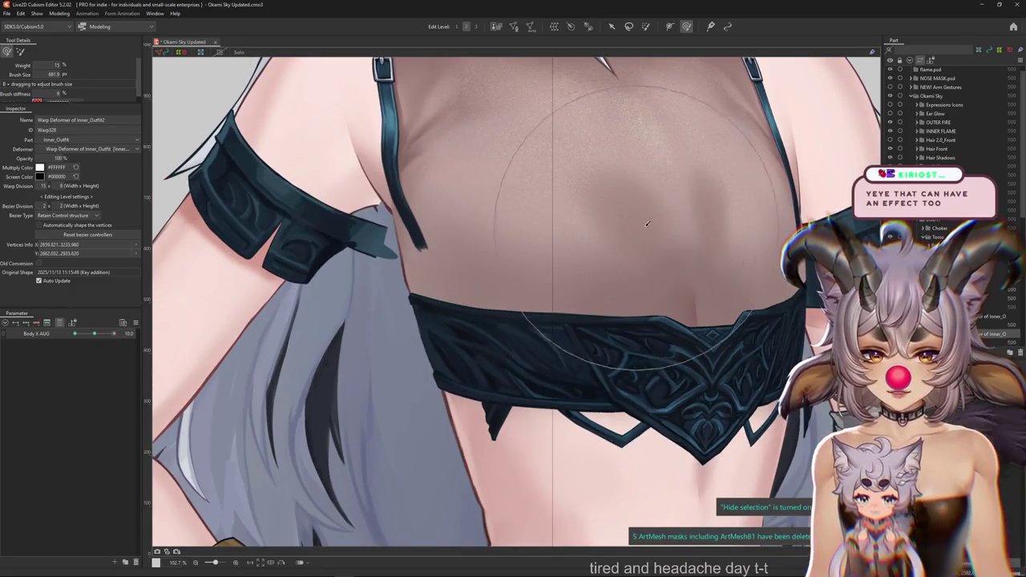
{"action": "left_click_drag", "start_coordinate": [647, 223], "coordinate": [564, 242]}
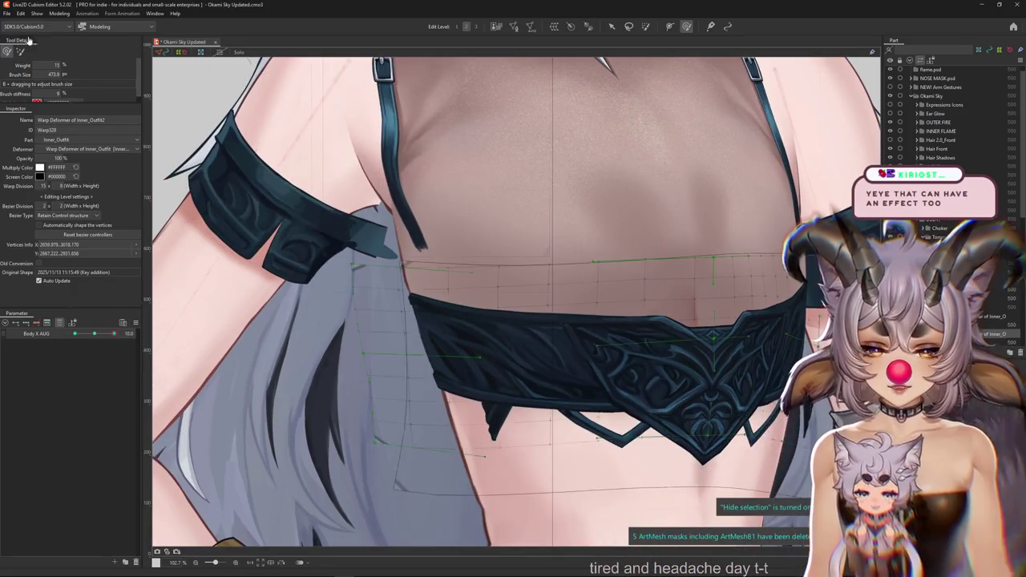
{"action": "mouse_move", "coordinate": [497, 204]}
{"action": "left_mouse_down"}
{"action": "mouse_move", "coordinate": [551, 201]}
{"action": "mouse_move", "coordinate": [568, 214]}
{"action": "left_mouse_up"}
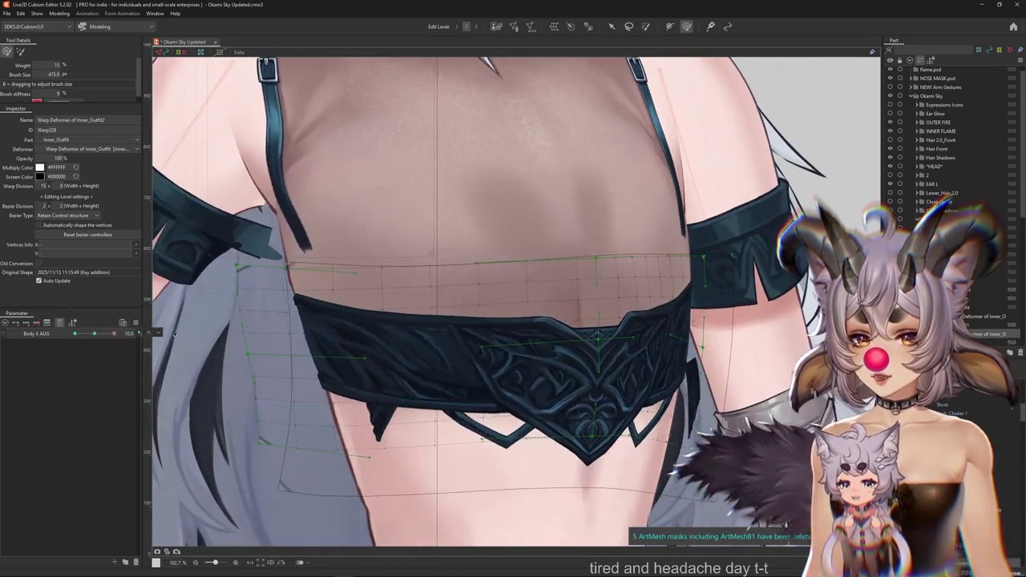
- Return Body X AUG to −10, enlarge the brush and select the belt's left-edge warp points
{"action": "left_click_drag", "start_coordinate": [406, 465], "coordinate": [318, 429]}
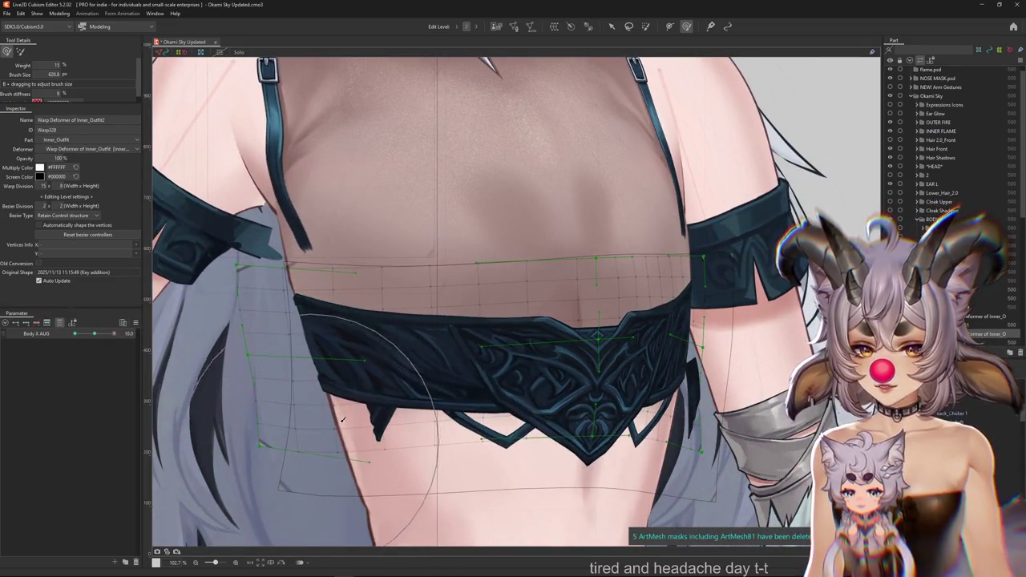
{"action": "scroll", "coordinate": [130, 374], "scroll_direction": "down", "scroll_amount": 5}
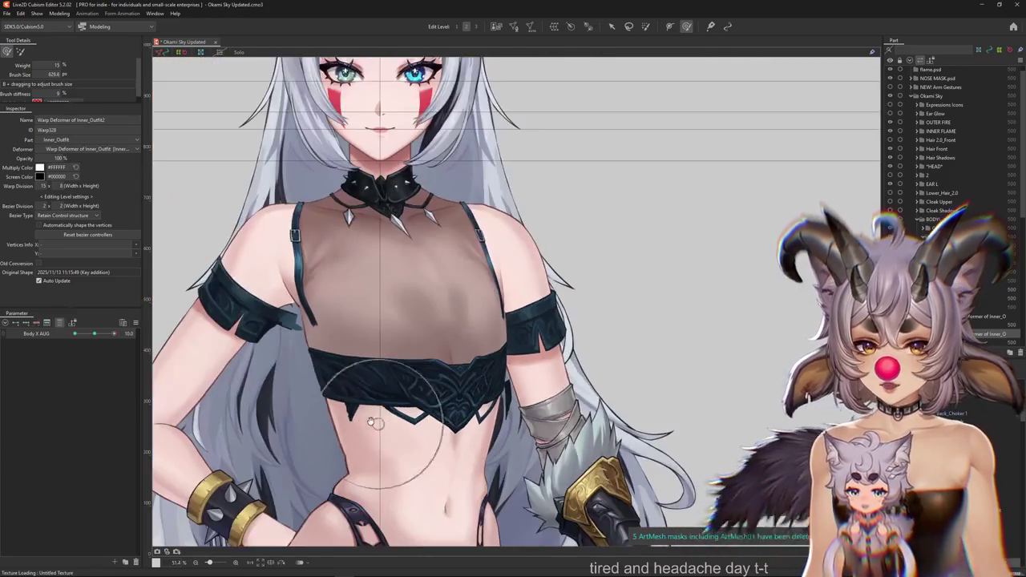
{"action": "left_click_drag", "start_coordinate": [94, 334], "coordinate": [96, 343]}
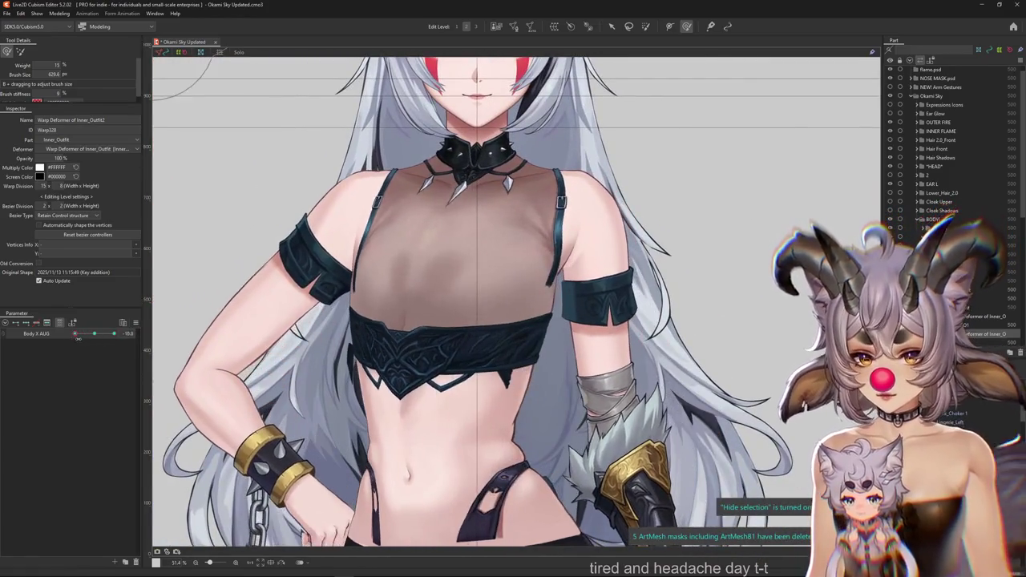
{"action": "scroll", "coordinate": [295, 344], "scroll_direction": "up", "scroll_amount": 5}
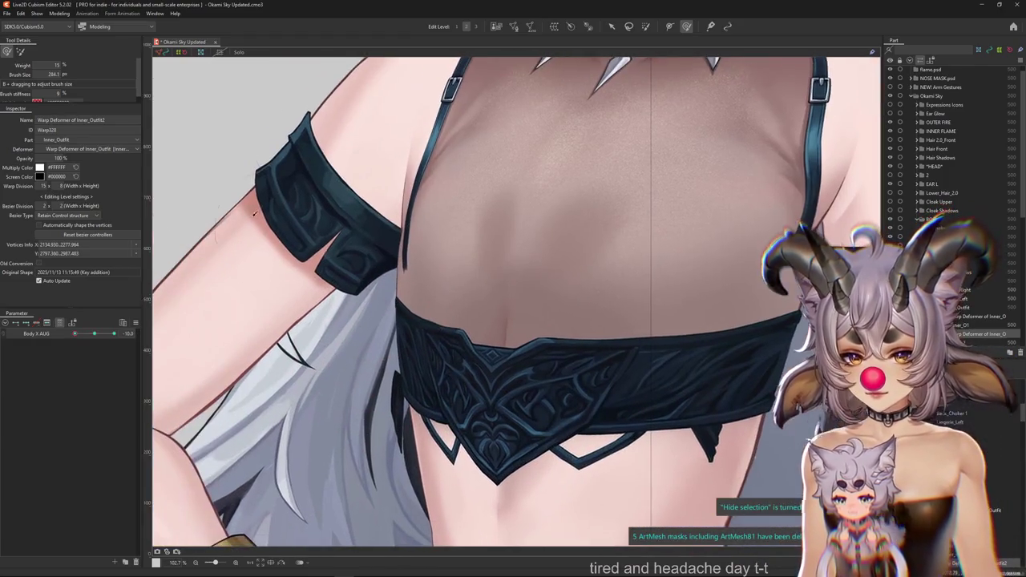
{"action": "left_click_drag", "start_coordinate": [314, 293], "coordinate": [350, 262]}
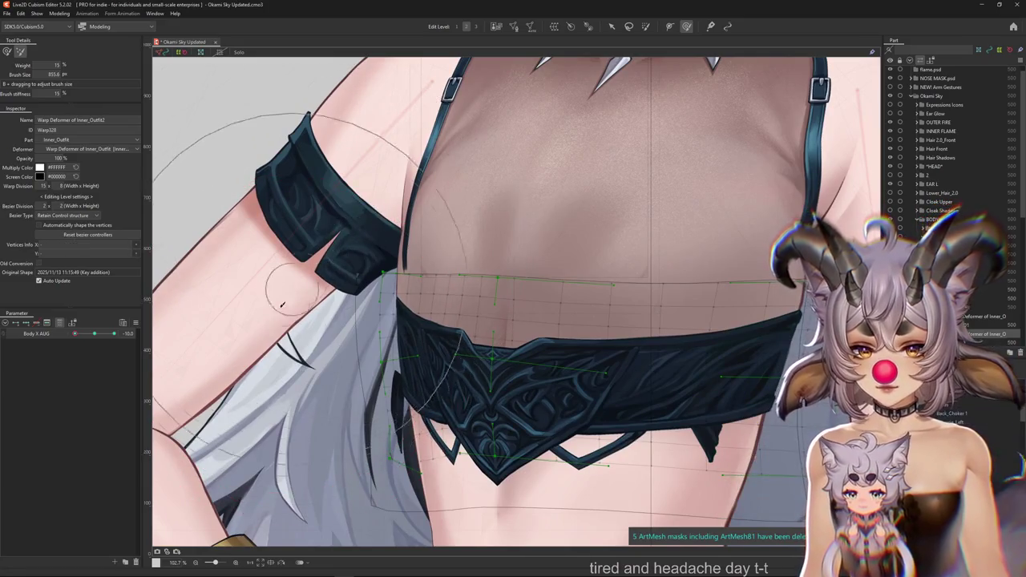
{"action": "left_click_drag", "start_coordinate": [285, 445], "coordinate": [267, 402]}
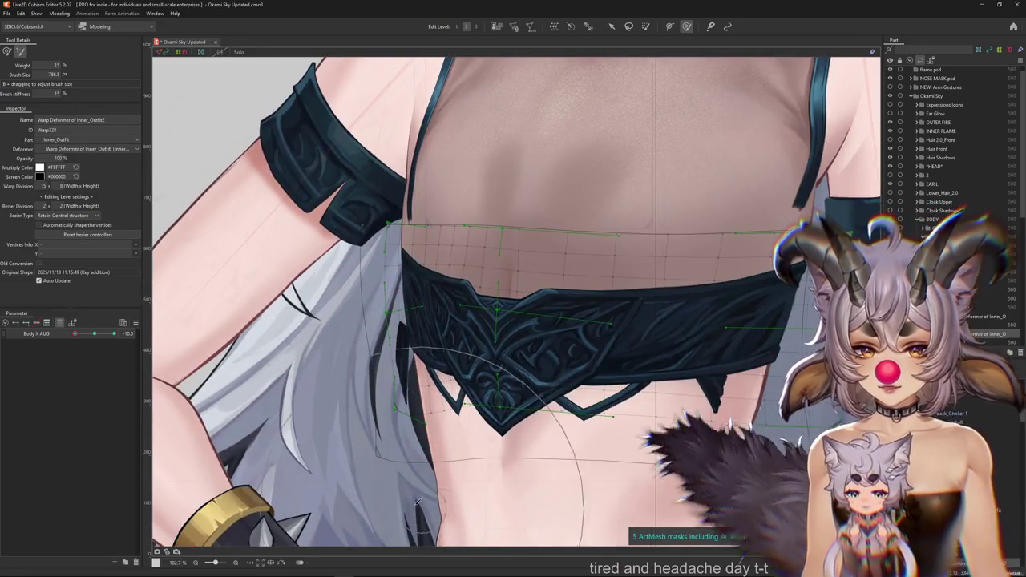
{"action": "scroll", "coordinate": [488, 297], "scroll_direction": "up", "scroll_amount": 2}
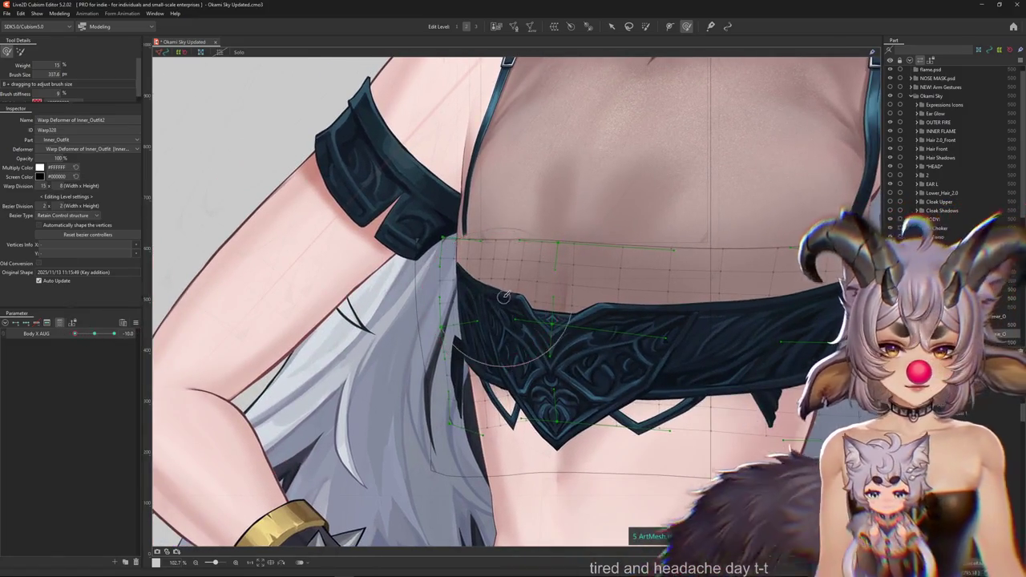
{"action": "left_click", "coordinate": [488, 297]}
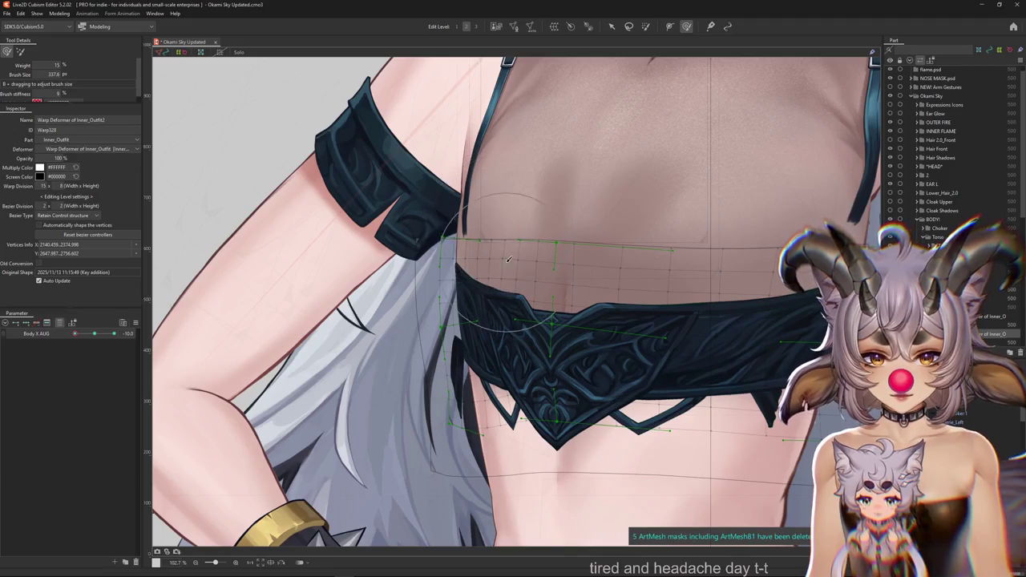
{"action": "scroll", "coordinate": [494, 251], "scroll_direction": "up", "scroll_amount": 2}
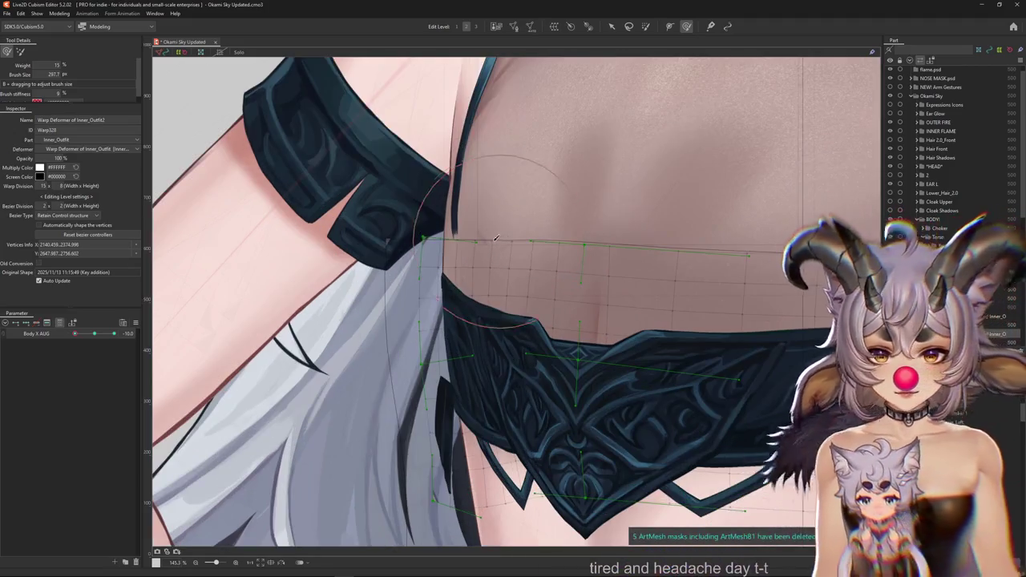
- Mark the belt's upper left area and warp the band's left corner with the deform brush
{"action": "left_click_drag", "start_coordinate": [481, 264], "coordinate": [511, 232]}
{"action": "key", "text": "b"}
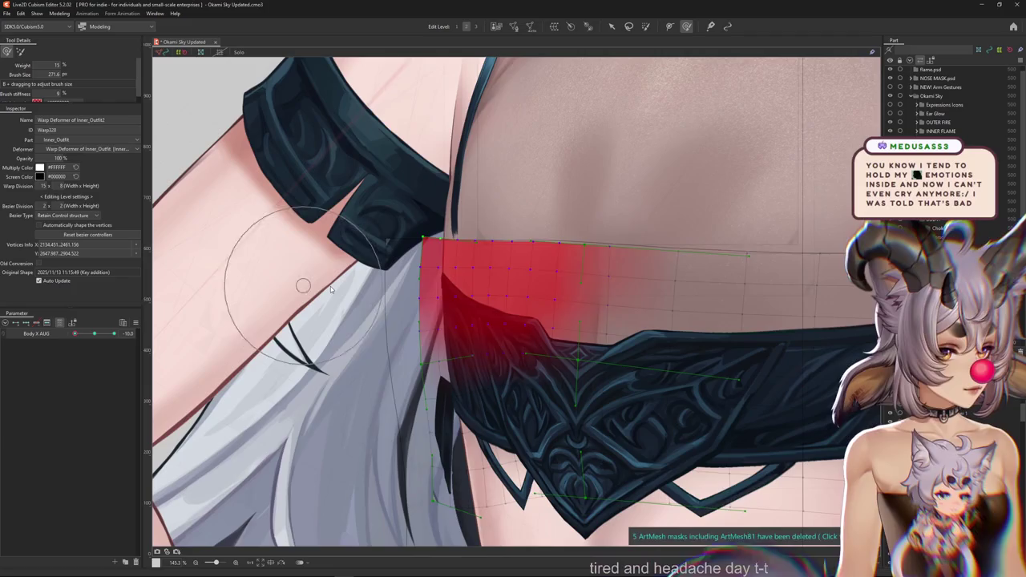
{"action": "left_click_drag", "start_coordinate": [501, 290], "coordinate": [510, 253]}
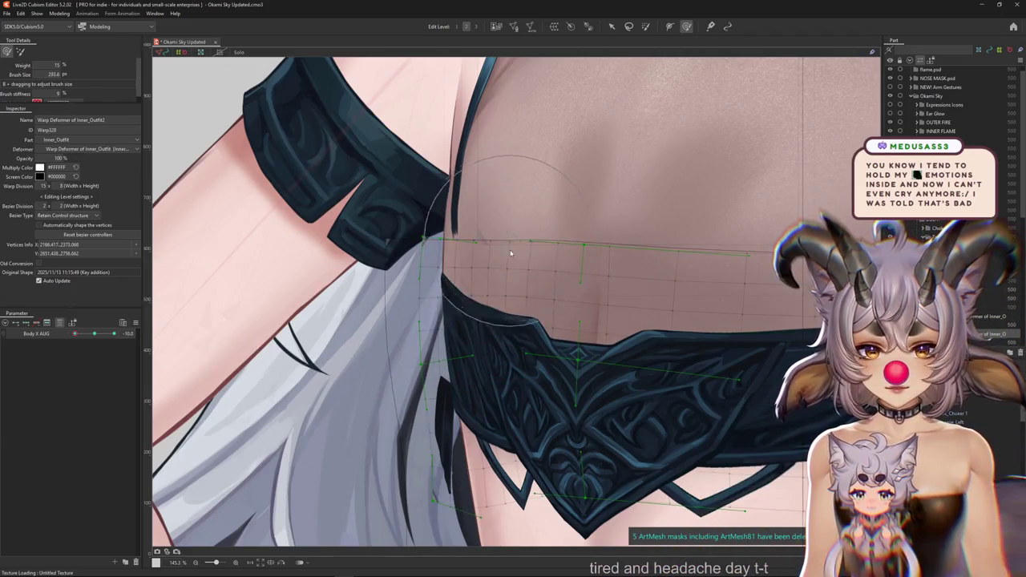
{"action": "left_click_drag", "start_coordinate": [492, 412], "coordinate": [511, 411]}
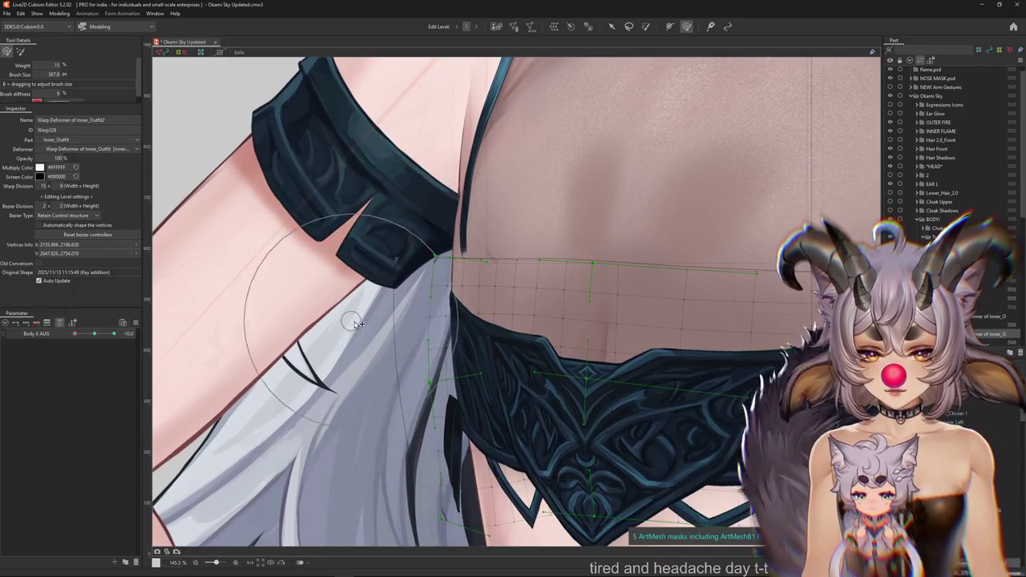
{"action": "left_click_drag", "start_coordinate": [375, 463], "coordinate": [351, 380]}
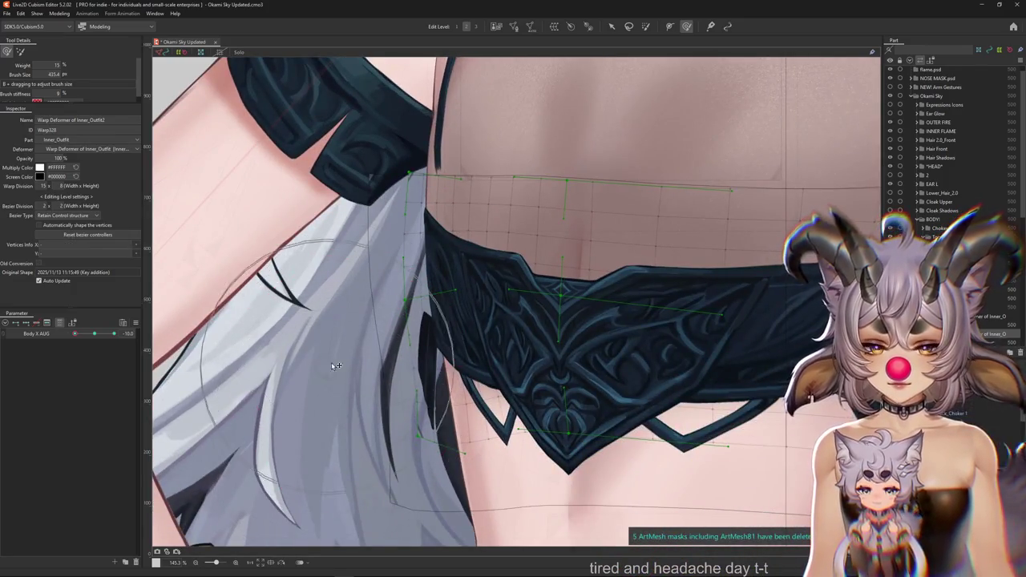
{"action": "scroll", "coordinate": [354, 267], "scroll_direction": "down", "scroll_amount": 3}
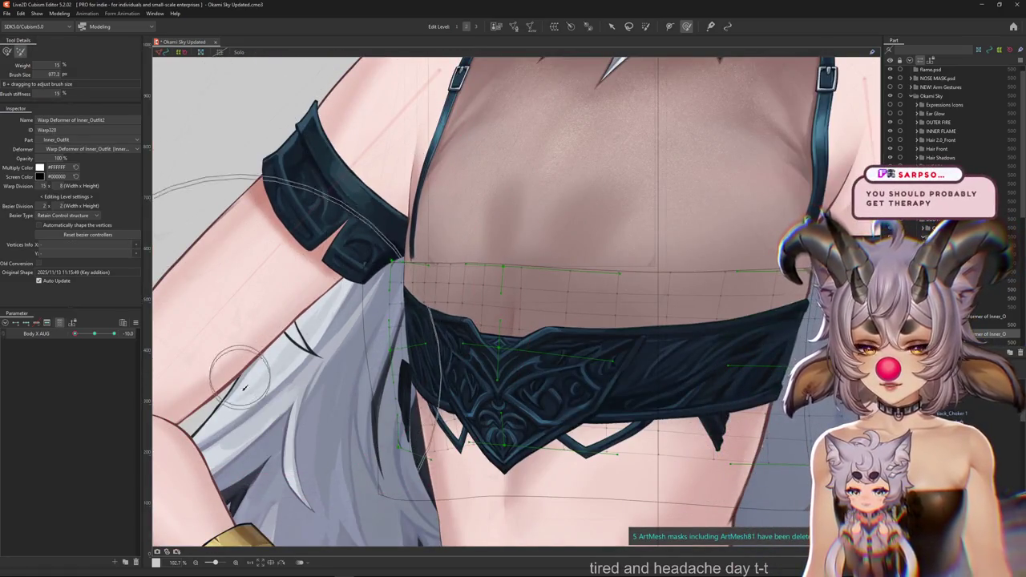
{"action": "scroll", "coordinate": [182, 295], "scroll_direction": "up", "scroll_amount": 3}
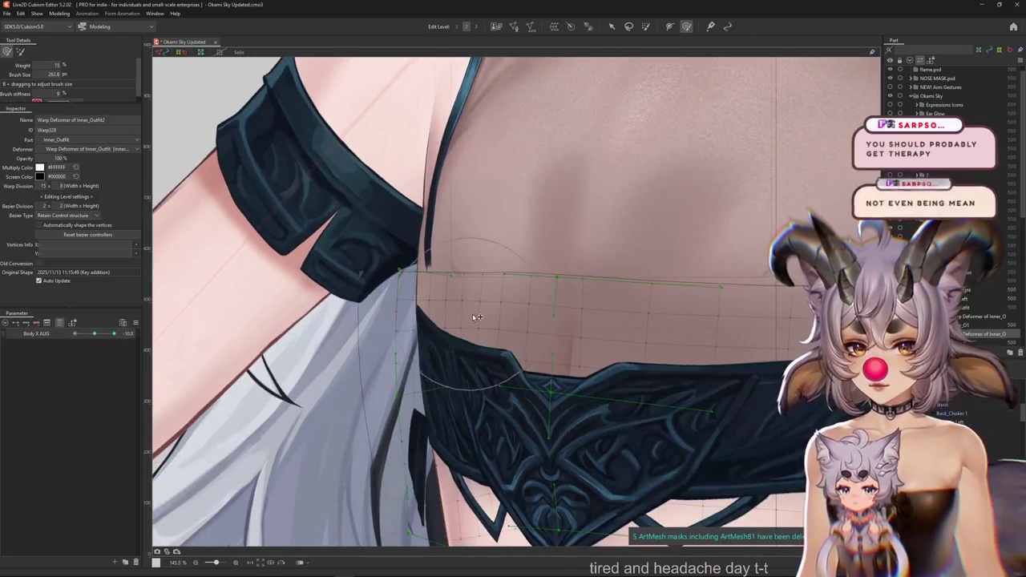
- Adjust the belt's left-side warp points and lift its lower left section slightly
{"action": "left_click_drag", "start_coordinate": [483, 268], "coordinate": [423, 321]}
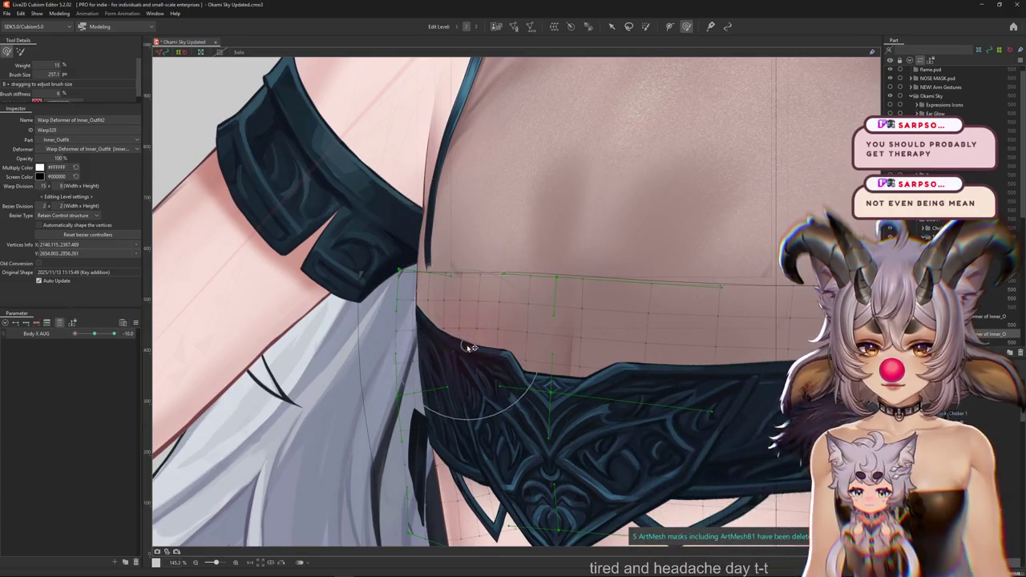
{"action": "scroll", "coordinate": [473, 385], "scroll_direction": "down", "scroll_amount": 2}
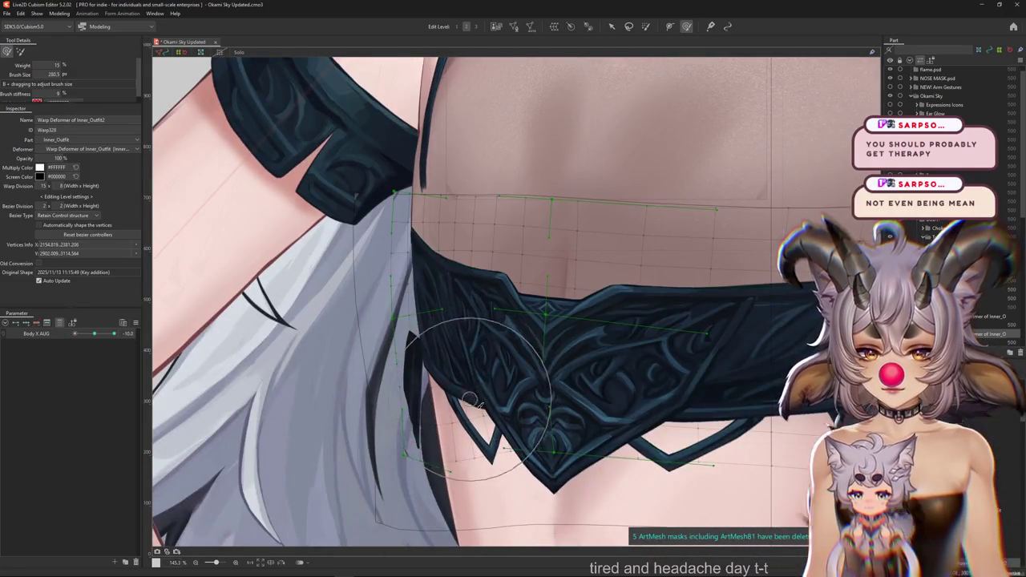
{"action": "scroll", "coordinate": [437, 384], "scroll_direction": "down", "scroll_amount": 2}
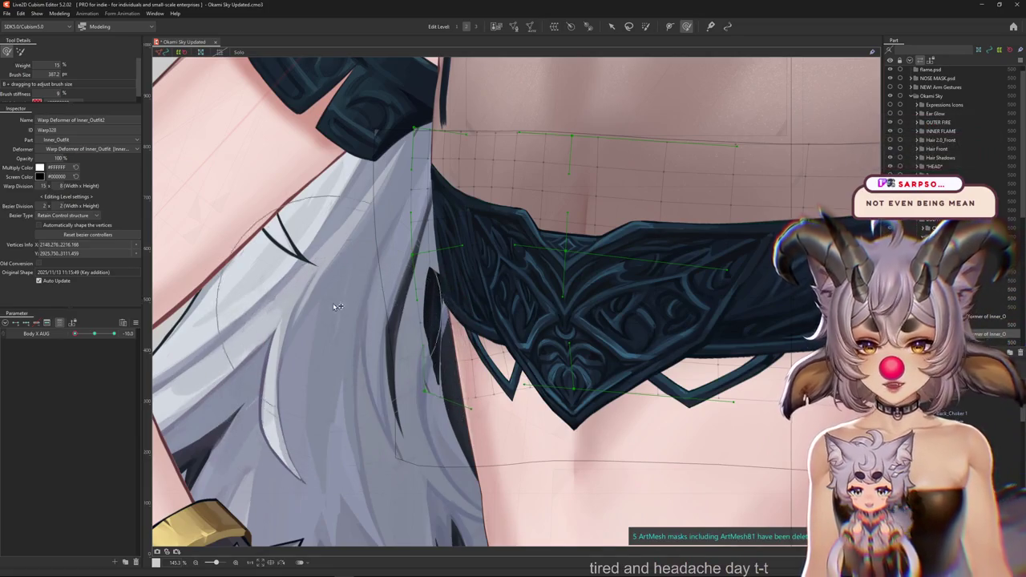
{"action": "scroll", "coordinate": [335, 244], "scroll_direction": "up", "scroll_amount": 3}
{"action": "mouse_move", "coordinate": [361, 219]}
{"action": "left_mouse_down"}
{"action": "mouse_move", "coordinate": [381, 300]}
{"action": "mouse_move", "coordinate": [461, 278]}
{"action": "left_mouse_up"}
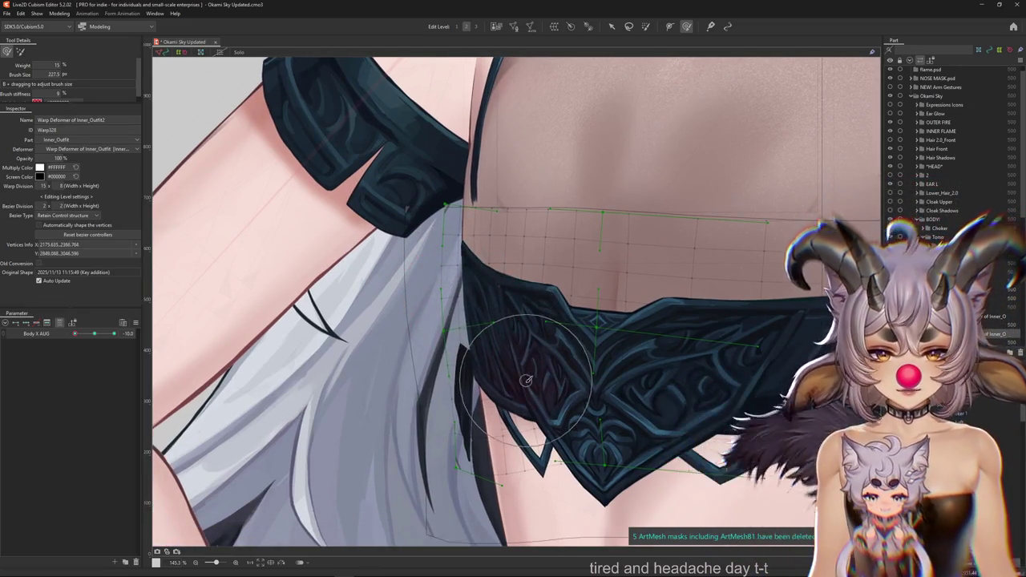
{"action": "left_click_drag", "start_coordinate": [526, 367], "coordinate": [530, 360]}
{"action": "scroll", "coordinate": [529, 361], "scroll_direction": "down", "scroll_amount": 2}
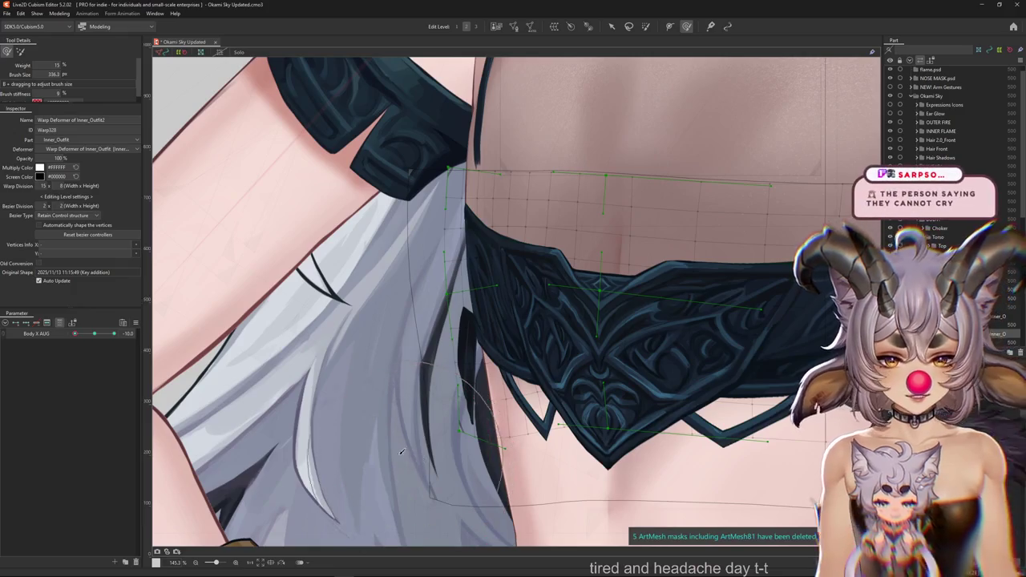
{"action": "left_click_drag", "start_coordinate": [396, 428], "coordinate": [419, 426]}
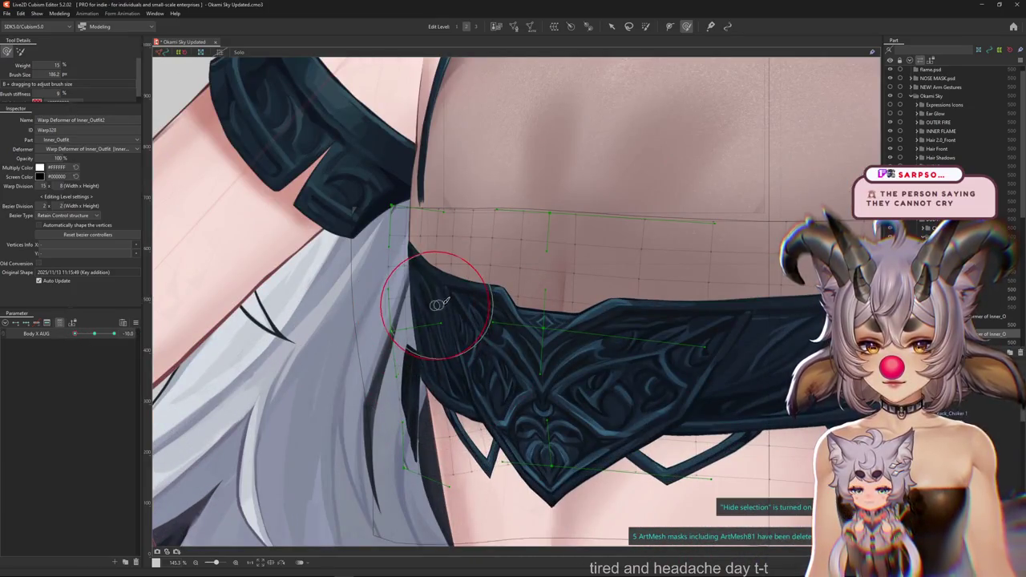
- Nudge the band's left edge into shape, hide the grid, and swing Body X AUG to +10
{"action": "left_click_drag", "start_coordinate": [463, 356], "coordinate": [471, 393]}
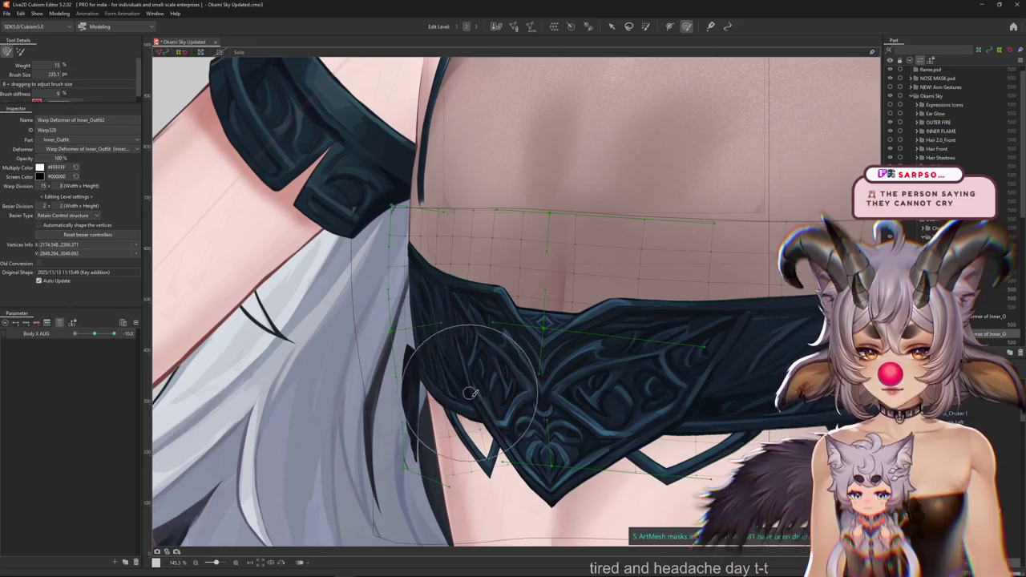
{"action": "left_click_drag", "start_coordinate": [507, 426], "coordinate": [479, 387]}
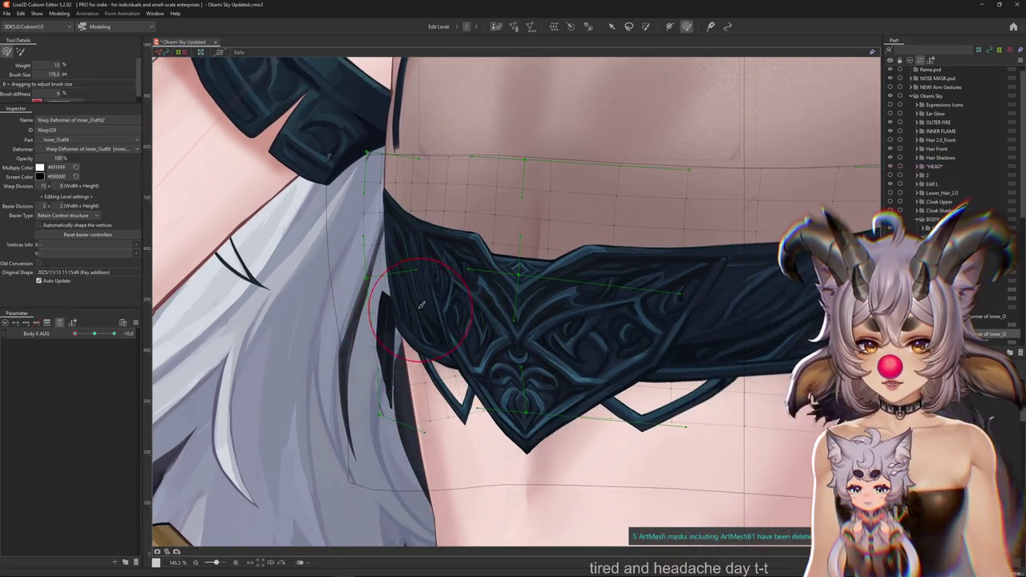
{"action": "left_click_drag", "start_coordinate": [422, 243], "coordinate": [409, 318]}
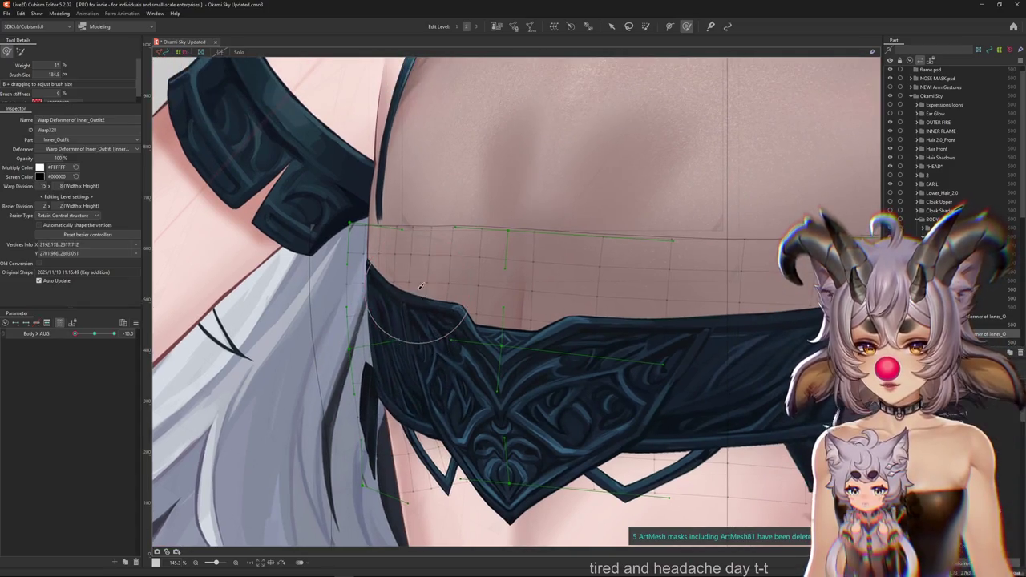
{"action": "key", "text": "ctrl+shift+h"}
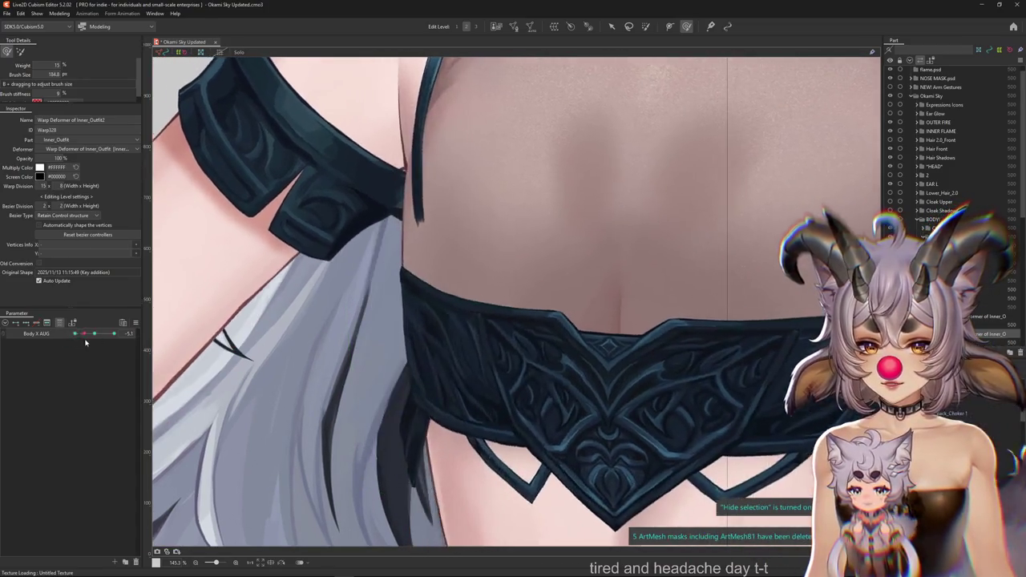
{"action": "left_click_drag", "start_coordinate": [255, 287], "coordinate": [299, 275]}
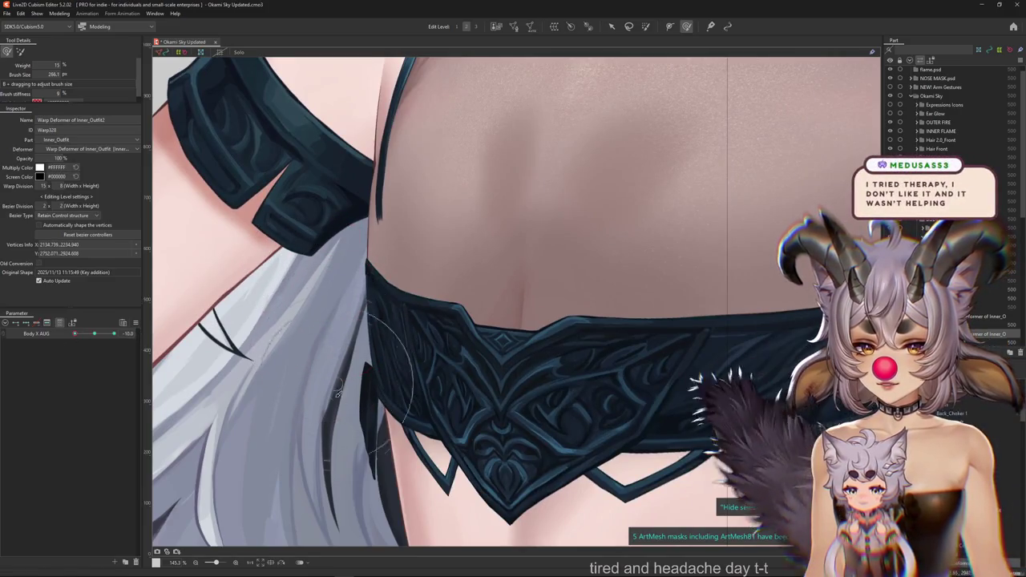
{"action": "left_click_drag", "start_coordinate": [338, 391], "coordinate": [325, 397]}
{"action": "left_click_drag", "start_coordinate": [99, 337], "coordinate": [123, 344]}
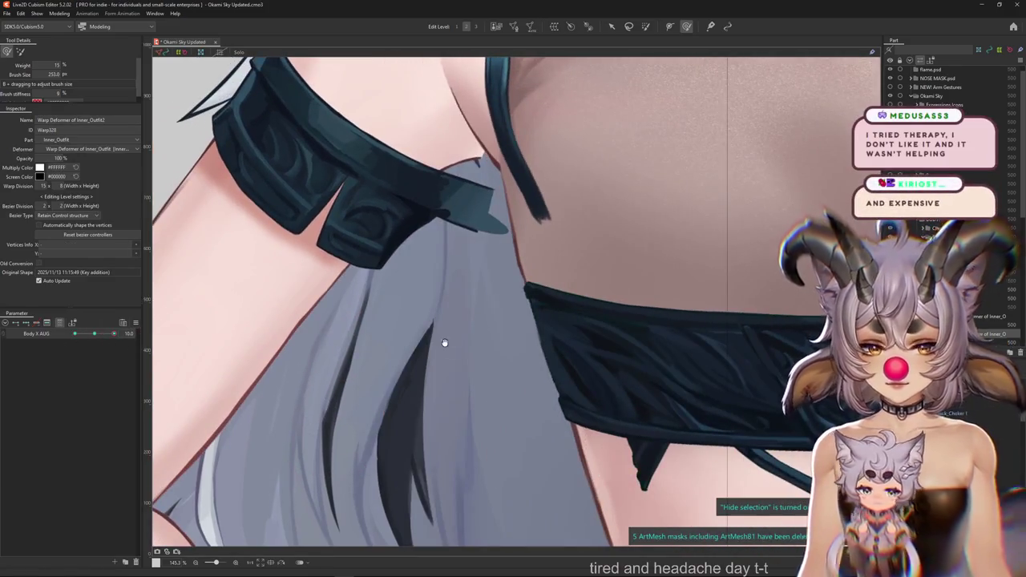
{"action": "left_click_drag", "start_coordinate": [481, 336], "coordinate": [444, 340]}
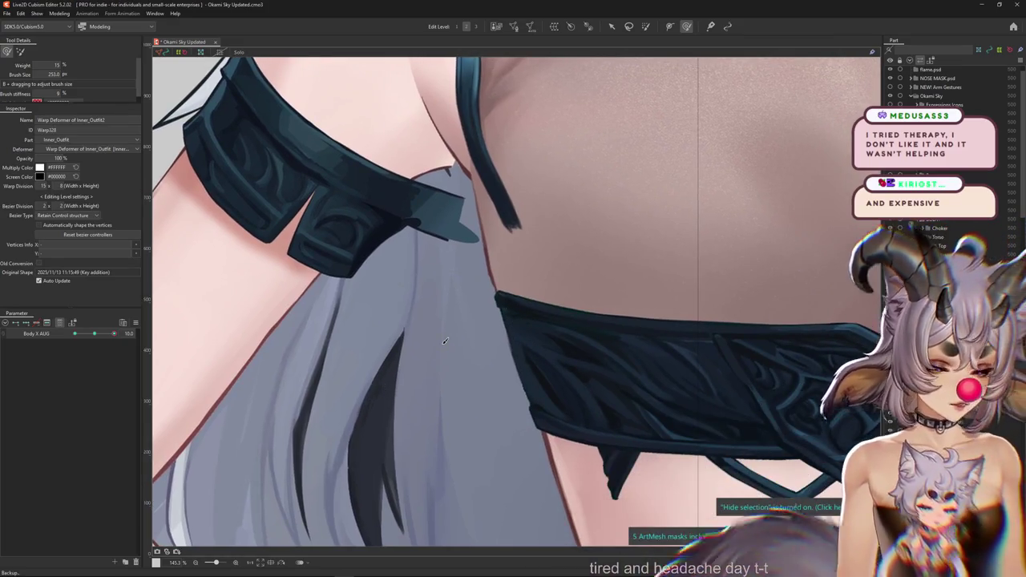
{"action": "scroll", "coordinate": [445, 341], "scroll_direction": "down", "scroll_amount": 2}
- Resize the warping brush to about 500 at Body X AUG 10
{"action": "scroll", "coordinate": [457, 321], "scroll_direction": "down", "scroll_amount": 2}
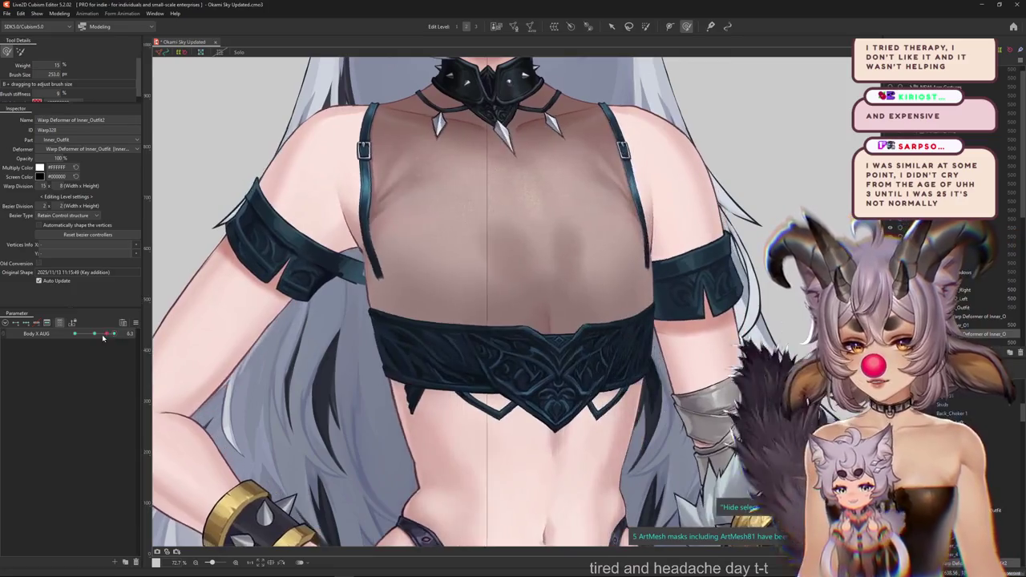
{"action": "left_click_drag", "start_coordinate": [93, 338], "coordinate": [94, 335]}
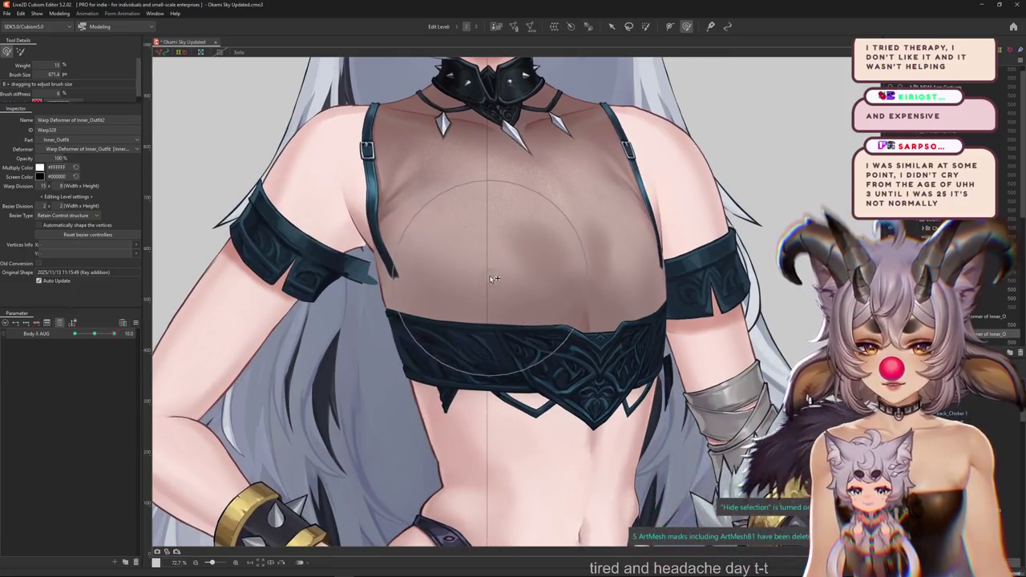
{"action": "scroll", "coordinate": [367, 278], "scroll_direction": "up", "scroll_amount": 2}
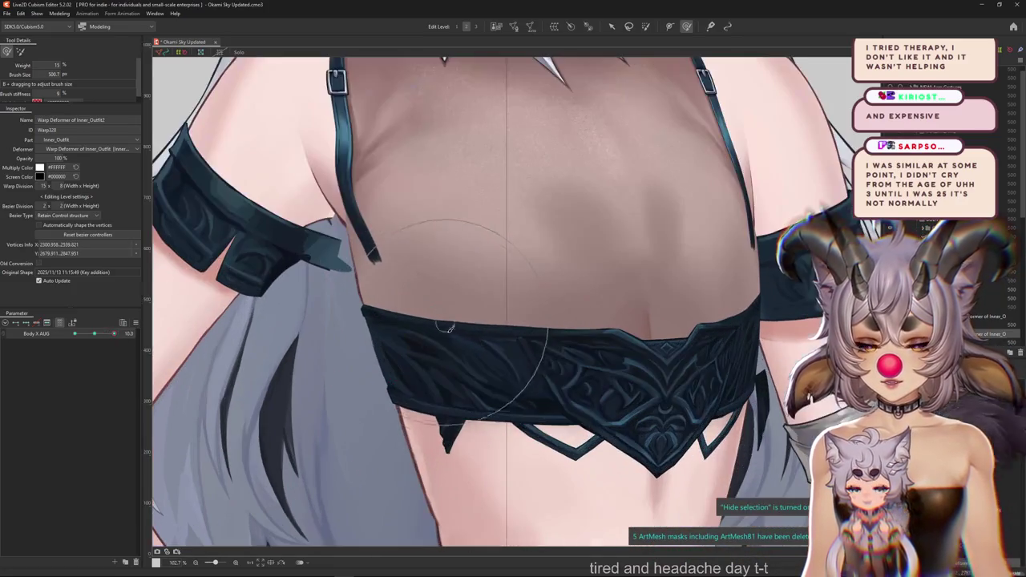
{"action": "left_click_drag", "start_coordinate": [387, 276], "coordinate": [458, 229]}
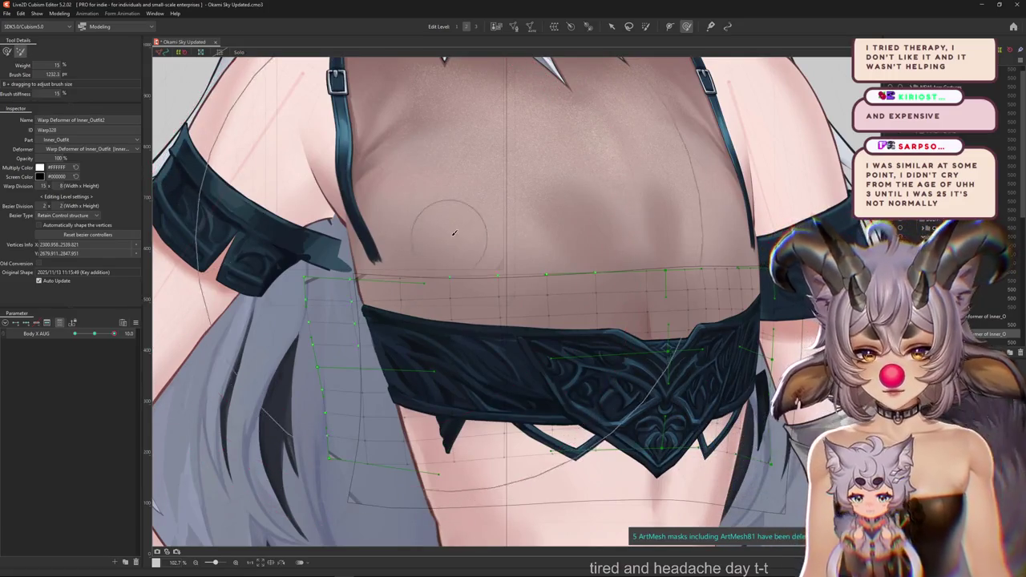
{"action": "scroll", "coordinate": [393, 343], "scroll_direction": "down", "scroll_amount": 2}
{"action": "left_click_drag", "start_coordinate": [527, 284], "coordinate": [449, 283]}
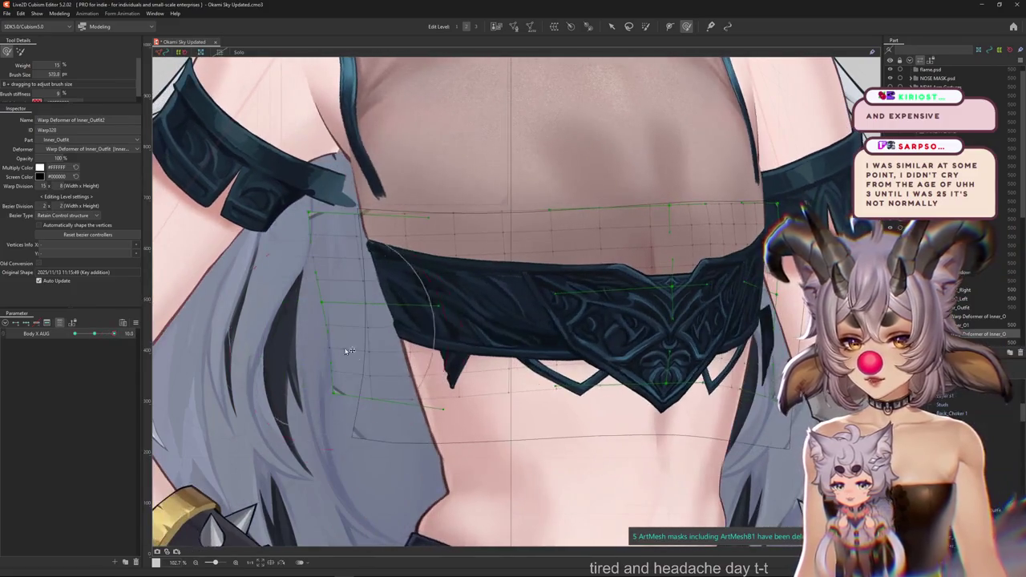
{"action": "left_click_drag", "start_coordinate": [396, 372], "coordinate": [413, 373]}
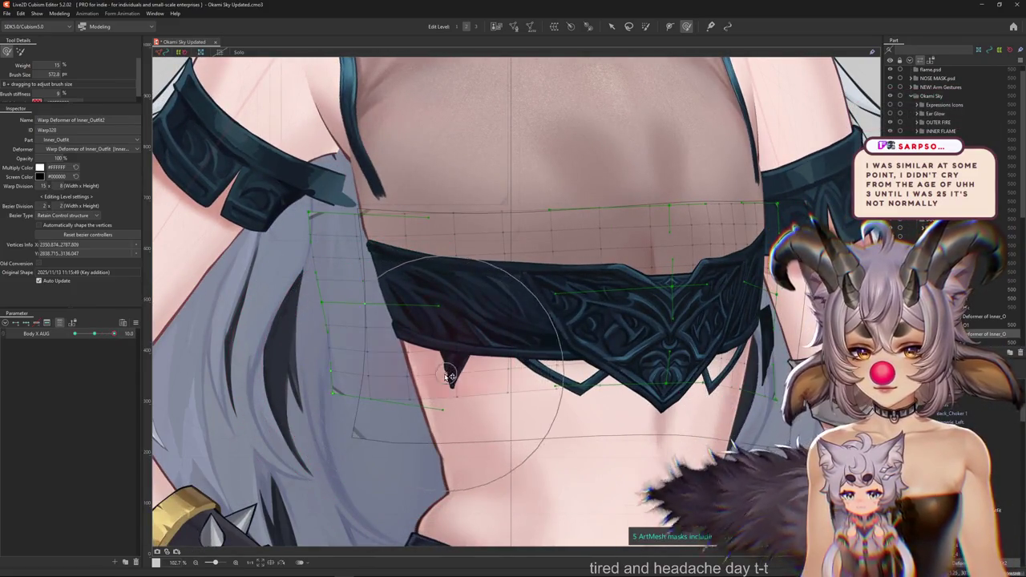
{"action": "scroll", "coordinate": [407, 326], "scroll_direction": "up", "scroll_amount": 1}
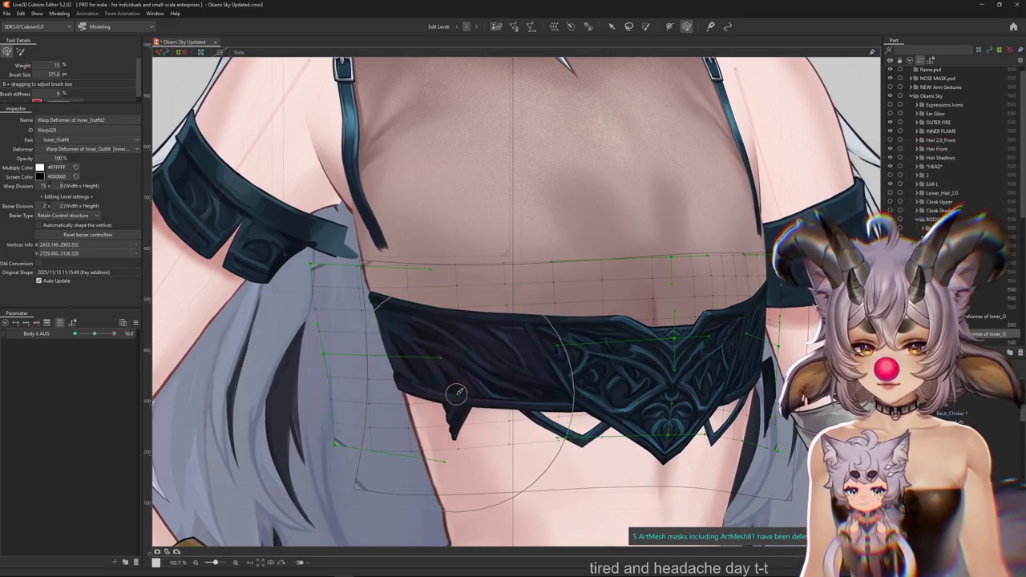
- Preview the body turn with the deformer grid hidden, then restore it and enlarge the brush around the belt
{"action": "key", "text": "h"}
{"action": "left_click_drag", "start_coordinate": [94, 333], "coordinate": [114, 333]}
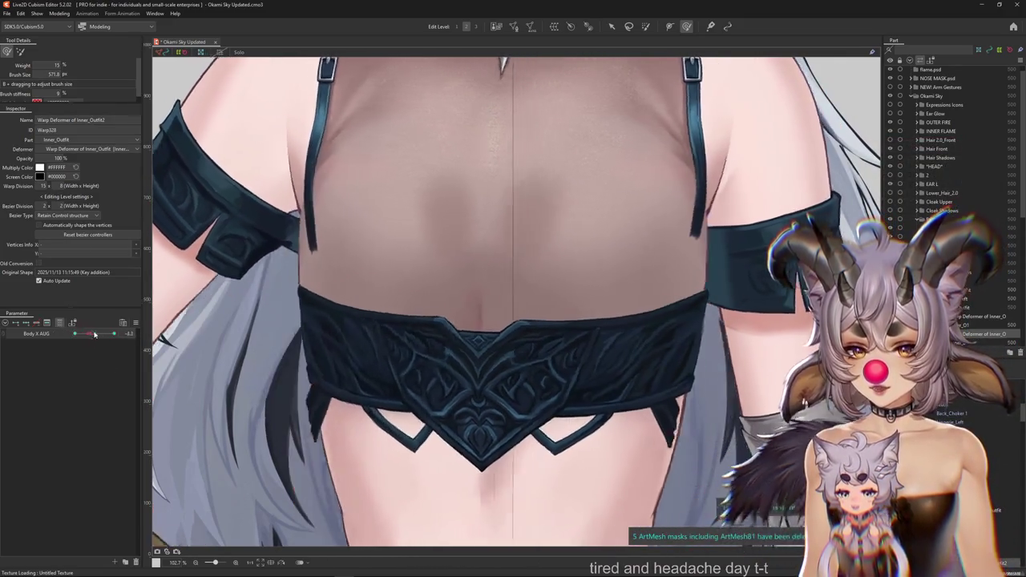
{"action": "scroll", "coordinate": [306, 343], "scroll_direction": "down", "scroll_amount": 3}
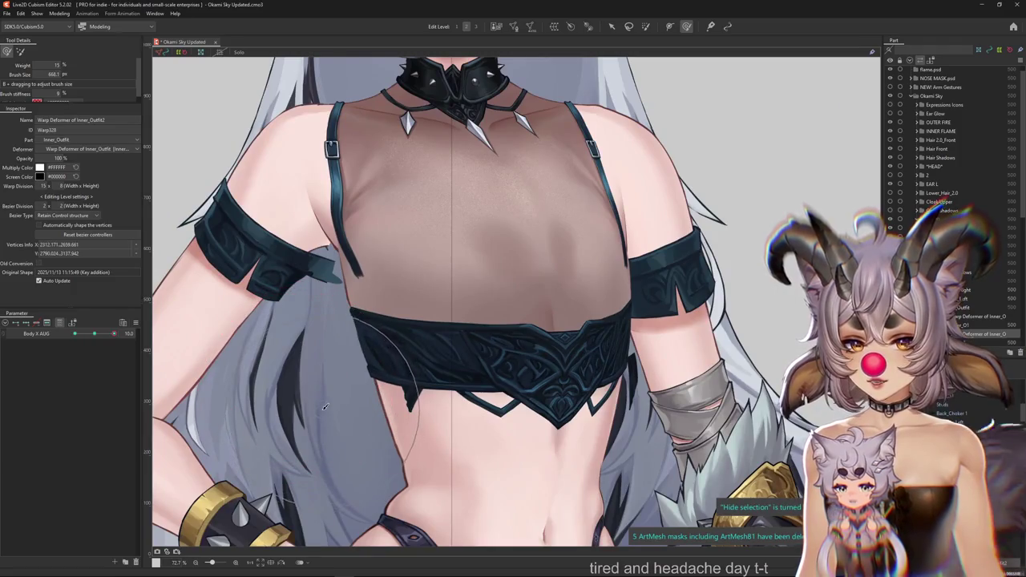
{"action": "scroll", "coordinate": [365, 365], "scroll_direction": "up", "scroll_amount": 3}
{"action": "key", "text": "h"}
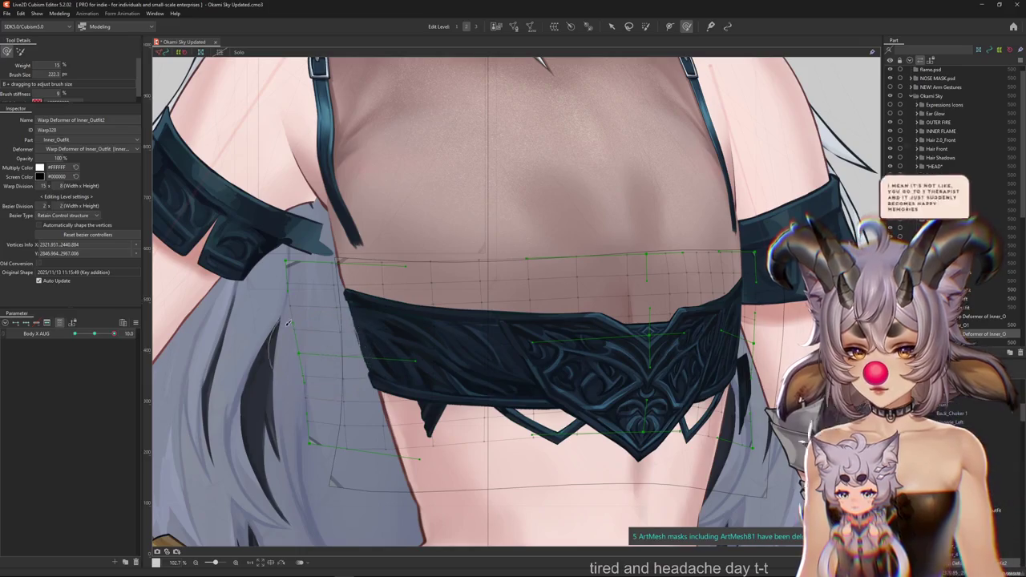
{"action": "left_click_drag", "start_coordinate": [289, 323], "coordinate": [340, 374]}
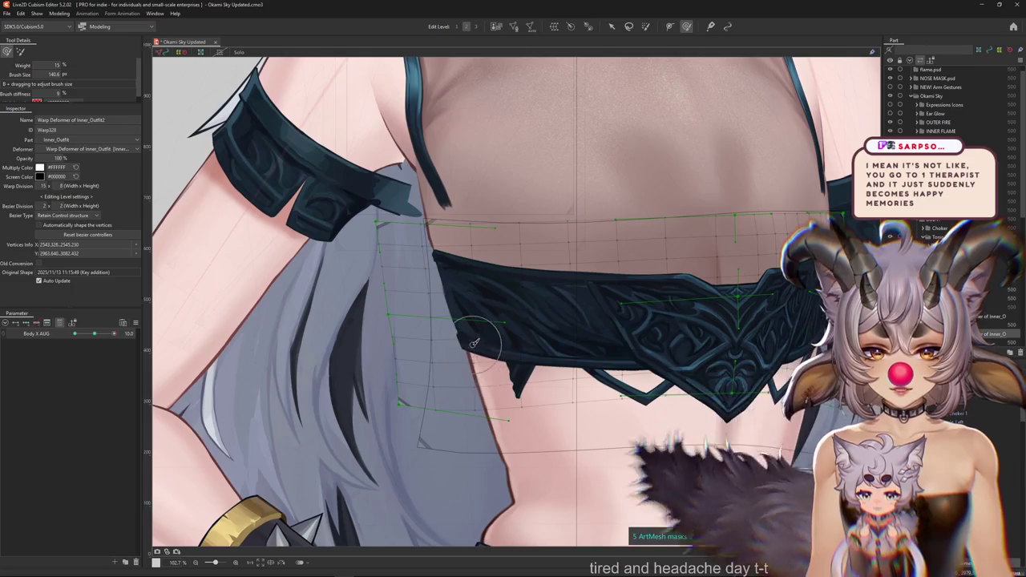
{"action": "left_click_drag", "start_coordinate": [477, 373], "coordinate": [481, 403]}
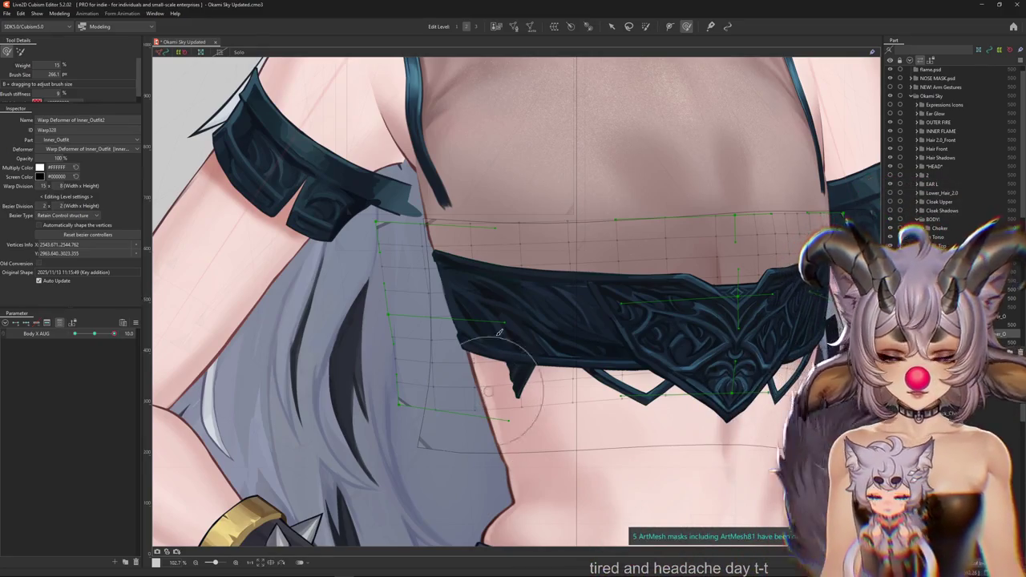
{"action": "scroll", "coordinate": [361, 377], "scroll_direction": "down", "scroll_amount": 3}
{"action": "scroll", "coordinate": [361, 376], "scroll_direction": "down", "scroll_amount": 1}
- Reset Body X AUG to centre, hide the grid, and sweep it out to 10 to preview the band
{"action": "left_click", "coordinate": [95, 335]}
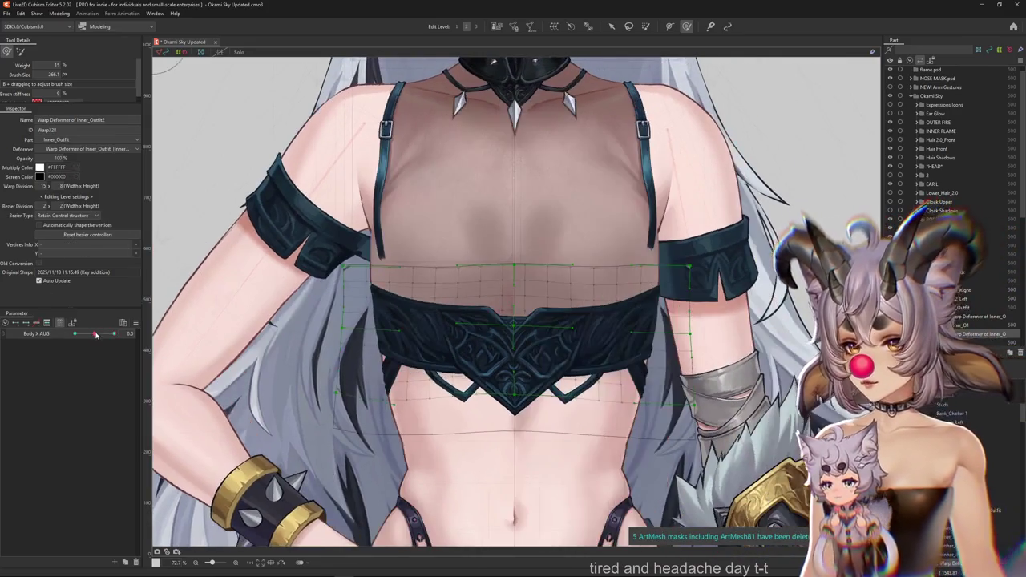
{"action": "scroll", "coordinate": [418, 289], "scroll_direction": "up", "scroll_amount": 4}
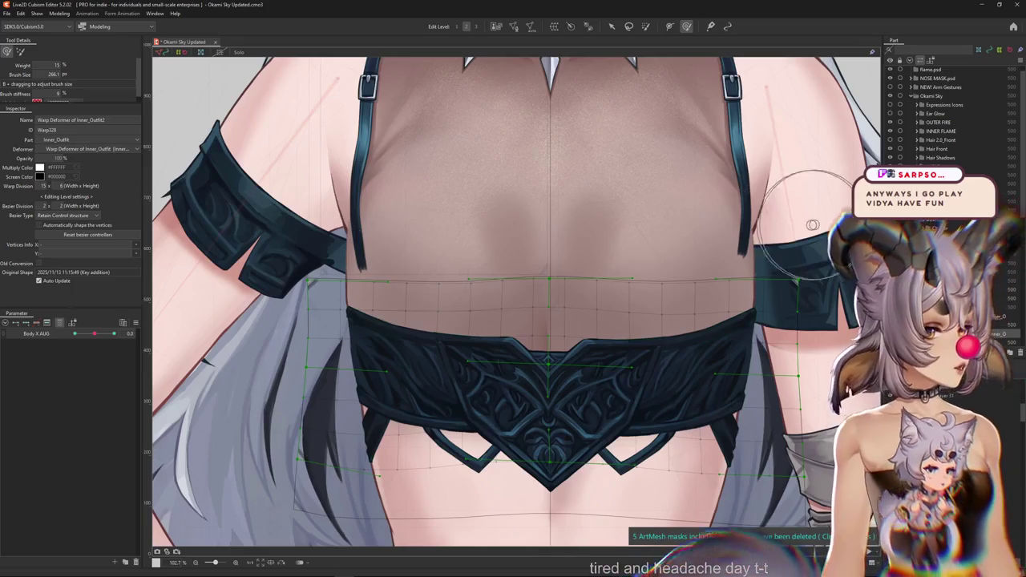
{"action": "scroll", "coordinate": [496, 290], "scroll_direction": "down", "scroll_amount": 1}
{"action": "scroll", "coordinate": [496, 290], "scroll_direction": "down", "scroll_amount": 3}
{"action": "scroll", "coordinate": [496, 290], "scroll_direction": "up", "scroll_amount": 2}
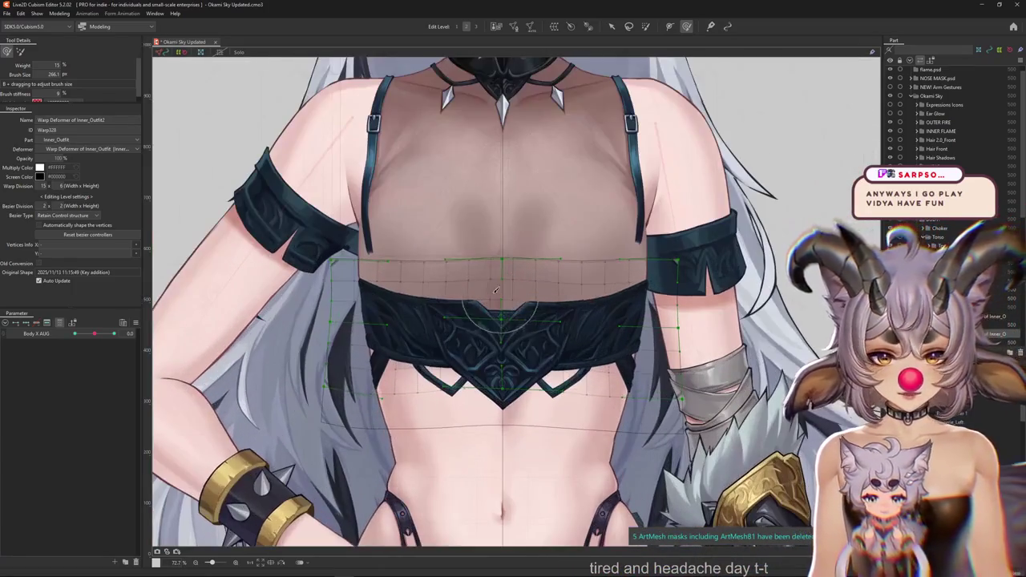
{"action": "key", "text": "ctrl+h"}
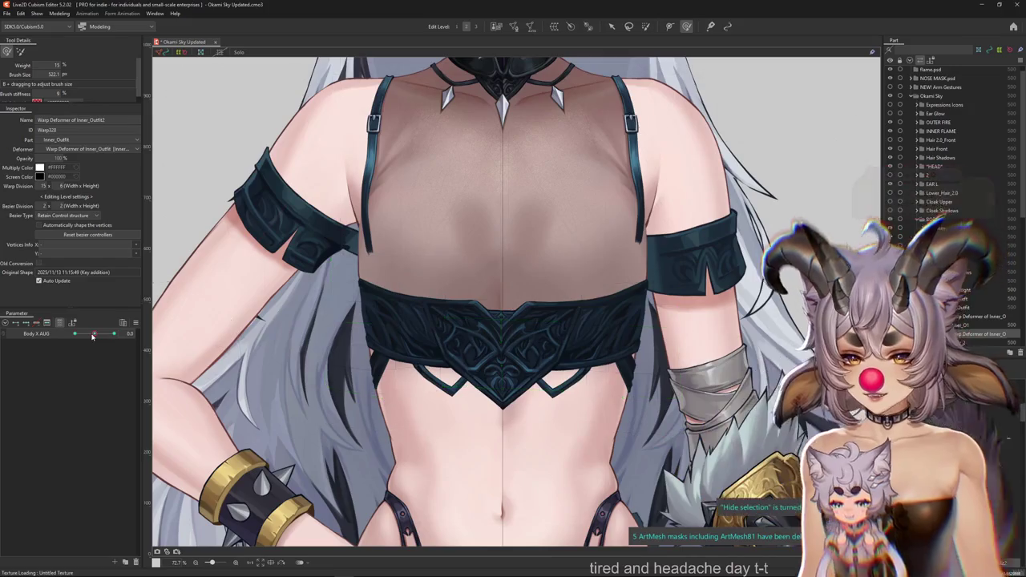
{"action": "left_click_drag", "start_coordinate": [92, 337], "coordinate": [330, 318]}
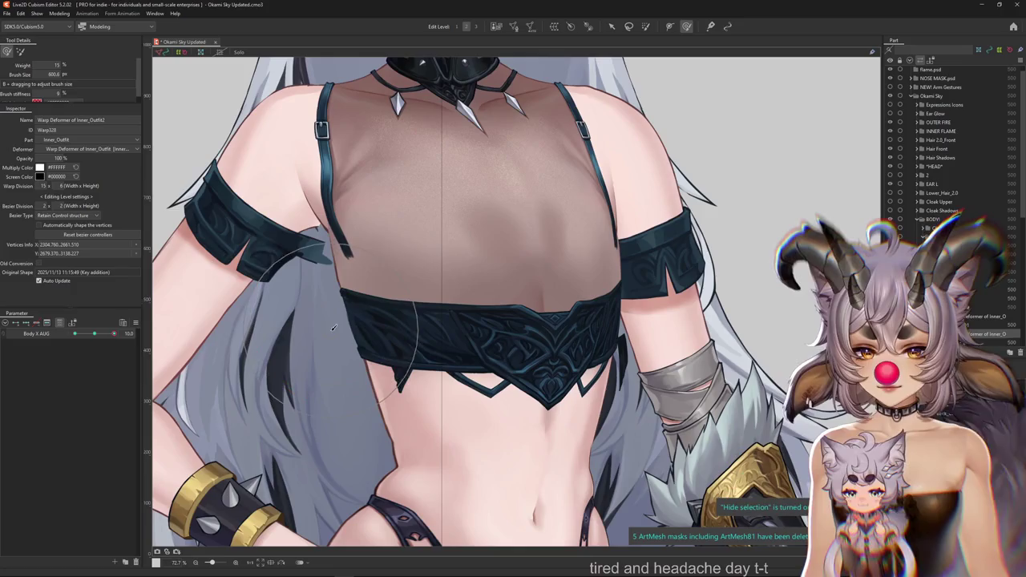
- Swing Body X AUG to -10 and shrink the warp brush over the band's left end
{"action": "left_click_drag", "start_coordinate": [95, 336], "coordinate": [75, 335]}
{"action": "left_click", "coordinate": [149, 334]}
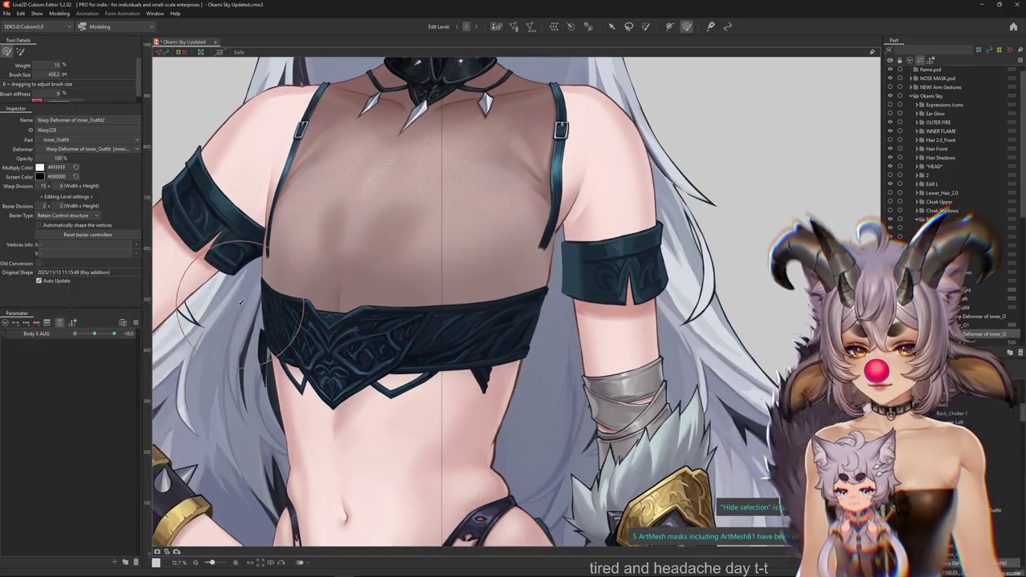
{"action": "scroll", "coordinate": [241, 302], "scroll_direction": "up", "scroll_amount": 3}
{"action": "scroll", "coordinate": [290, 240], "scroll_direction": "up", "scroll_amount": 2}
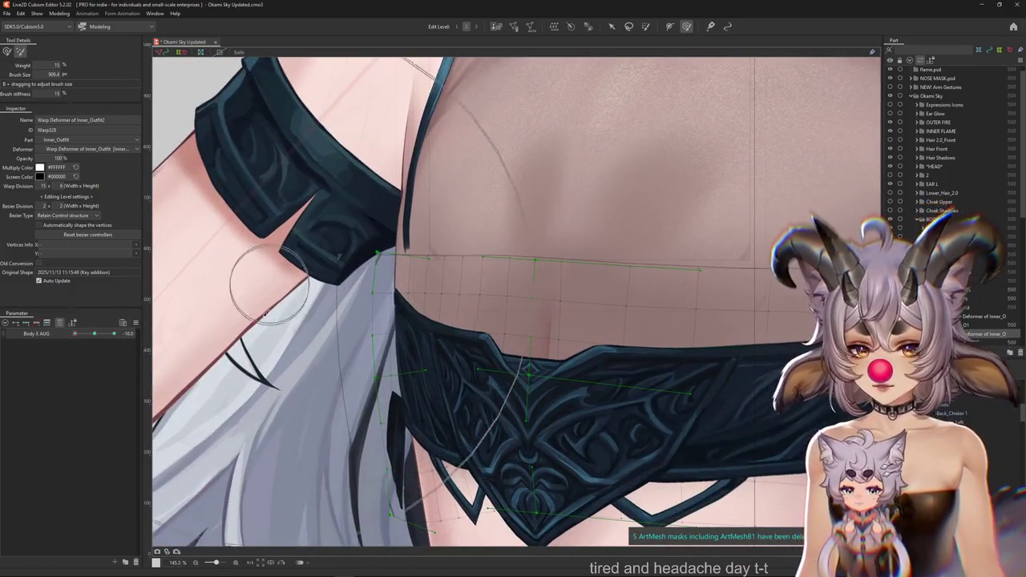
{"action": "left_click_drag", "start_coordinate": [269, 285], "coordinate": [319, 335]}
{"action": "left_click_drag", "start_coordinate": [271, 168], "coordinate": [275, 229]}
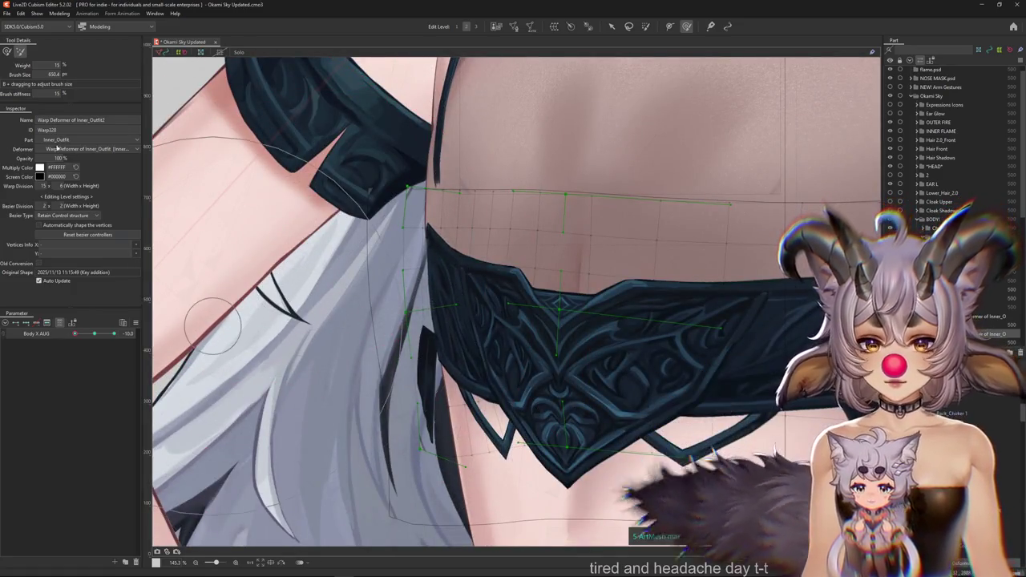
- Pull the belt's lower-left tip into place, adjusting the brush's area of influence
{"action": "mouse_move", "coordinate": [423, 261]}
{"action": "left_mouse_down"}
{"action": "mouse_move", "coordinate": [400, 255]}
{"action": "mouse_move", "coordinate": [446, 240]}
{"action": "left_mouse_up"}
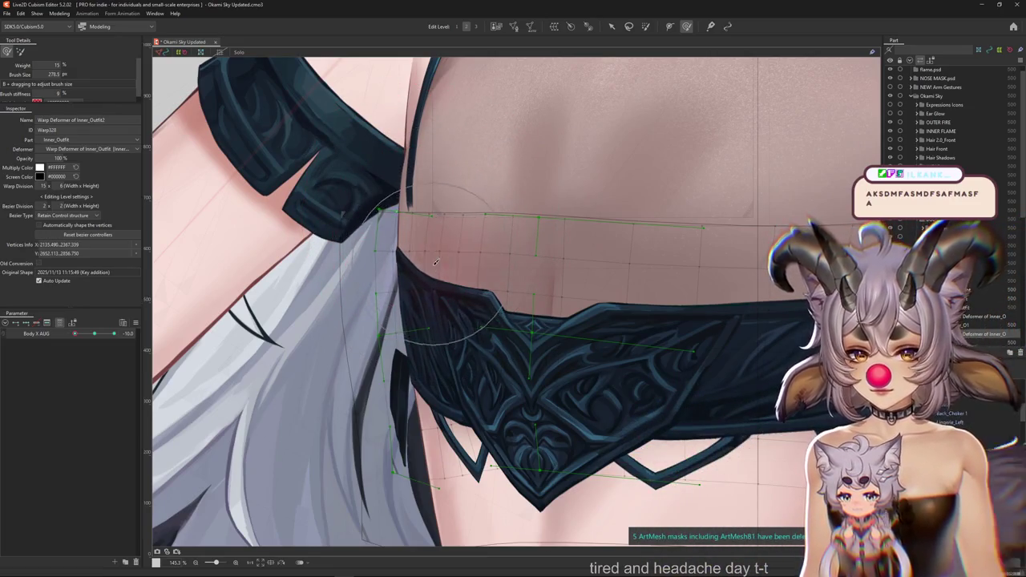
{"action": "left_click_drag", "start_coordinate": [430, 321], "coordinate": [463, 473]}
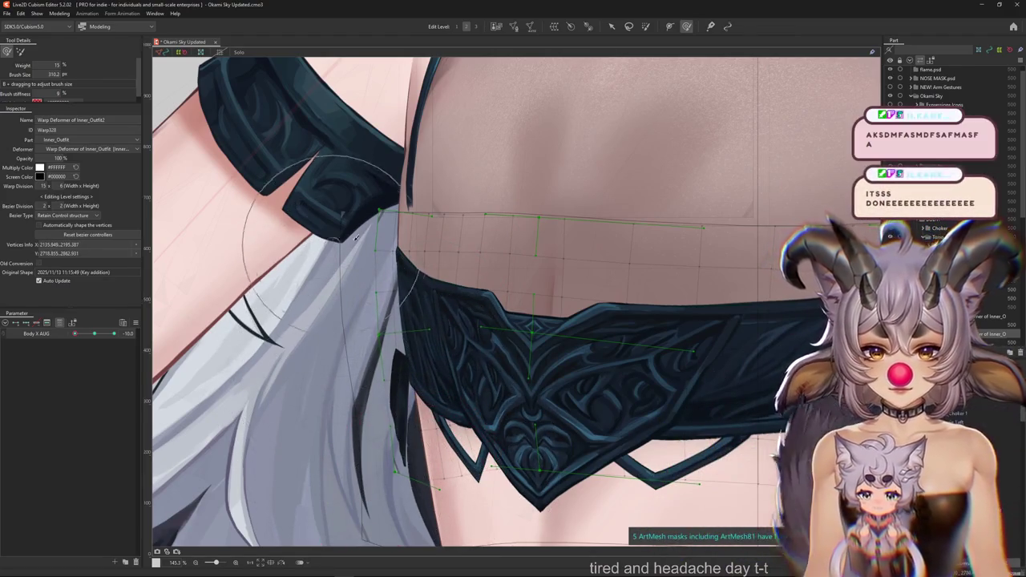
{"action": "left_click_drag", "start_coordinate": [460, 240], "coordinate": [467, 279]}
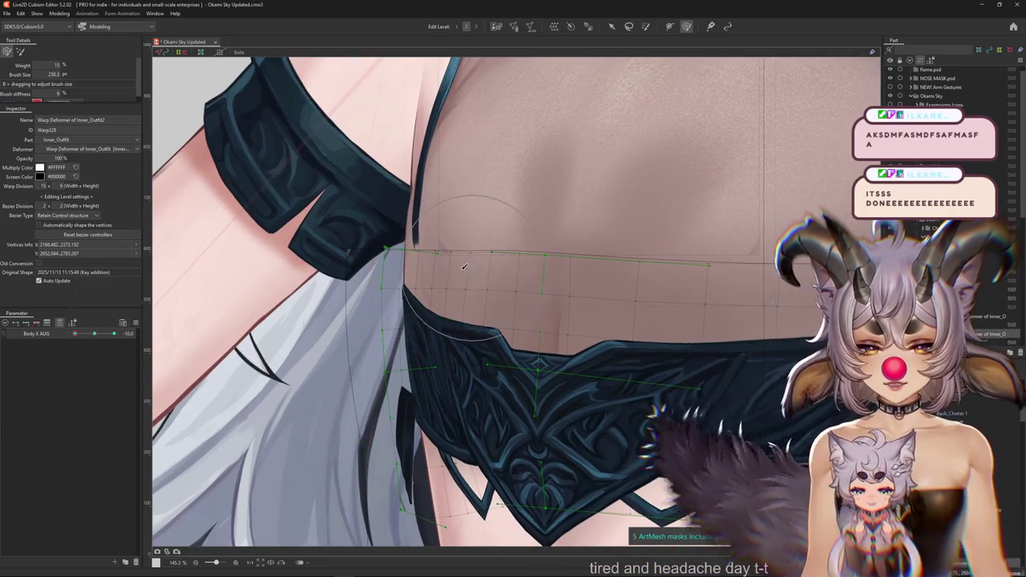
{"action": "left_click_drag", "start_coordinate": [432, 217], "coordinate": [472, 225]}
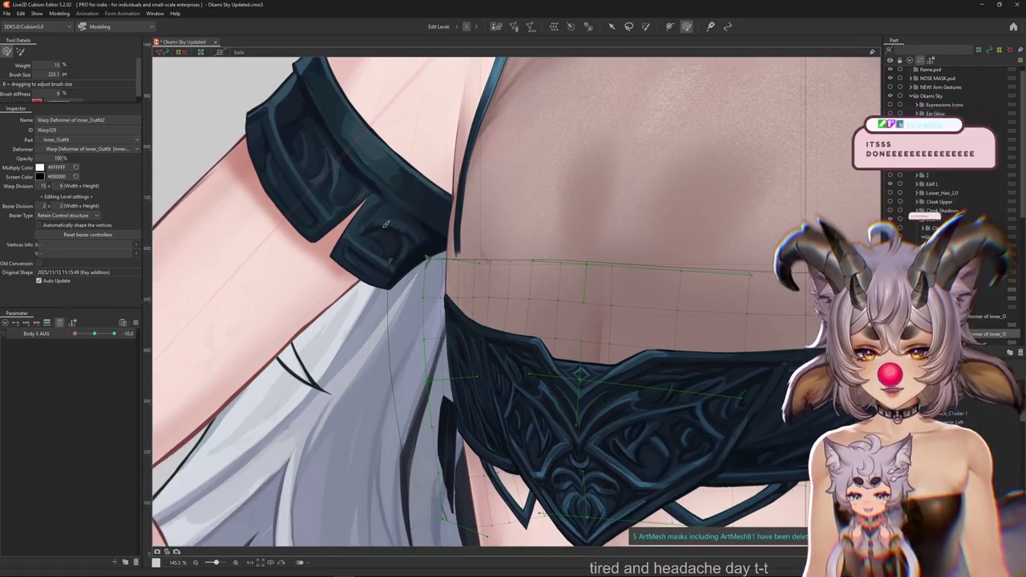
{"action": "mouse_move", "coordinate": [365, 363]}
{"action": "left_mouse_down"}
{"action": "mouse_move", "coordinate": [419, 298]}
{"action": "mouse_move", "coordinate": [433, 232]}
{"action": "left_mouse_up"}
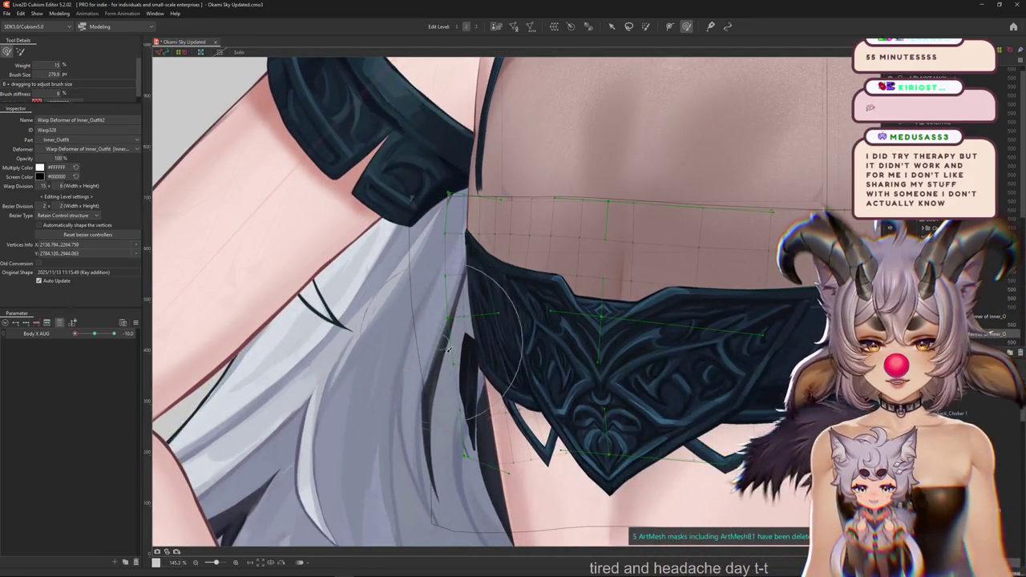
{"action": "left_click_drag", "start_coordinate": [449, 349], "coordinate": [441, 434]}
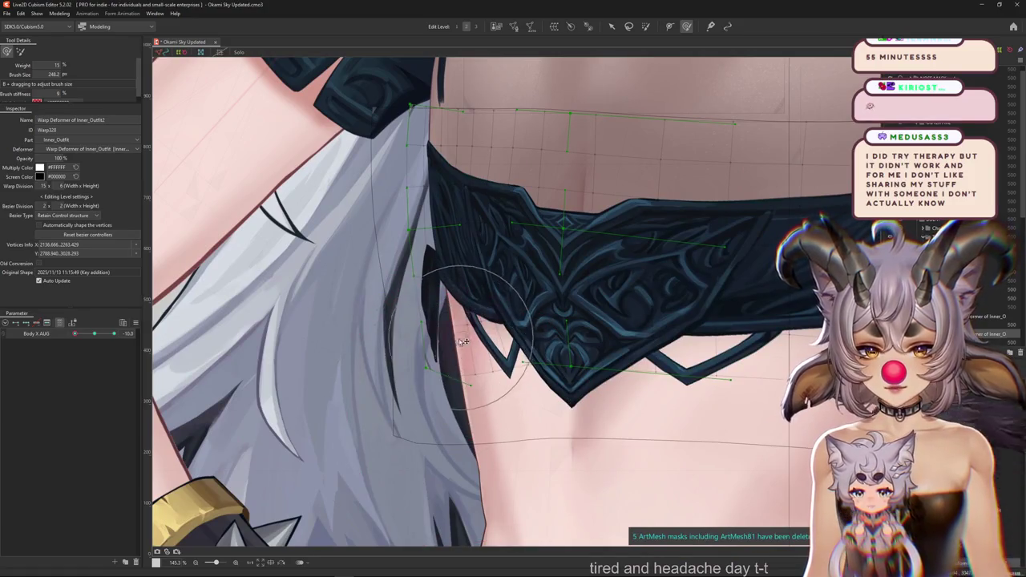
- Enlarge the brush considerably and toggle Hide Selection to preview the belt's warp
{"action": "left_click_drag", "start_coordinate": [457, 177], "coordinate": [463, 266]}
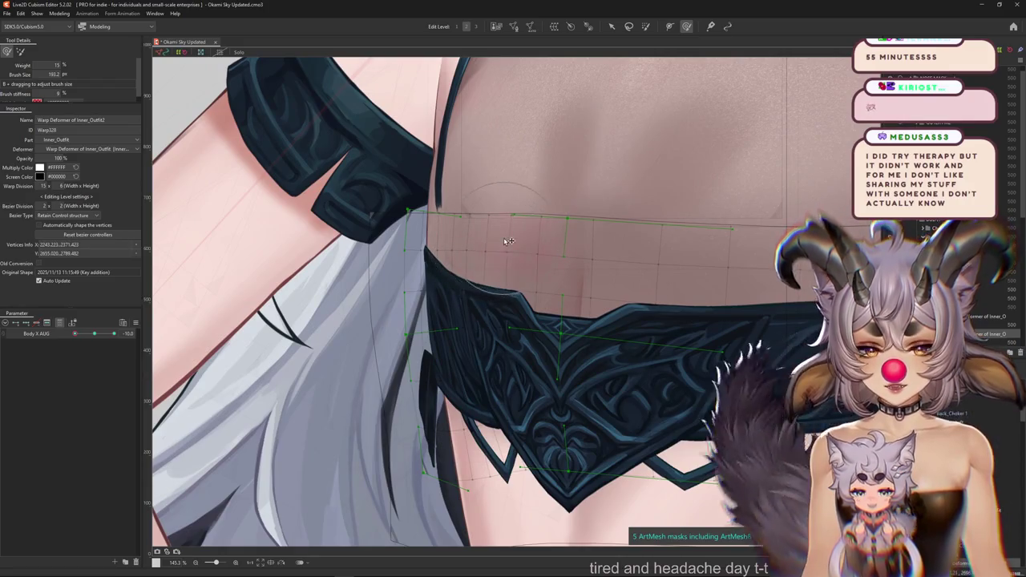
{"action": "left_click_drag", "start_coordinate": [520, 248], "coordinate": [460, 294]}
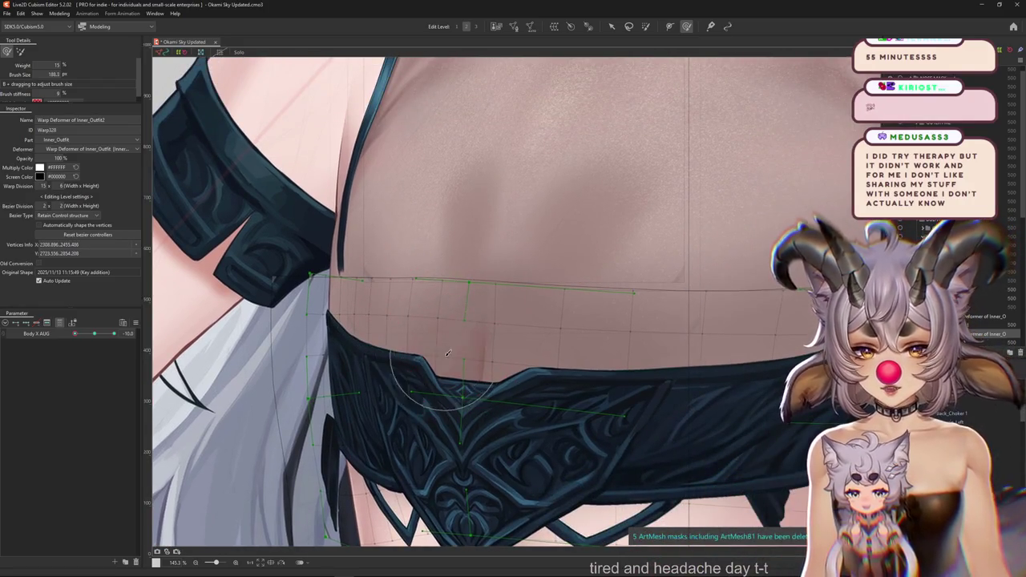
{"action": "left_click_drag", "start_coordinate": [289, 284], "coordinate": [489, 298]}
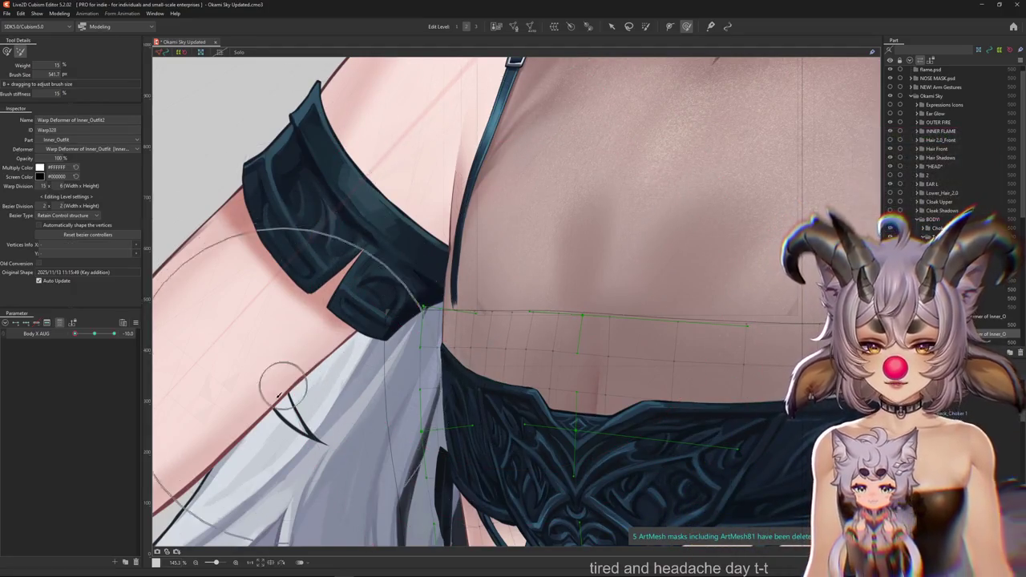
{"action": "mouse_move", "coordinate": [275, 377]}
{"action": "left_mouse_down"}
{"action": "mouse_move", "coordinate": [295, 316]}
{"action": "mouse_move", "coordinate": [200, 254]}
{"action": "left_mouse_up"}
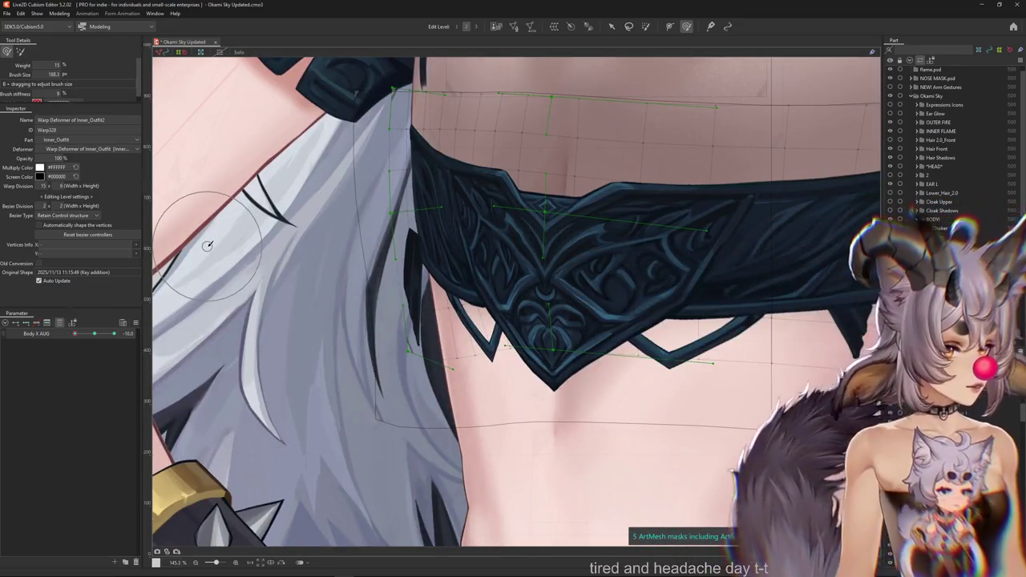
{"action": "key", "text": "ctrl+h"}
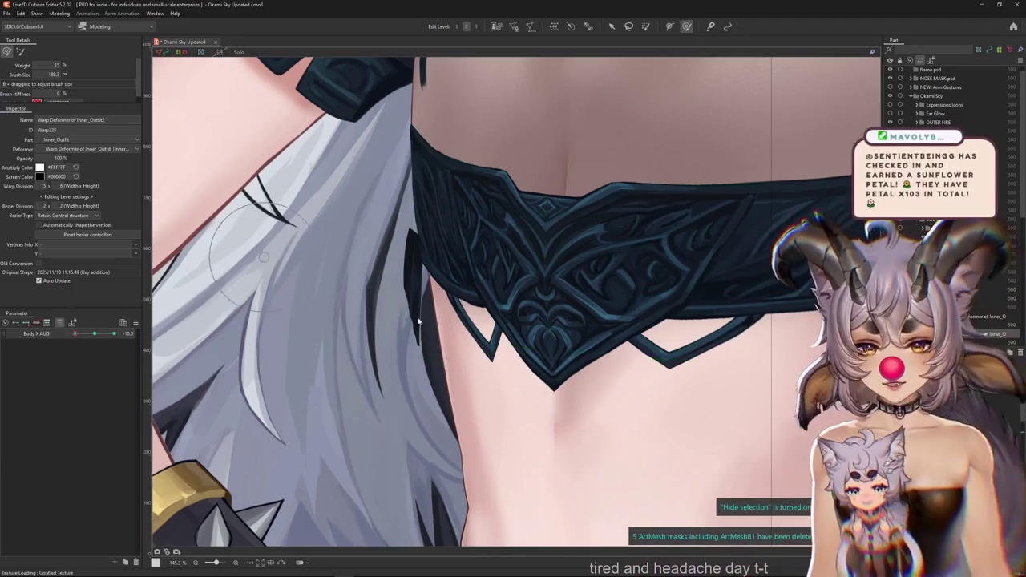
{"action": "left_click_drag", "start_coordinate": [418, 320], "coordinate": [446, 311]}
- Zoom out and back in to check the belt, widening the brush's area of influence
{"action": "scroll", "coordinate": [453, 303], "scroll_direction": "up", "scroll_amount": 3}
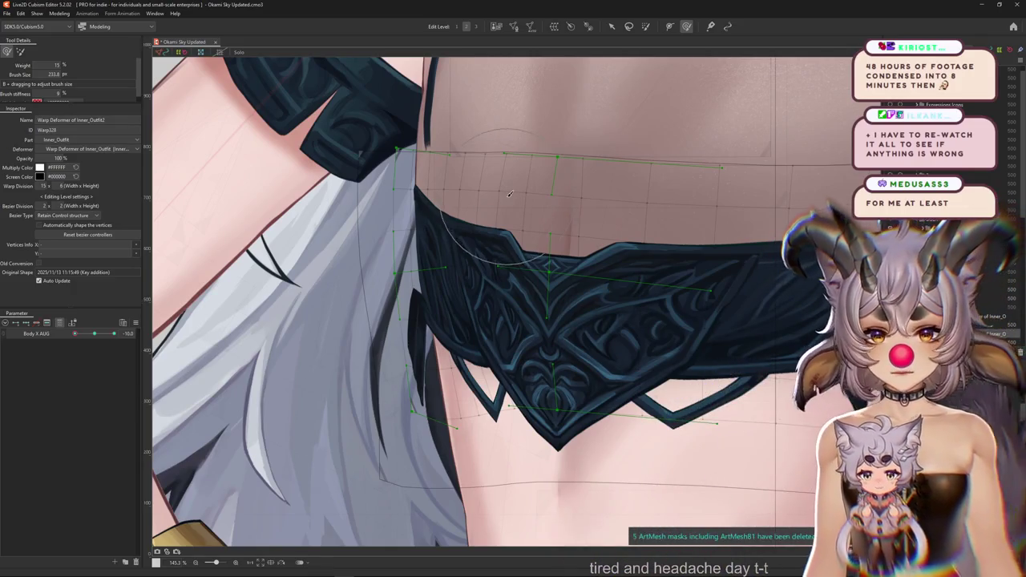
{"action": "scroll", "coordinate": [510, 194], "scroll_direction": "down", "scroll_amount": 4}
{"action": "scroll", "coordinate": [510, 247], "scroll_direction": "up", "scroll_amount": 2}
{"action": "left_click_drag", "start_coordinate": [533, 247], "coordinate": [529, 192]}
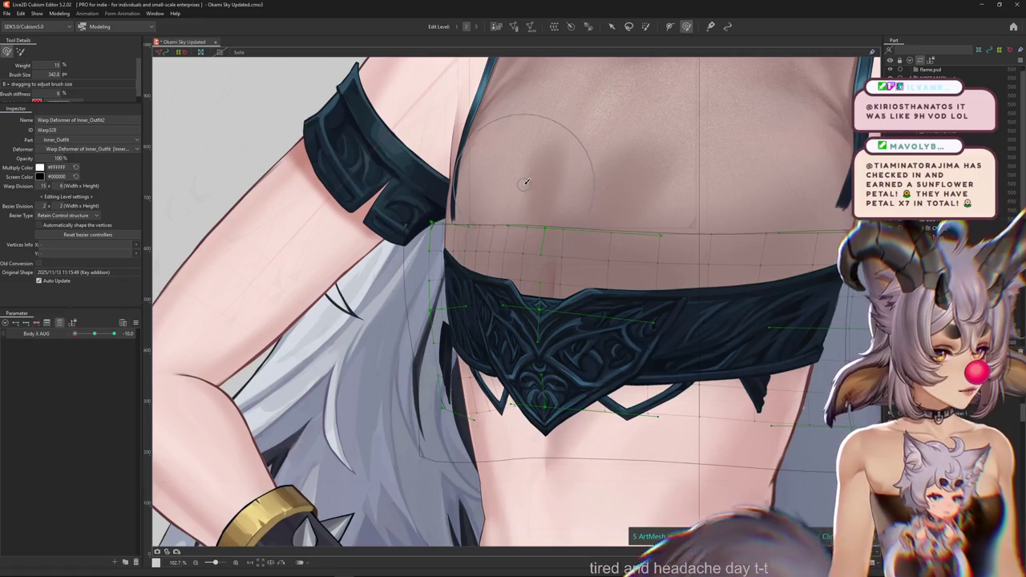
{"action": "scroll", "coordinate": [529, 191], "scroll_direction": "up", "scroll_amount": 2}
{"action": "scroll", "coordinate": [521, 237], "scroll_direction": "up", "scroll_amount": 1}
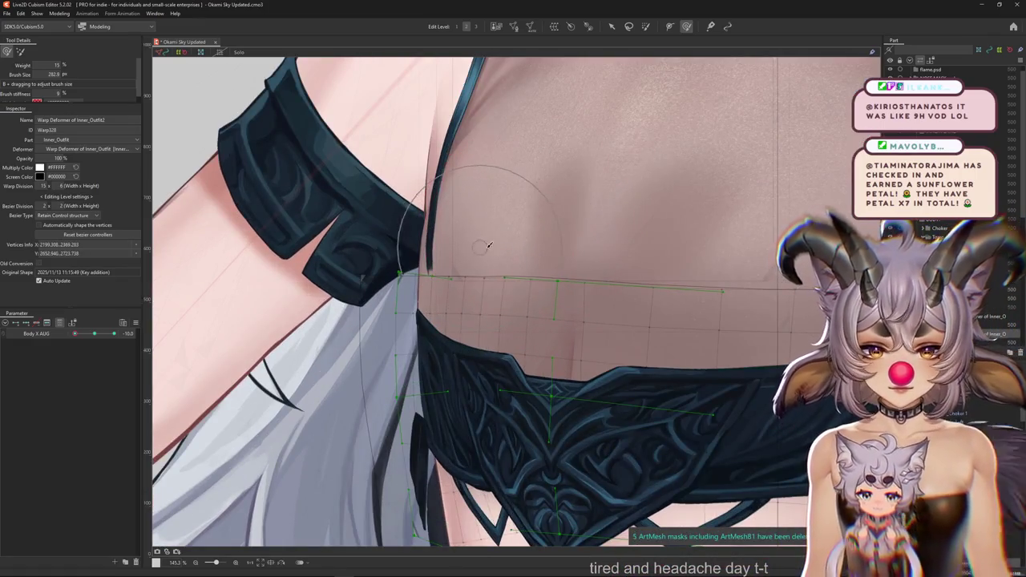
{"action": "scroll", "coordinate": [473, 265], "scroll_direction": "down", "scroll_amount": 2}
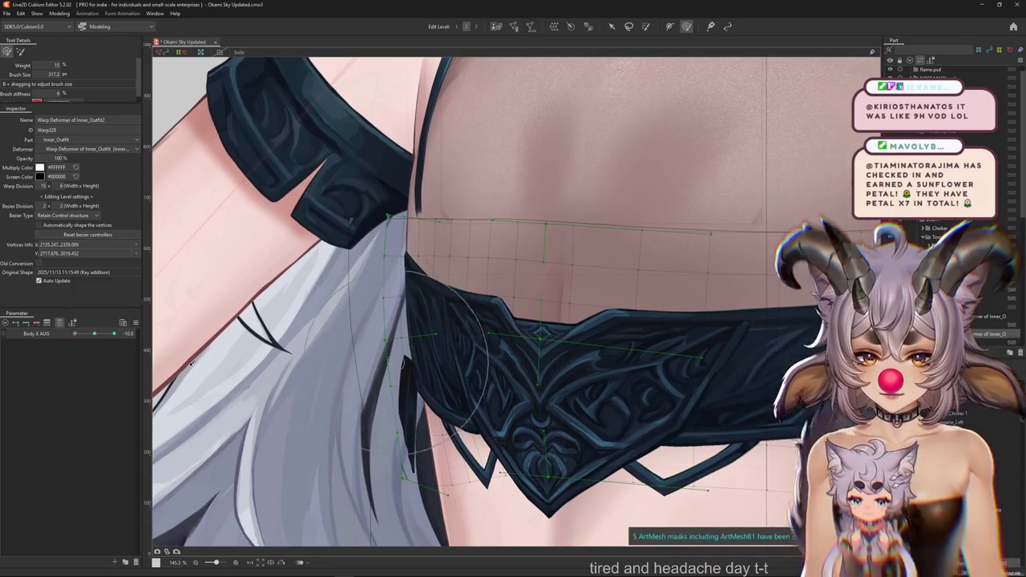
- Turn the torso to Body X AUG 10 and bend the belt's left side downward
{"action": "left_click_drag", "start_coordinate": [478, 351], "coordinate": [370, 368]}
{"action": "scroll", "coordinate": [370, 369], "scroll_direction": "down", "scroll_amount": 3}
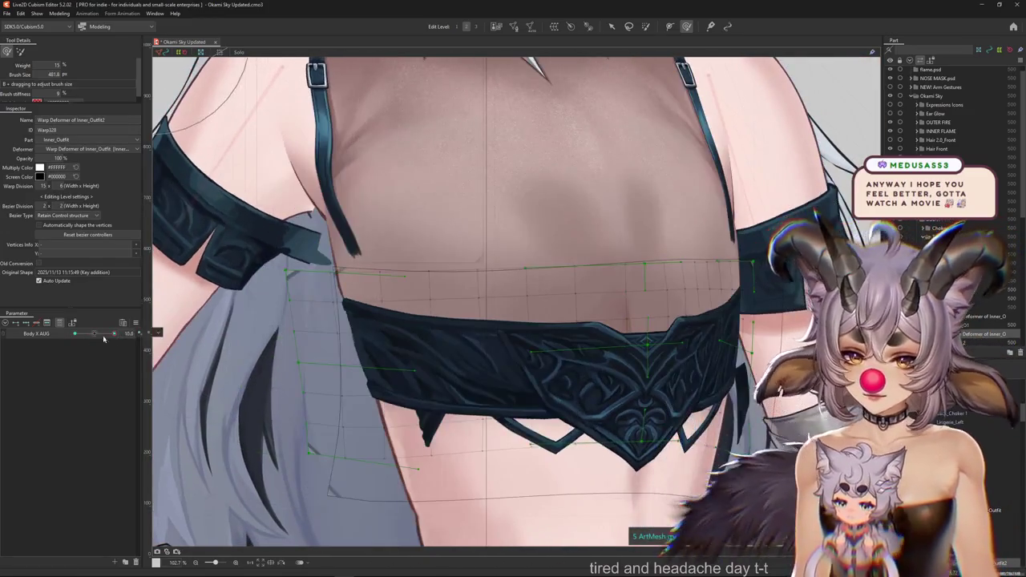
{"action": "left_click_drag", "start_coordinate": [90, 339], "coordinate": [95, 333]}
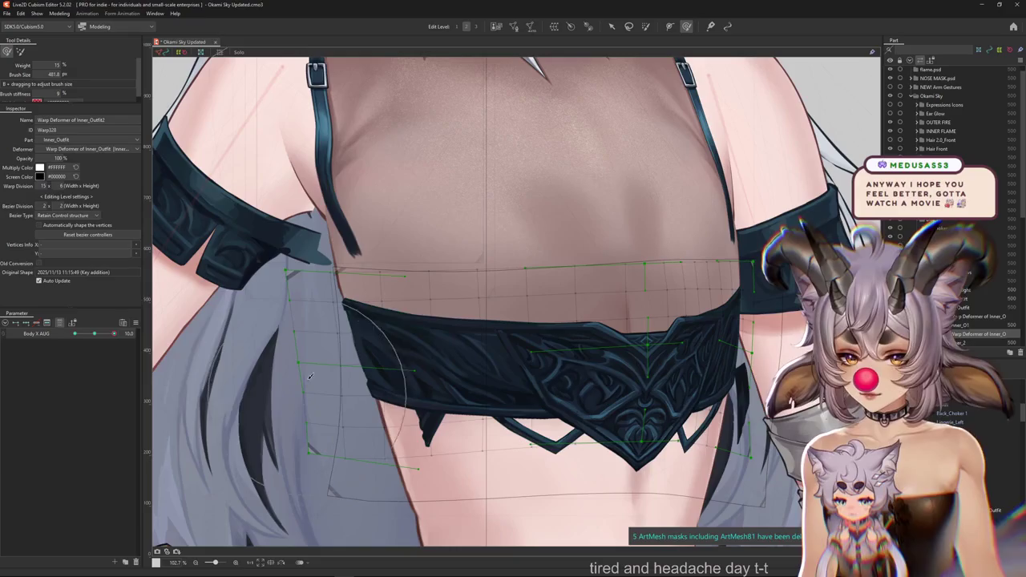
{"action": "left_click_drag", "start_coordinate": [266, 369], "coordinate": [286, 471]}
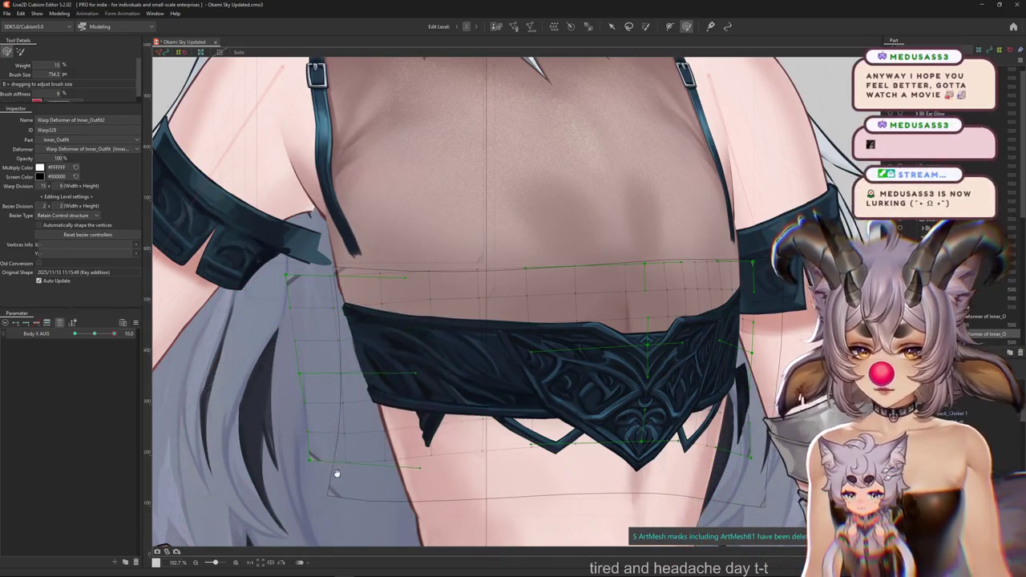
- Bend the belt and strap's left end, smoothing its lower-left corner, then preview with Hide Selection
{"action": "left_click_drag", "start_coordinate": [331, 424], "coordinate": [357, 385]}
{"action": "left_click_drag", "start_coordinate": [215, 210], "coordinate": [247, 293]}
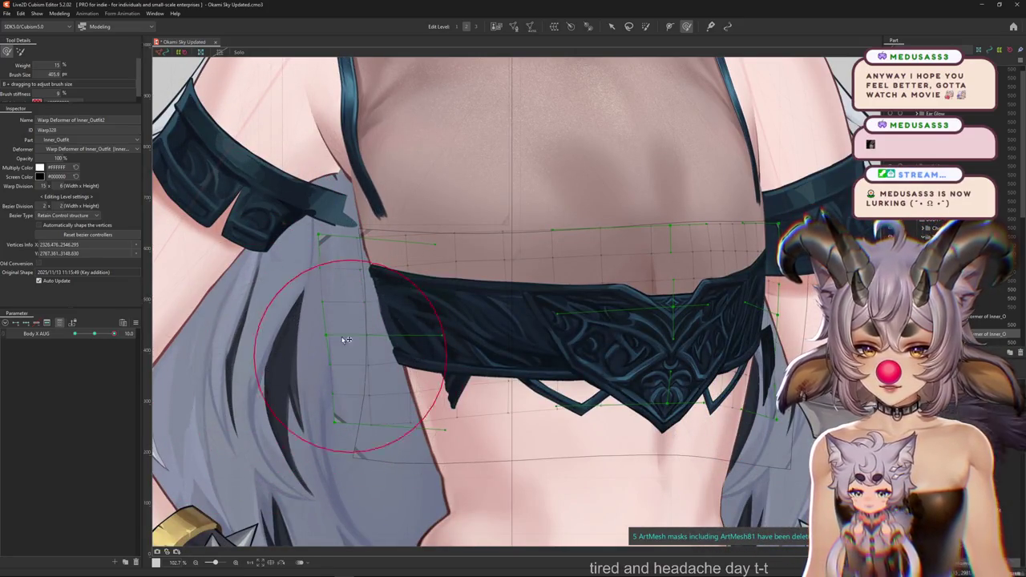
{"action": "mouse_move", "coordinate": [346, 340]}
{"action": "left_mouse_down"}
{"action": "mouse_move", "coordinate": [239, 379]}
{"action": "mouse_move", "coordinate": [257, 327]}
{"action": "left_mouse_up"}
{"action": "left_click_drag", "start_coordinate": [280, 280], "coordinate": [287, 234]}
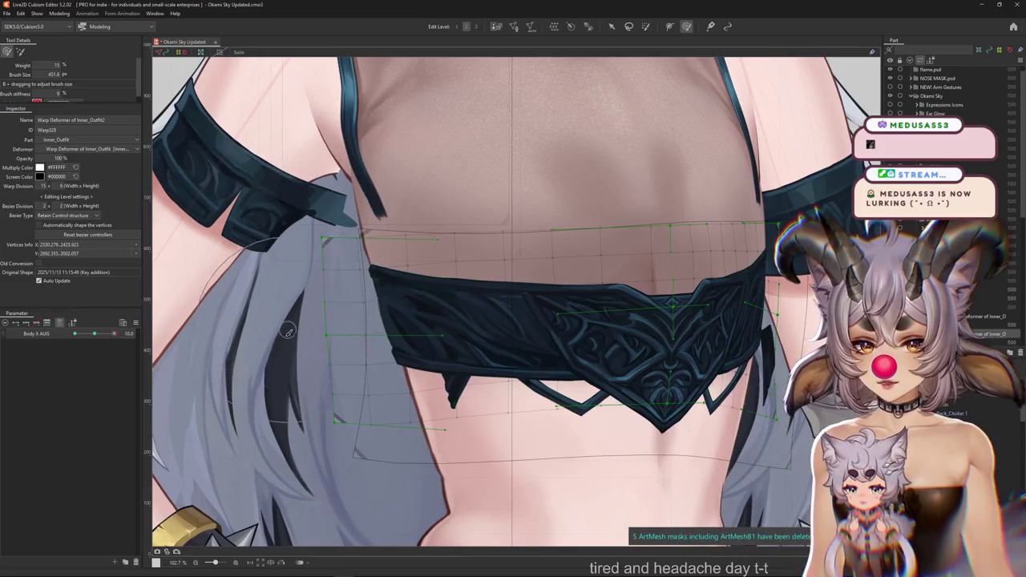
{"action": "mouse_move", "coordinate": [261, 307]}
{"action": "left_mouse_down"}
{"action": "mouse_move", "coordinate": [286, 382]}
{"action": "mouse_move", "coordinate": [333, 446]}
{"action": "left_mouse_up"}
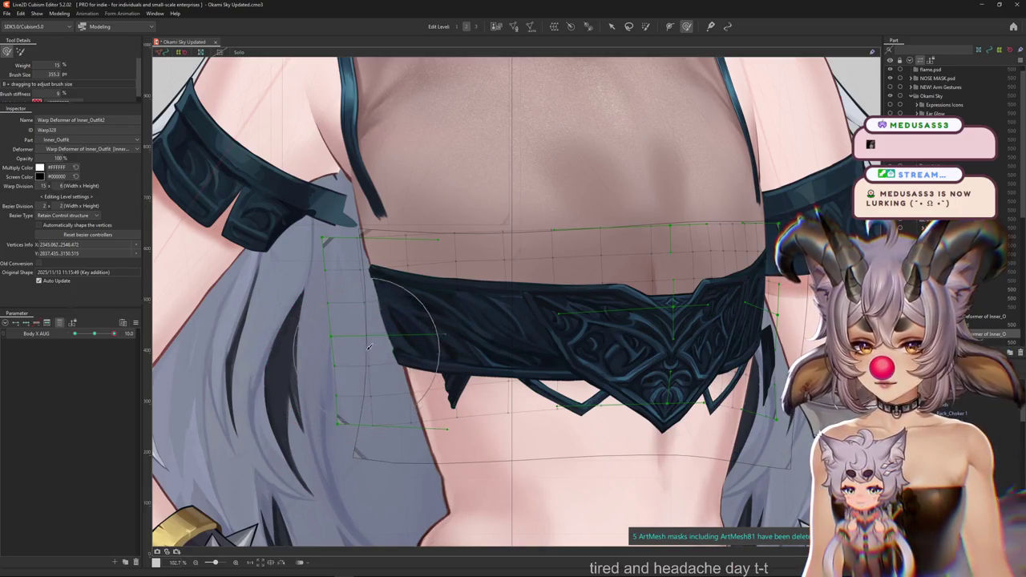
{"action": "key", "text": "ctrl+h"}
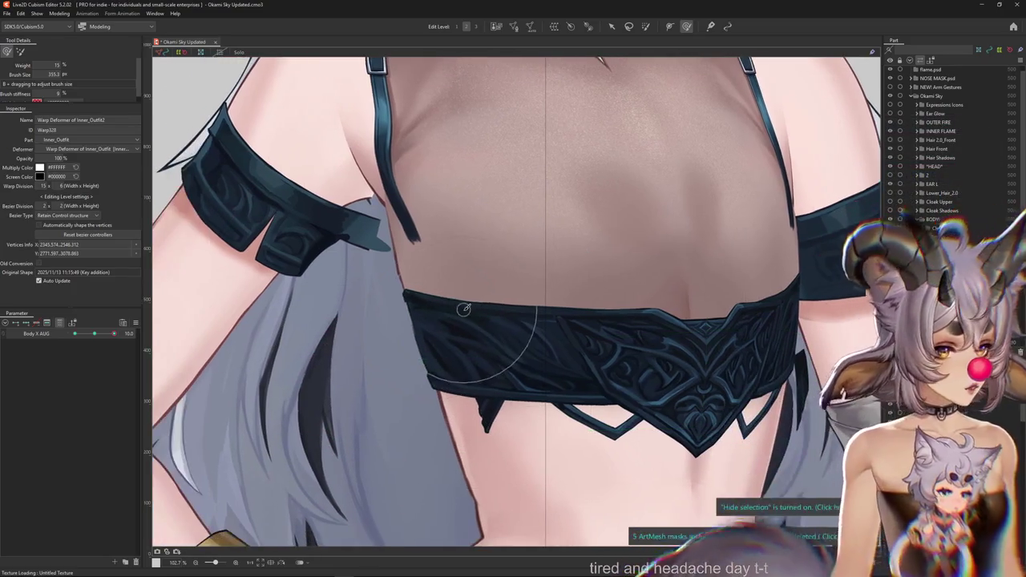
- Return Body X AUG to 0 and preview the belt with the selection hidden
{"action": "left_click_drag", "start_coordinate": [464, 308], "coordinate": [430, 248]}
{"action": "scroll", "coordinate": [362, 410], "scroll_direction": "down", "scroll_amount": 5}
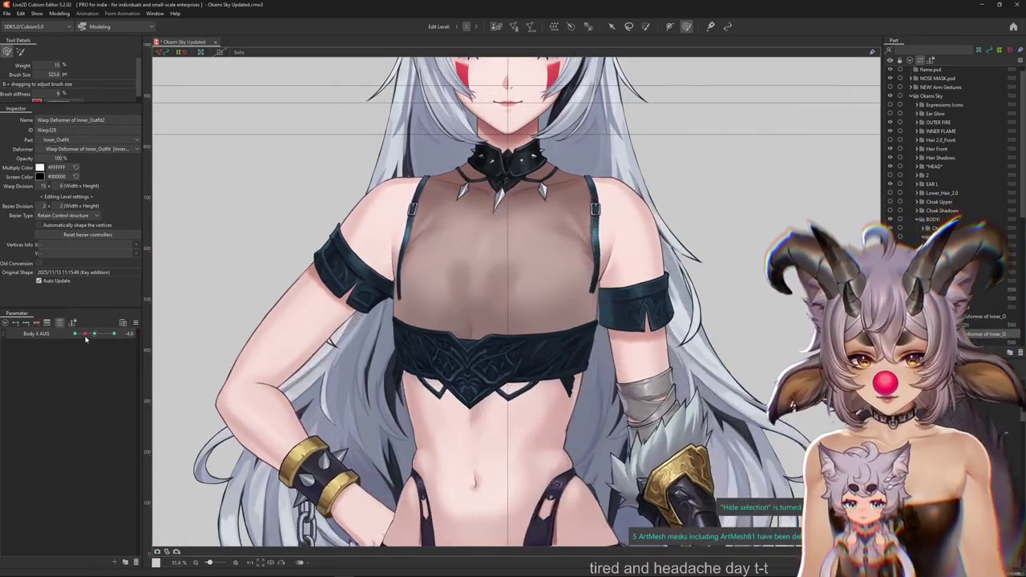
{"action": "scroll", "coordinate": [240, 344], "scroll_direction": "up", "scroll_amount": 2}
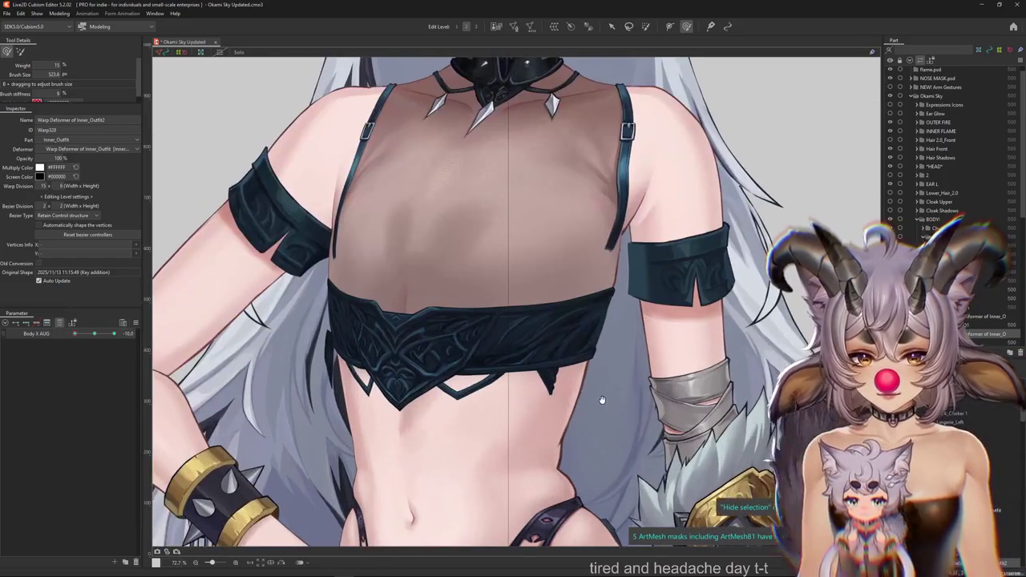
{"action": "left_click", "coordinate": [95, 333]}
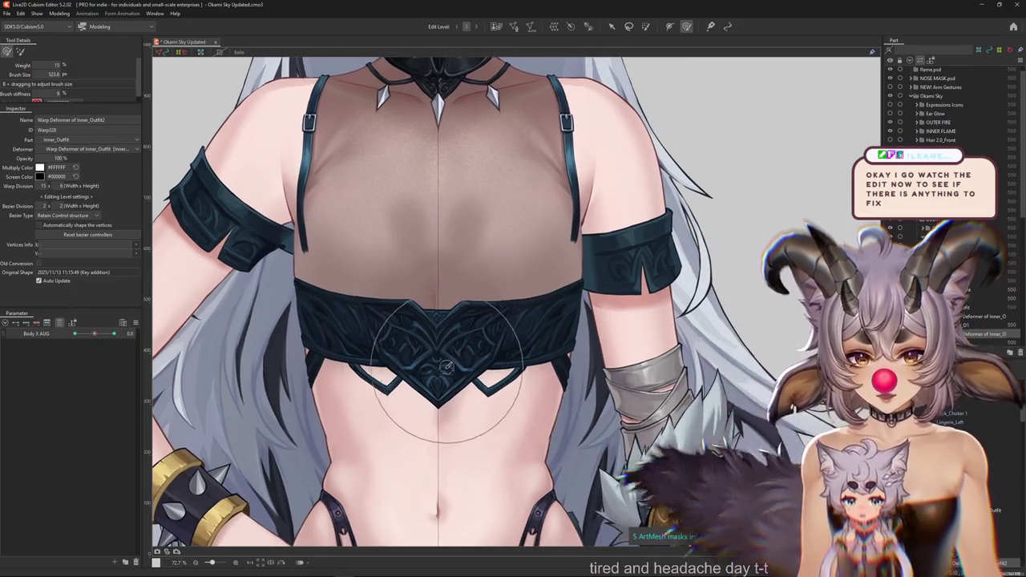
{"action": "key", "text": "ctrl+h"}
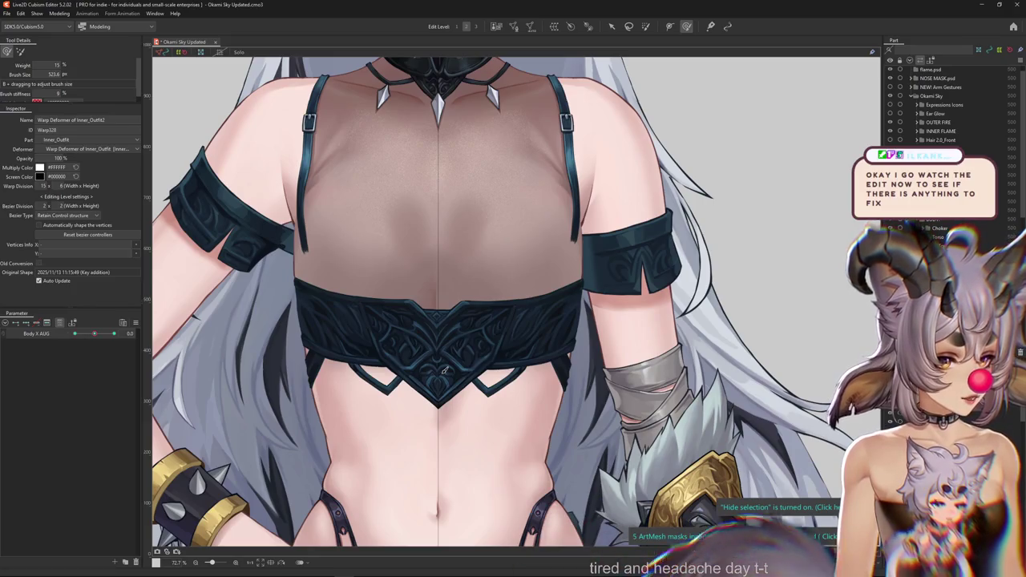
- Test Body X AUG at 10, inspect the central ornament mesh, then show every parameter
{"action": "mouse_move", "coordinate": [95, 333]}
{"action": "left_mouse_down"}
{"action": "mouse_move", "coordinate": [116, 335]}
{"action": "mouse_move", "coordinate": [95, 334]}
{"action": "left_mouse_up"}
{"action": "scroll", "coordinate": [491, 321], "scroll_direction": "up", "scroll_amount": 1}
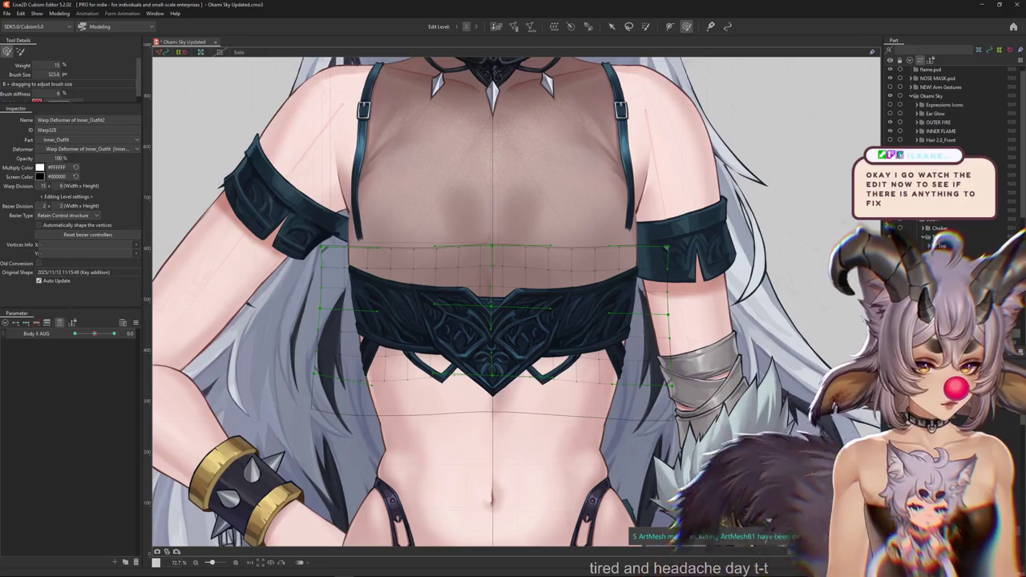
{"action": "left_click", "coordinate": [491, 337]}
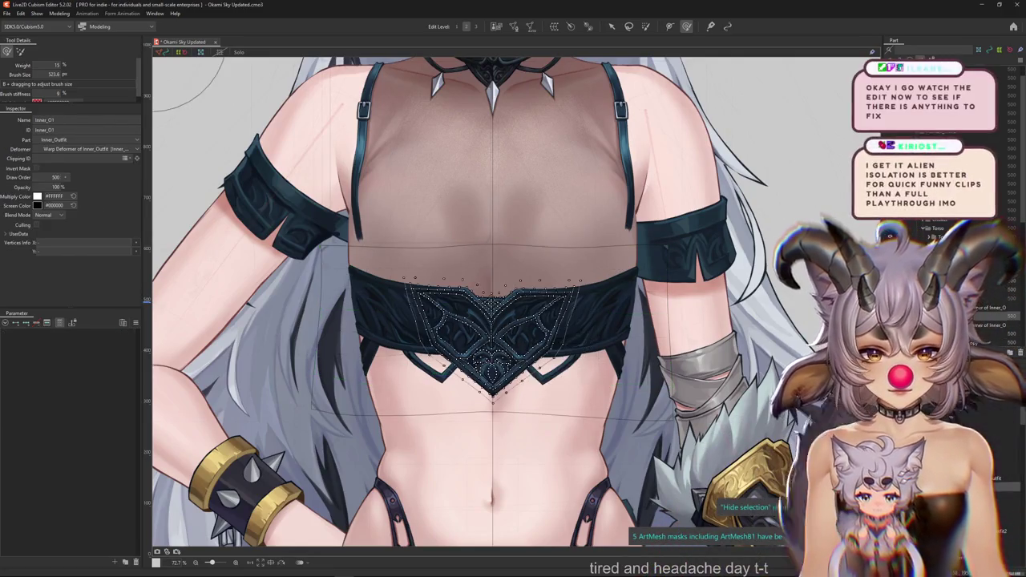
{"action": "key", "text": "h"}
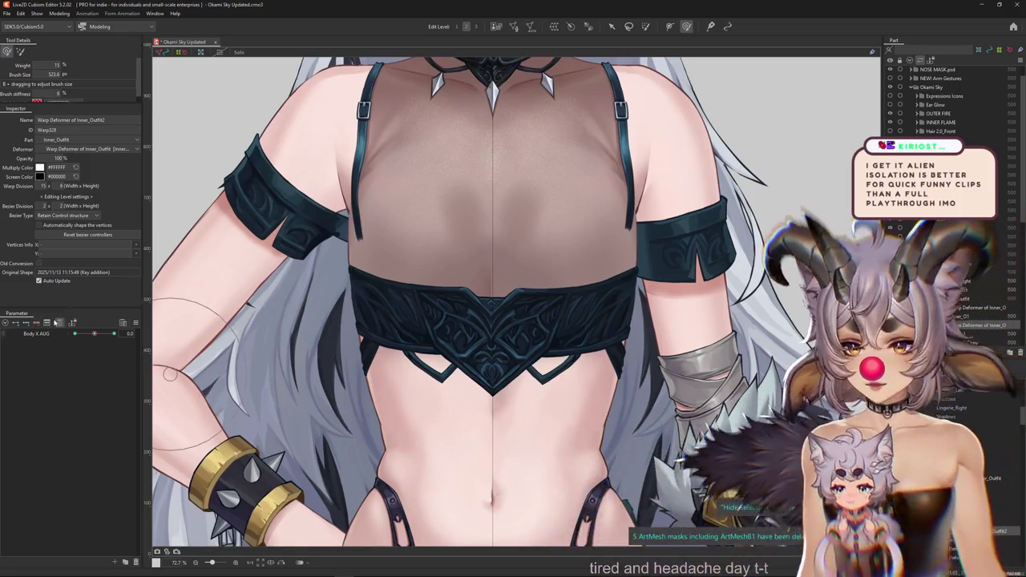
{"action": "left_click", "coordinate": [64, 322]}
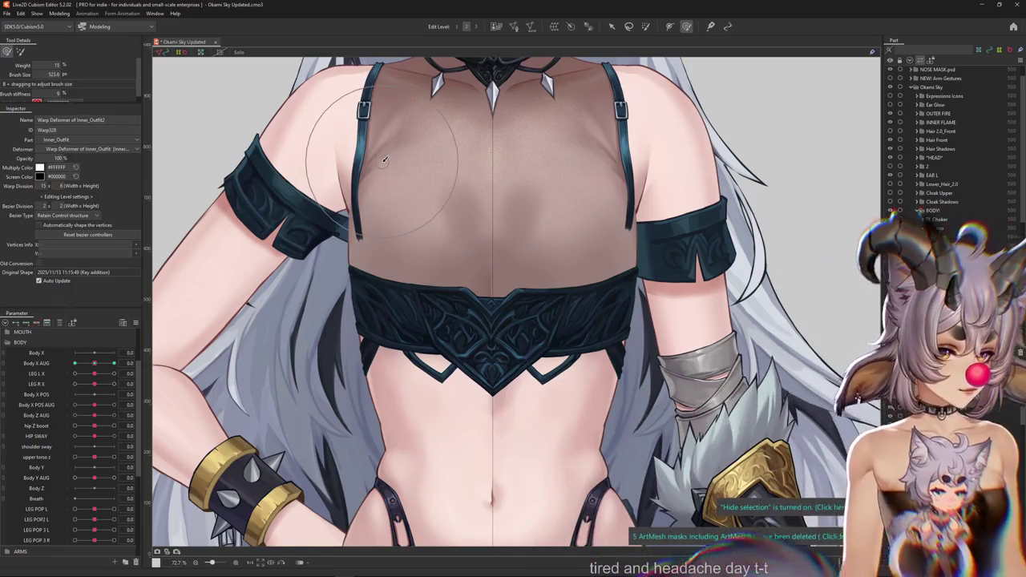
- Nudge the corset band's warp slightly and preview it with the grid hidden
{"action": "scroll", "coordinate": [324, 231], "scroll_direction": "down", "scroll_amount": 3}
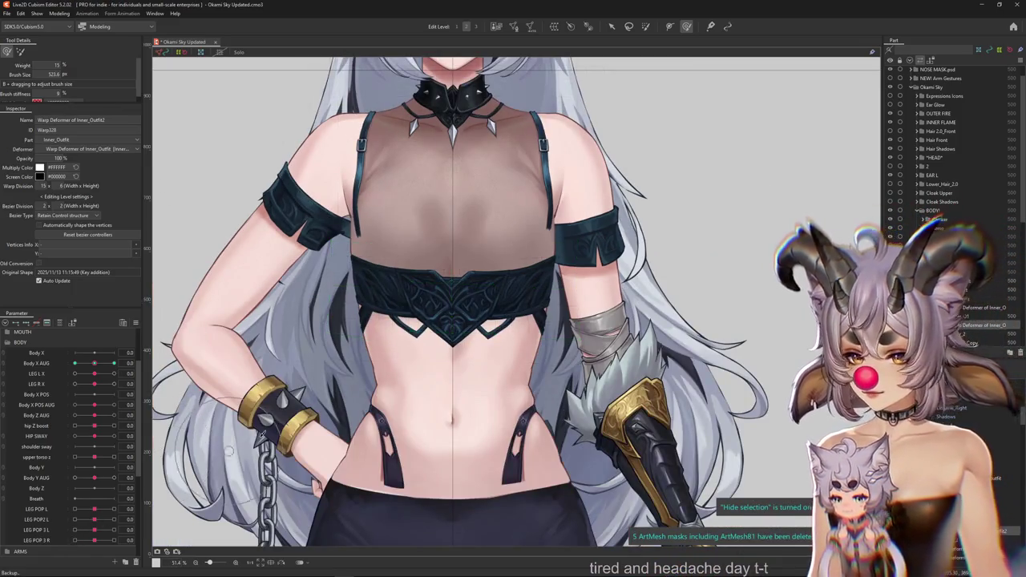
{"action": "scroll", "coordinate": [334, 276], "scroll_direction": "up", "scroll_amount": 3}
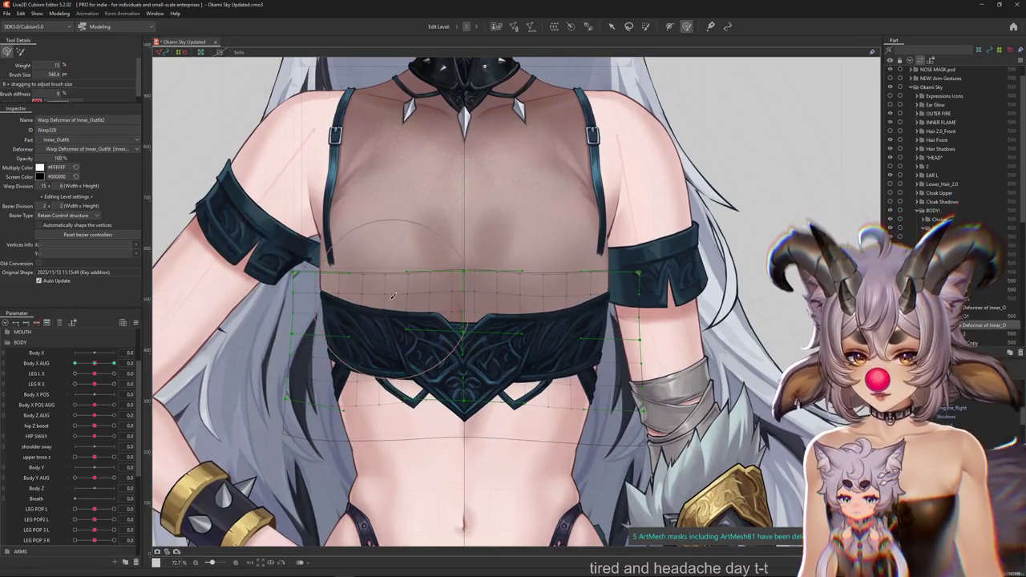
{"action": "left_click_drag", "start_coordinate": [392, 308], "coordinate": [538, 320]}
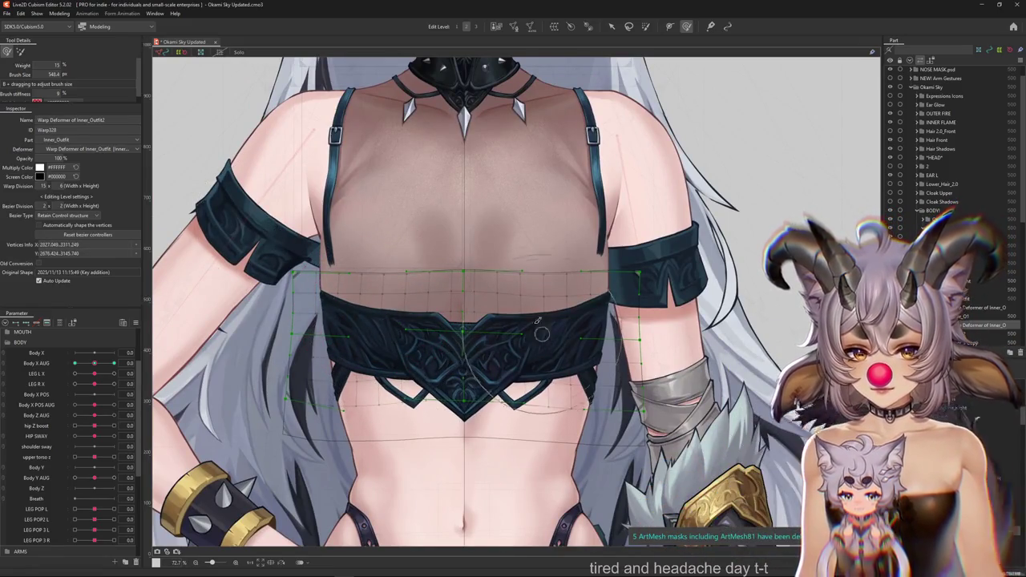
{"action": "key", "text": "ctrl+h"}
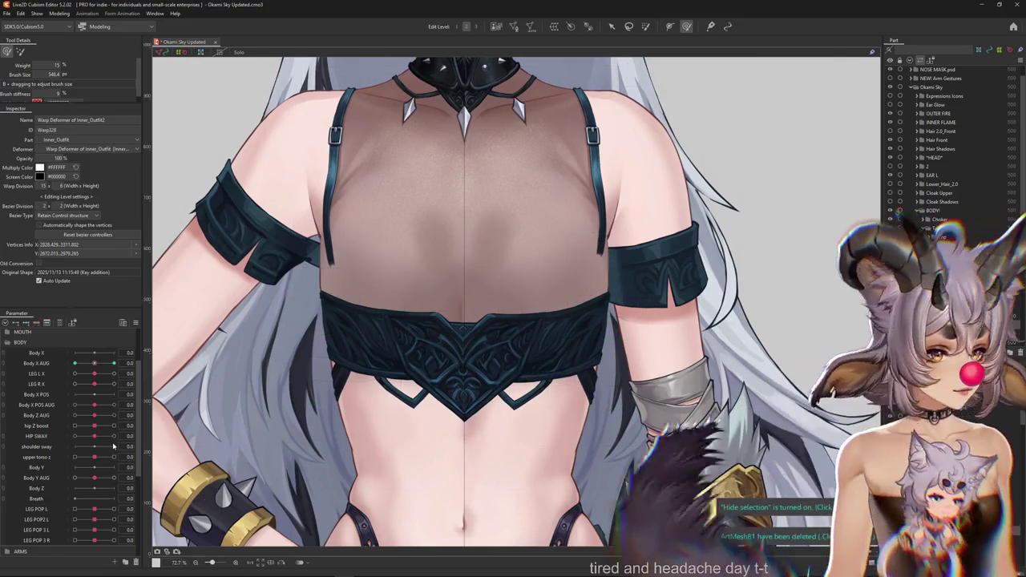
- Check the band at Body X AUG 10 and -10, then at Body Y AUG 10
{"action": "mouse_move", "coordinate": [93, 363]}
{"action": "left_mouse_down"}
{"action": "mouse_move", "coordinate": [111, 366]}
{"action": "mouse_move", "coordinate": [93, 365]}
{"action": "left_mouse_up"}
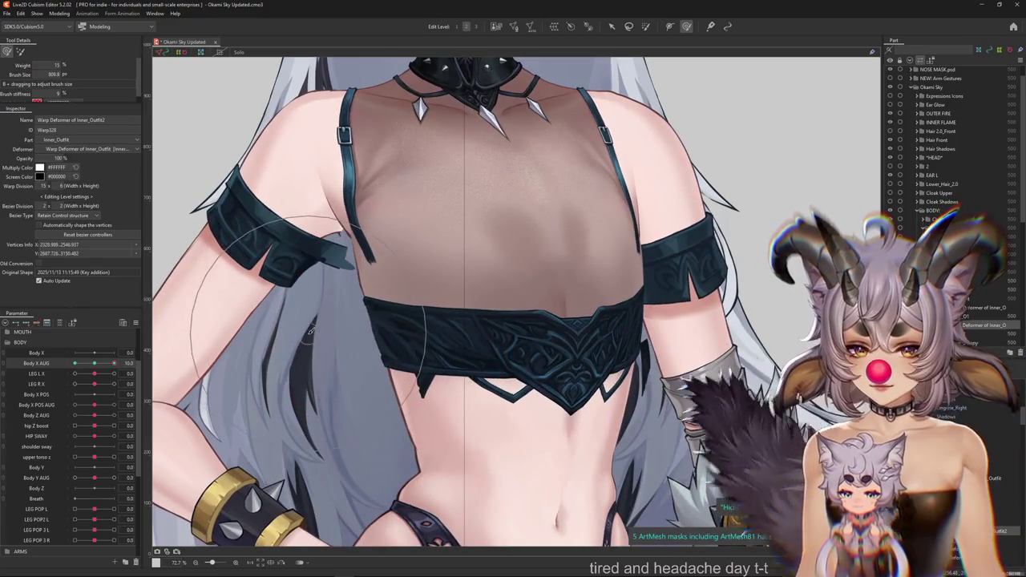
{"action": "mouse_move", "coordinate": [113, 363]}
{"action": "left_mouse_down"}
{"action": "mouse_move", "coordinate": [68, 365]}
{"action": "mouse_move", "coordinate": [93, 370]}
{"action": "left_mouse_up"}
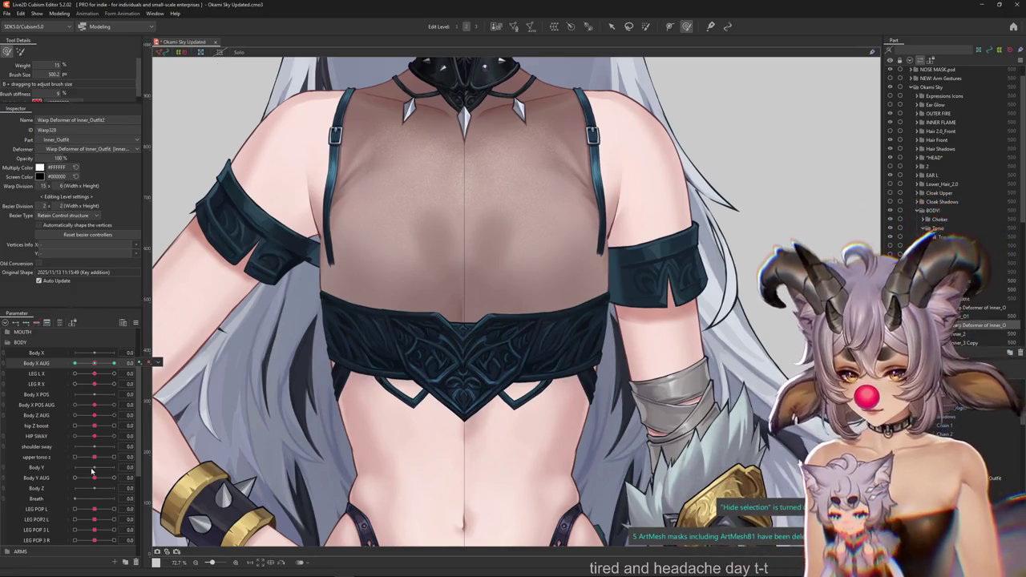
{"action": "left_click_drag", "start_coordinate": [93, 477], "coordinate": [113, 478]}
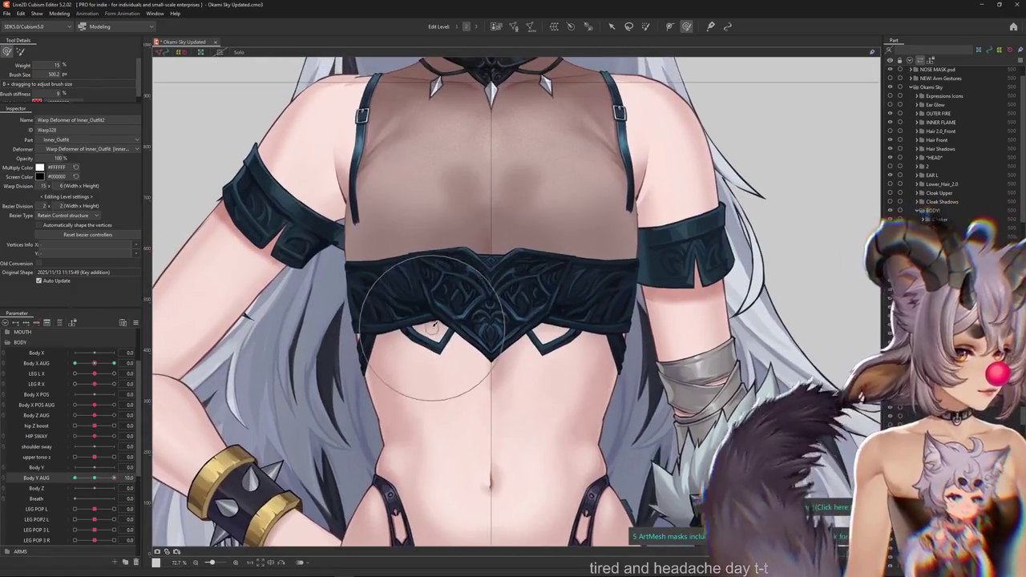
- Resize the deformation brush over the torso and compare the band with Body Y AUG at 0
{"action": "left_click_drag", "start_coordinate": [428, 303], "coordinate": [449, 320]}
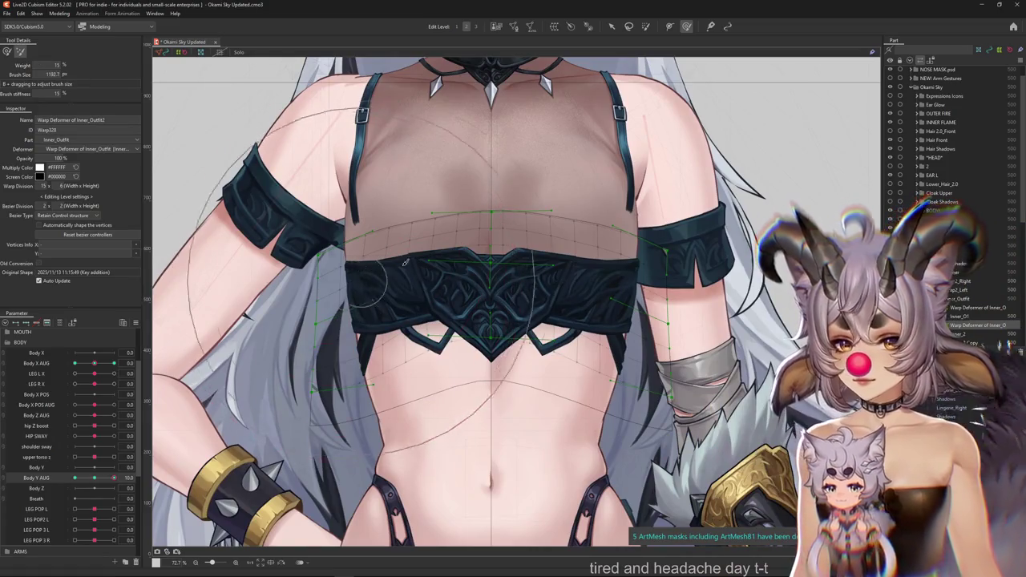
{"action": "left_click_drag", "start_coordinate": [322, 190], "coordinate": [612, 270]}
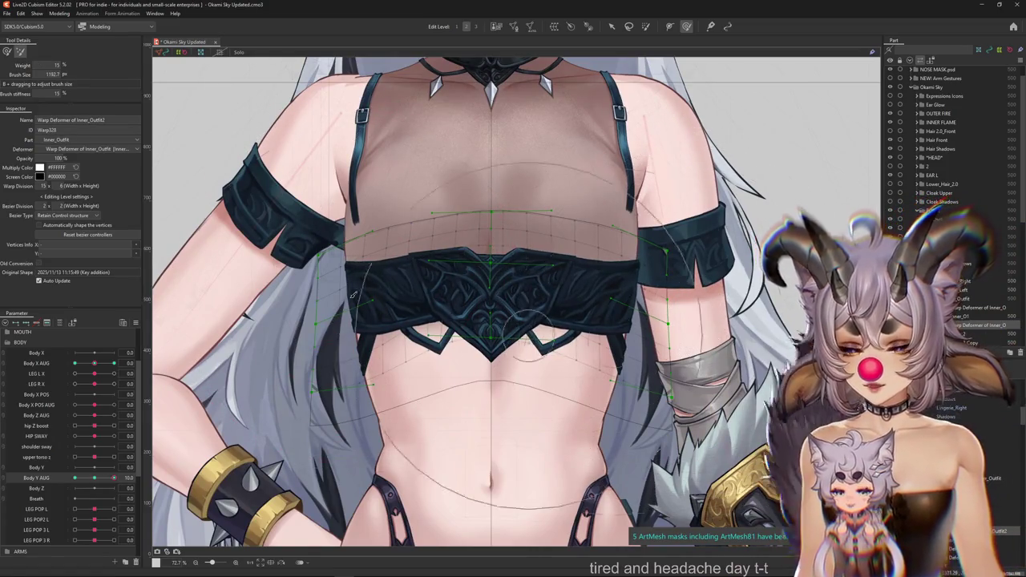
{"action": "left_click_drag", "start_coordinate": [353, 295], "coordinate": [273, 390]}
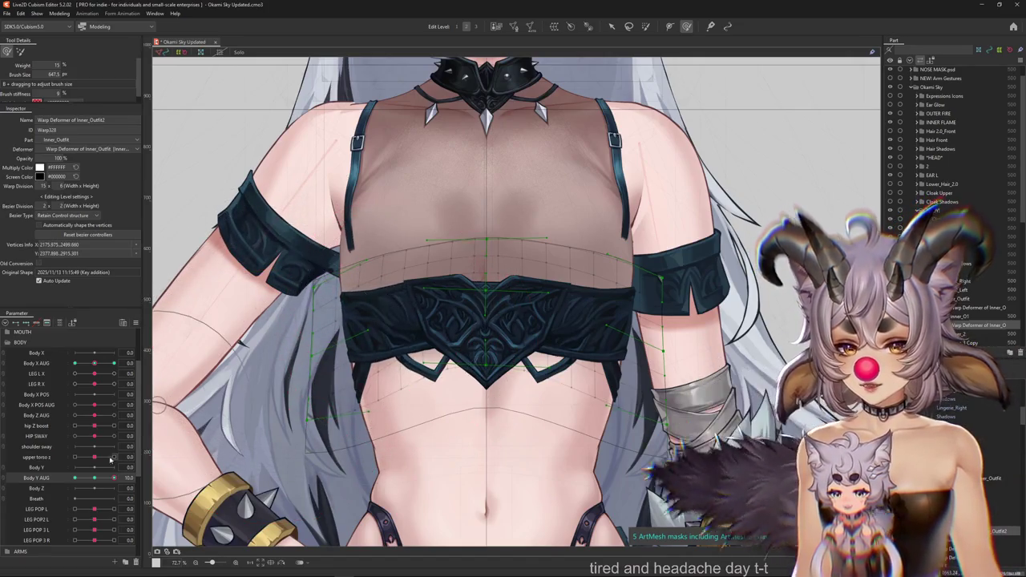
{"action": "left_click_drag", "start_coordinate": [113, 477], "coordinate": [93, 481]}
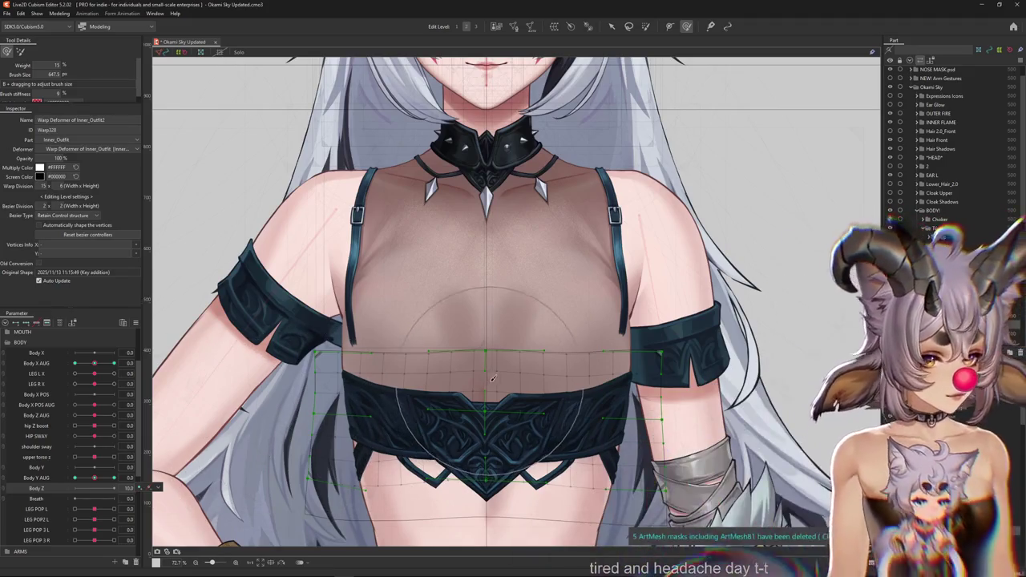
{"action": "left_click_drag", "start_coordinate": [610, 481], "coordinate": [621, 428]}
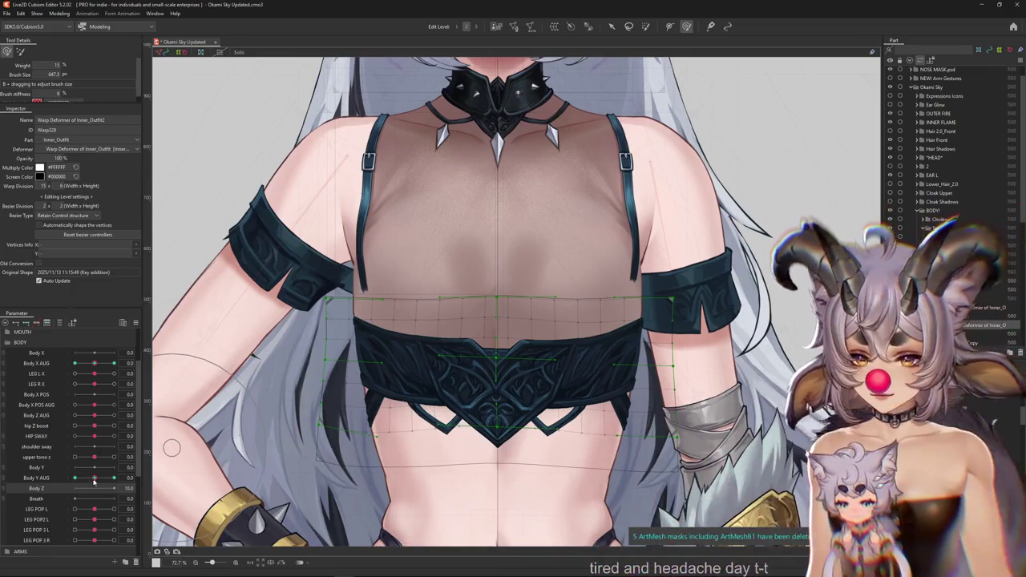
{"action": "left_click_drag", "start_coordinate": [93, 478], "coordinate": [98, 478]}
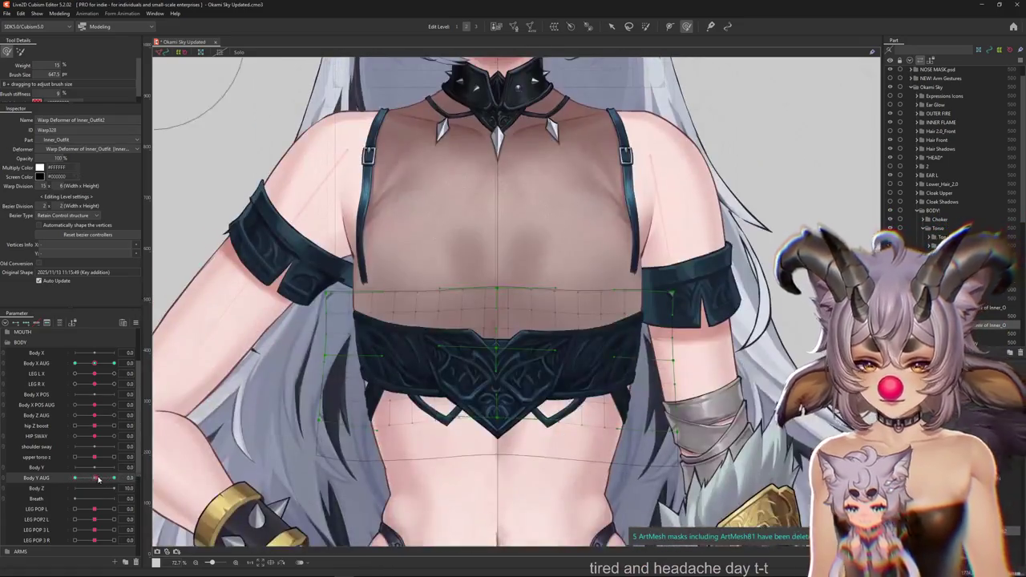
{"action": "left_click_drag", "start_coordinate": [427, 434], "coordinate": [407, 386]}
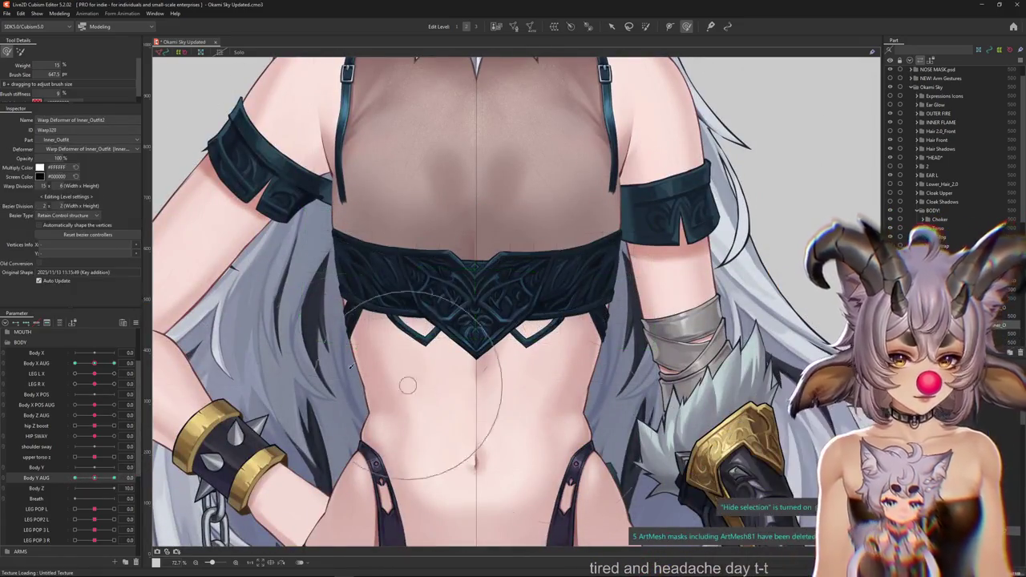
- At Body Y AUG 10, resize the brush and curve the band's warp into an arch
{"action": "left_click_drag", "start_coordinate": [93, 479], "coordinate": [114, 479]}
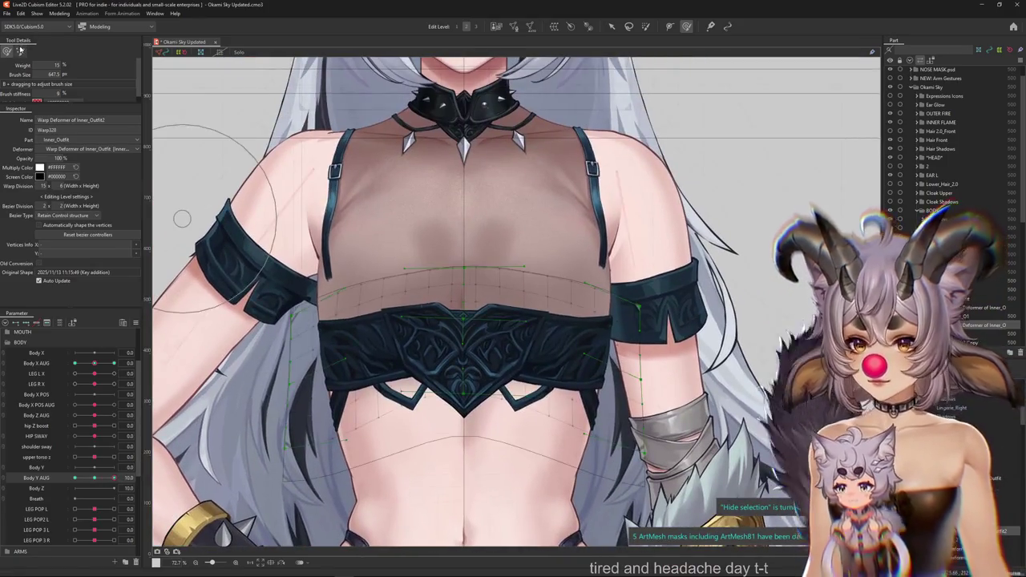
{"action": "left_click_drag", "start_coordinate": [400, 273], "coordinate": [355, 355]}
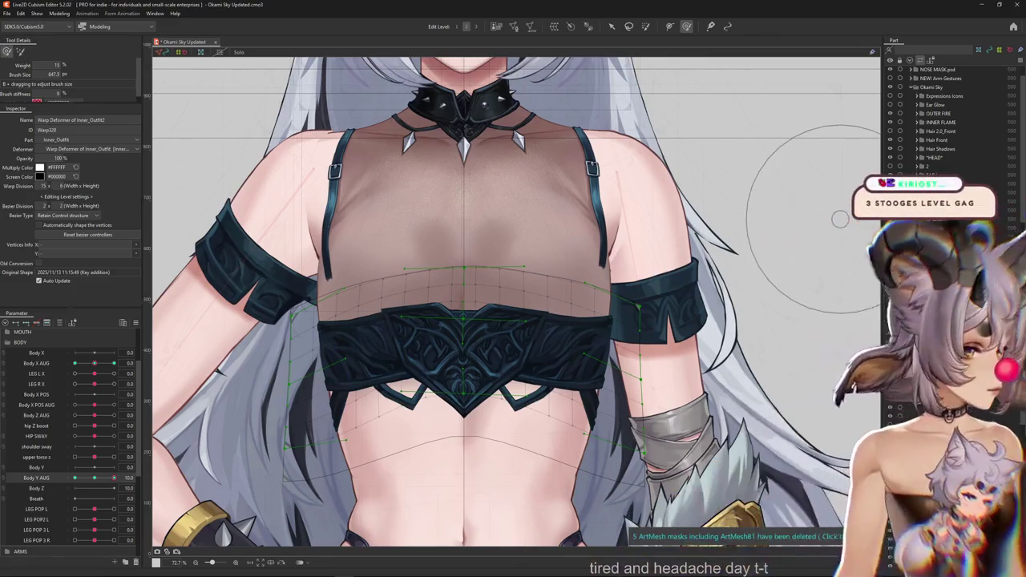
{"action": "mouse_move", "coordinate": [361, 336]}
{"action": "left_mouse_down"}
{"action": "mouse_move", "coordinate": [255, 324]}
{"action": "mouse_move", "coordinate": [393, 362]}
{"action": "left_mouse_up"}
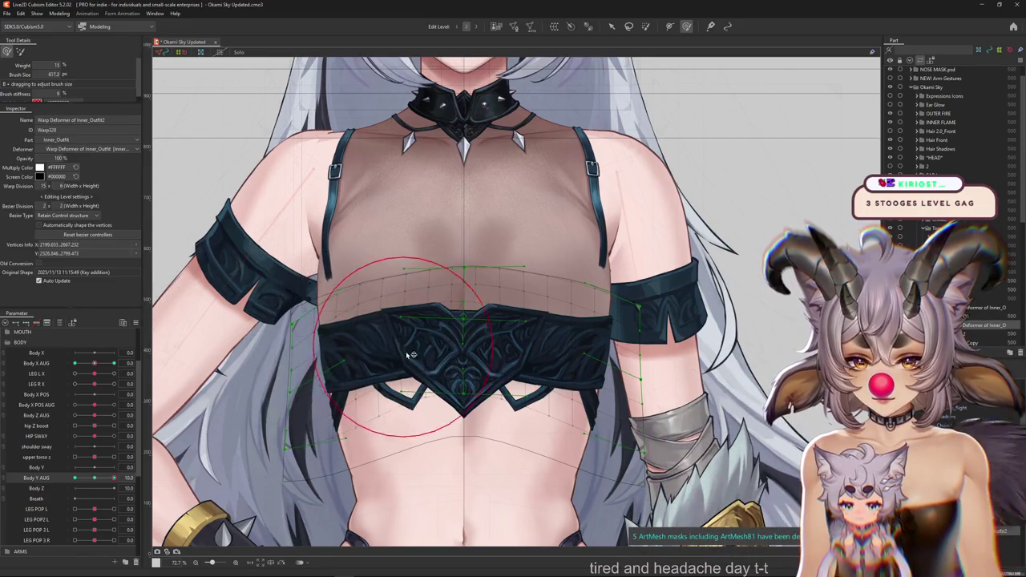
{"action": "left_click_drag", "start_coordinate": [542, 347], "coordinate": [705, 337]}
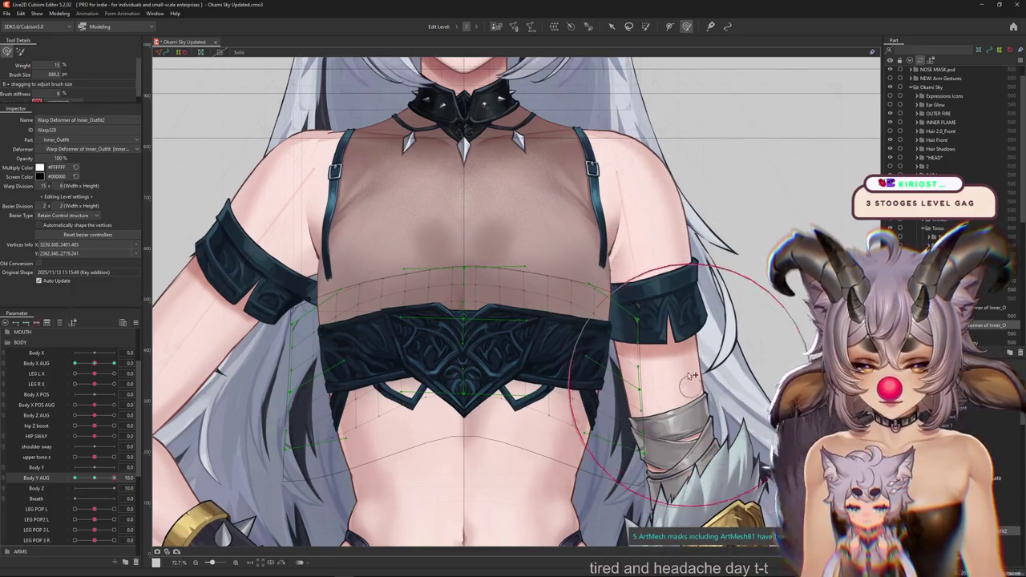
{"action": "left_click_drag", "start_coordinate": [691, 375], "coordinate": [629, 387]}
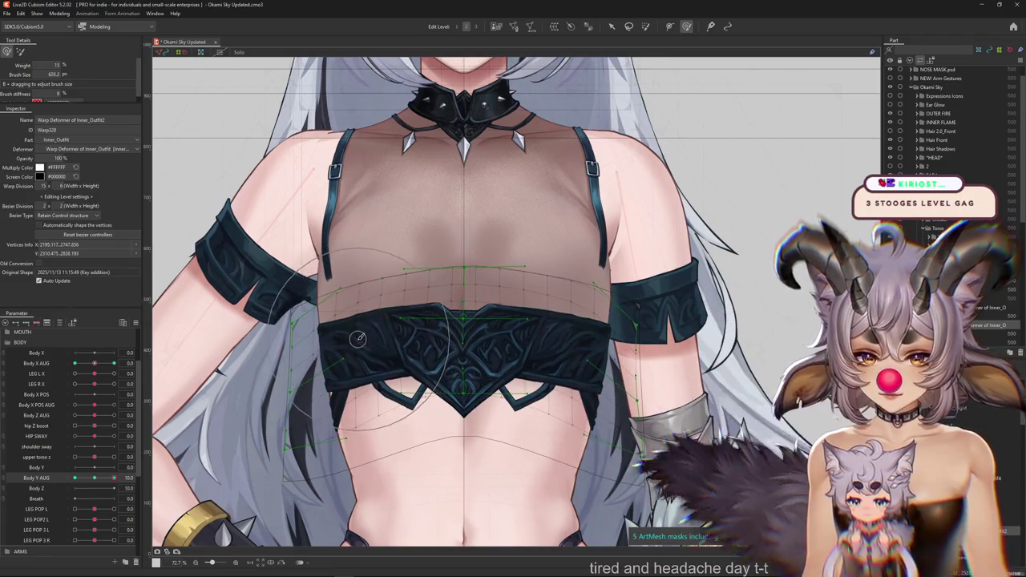
- Reset Body Y AUG to 0, inspect the belt mesh Inner_2's vertices in Mesh Edit, and confirm
{"action": "left_click", "coordinate": [96, 478]}
{"action": "left_click", "coordinate": [609, 405]}
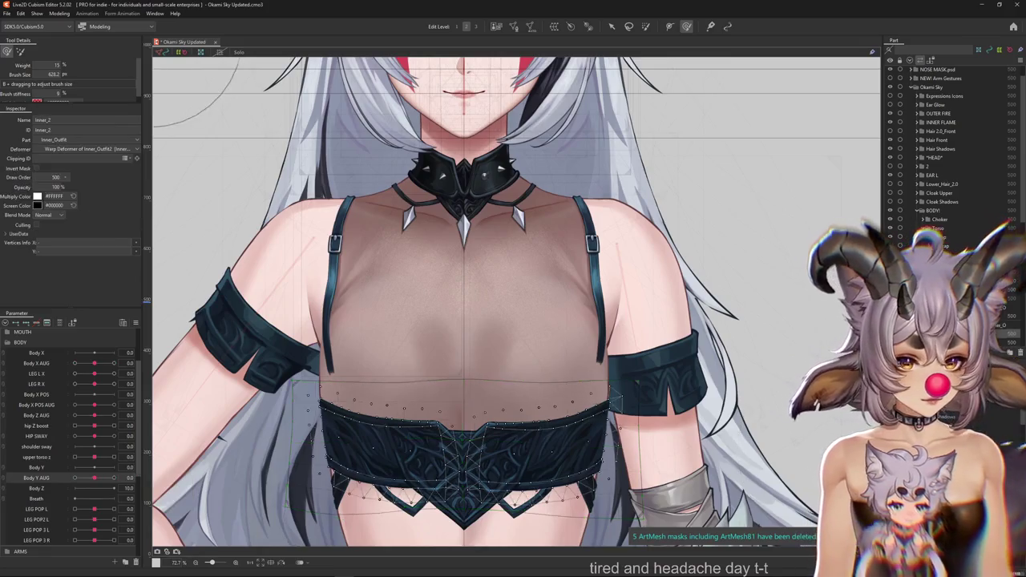
{"action": "scroll", "coordinate": [632, 283], "scroll_direction": "down", "scroll_amount": 2}
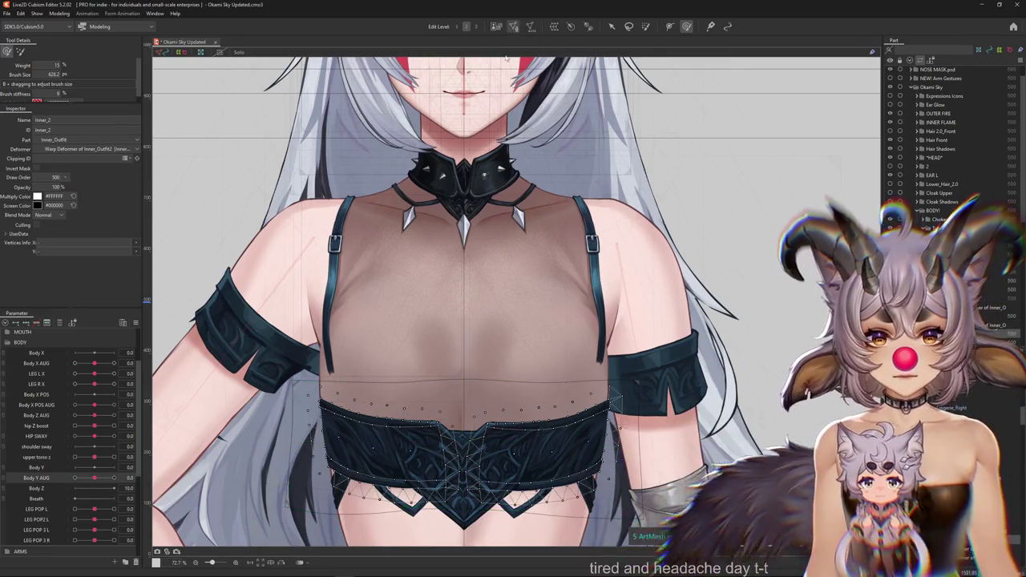
{"action": "double_click", "coordinate": [375, 409]}
{"action": "scroll", "coordinate": [375, 400], "scroll_direction": "up", "scroll_amount": 5}
{"action": "scroll", "coordinate": [382, 442], "scroll_direction": "down", "scroll_amount": 3}
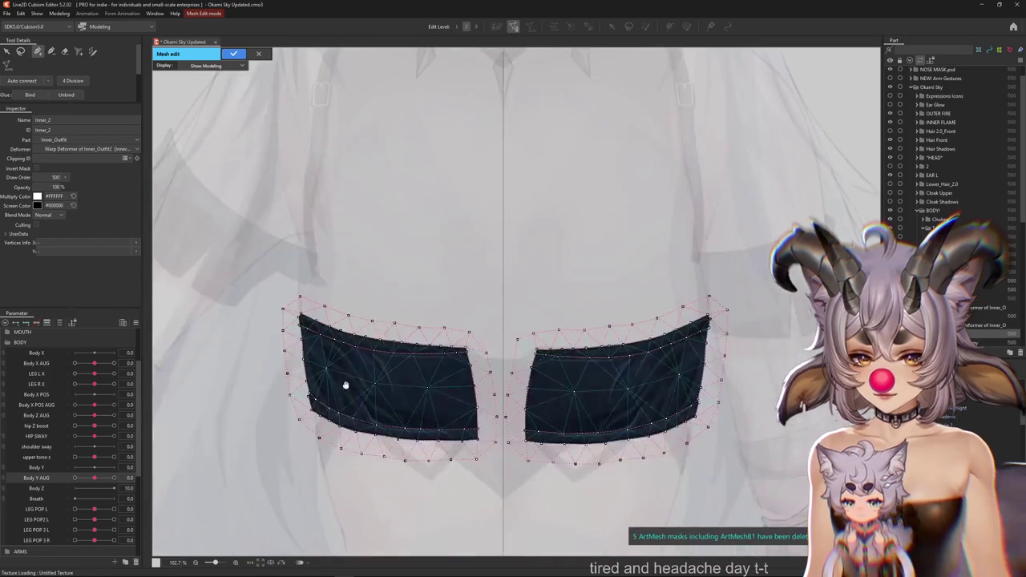
{"action": "scroll", "coordinate": [339, 390], "scroll_direction": "up", "scroll_amount": 3}
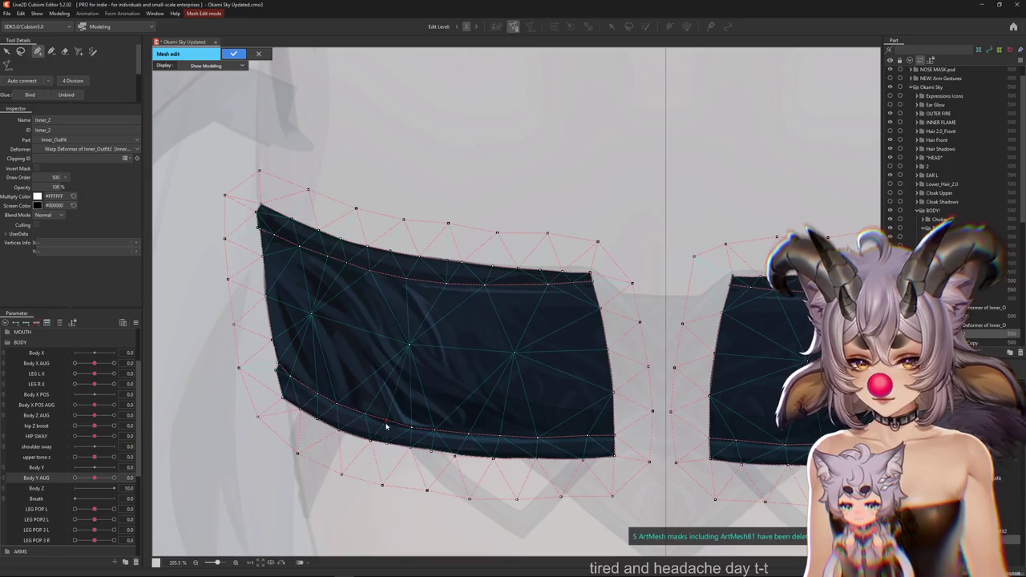
{"action": "scroll", "coordinate": [356, 439], "scroll_direction": "down", "scroll_amount": 3}
{"action": "scroll", "coordinate": [440, 433], "scroll_direction": "up", "scroll_amount": 3}
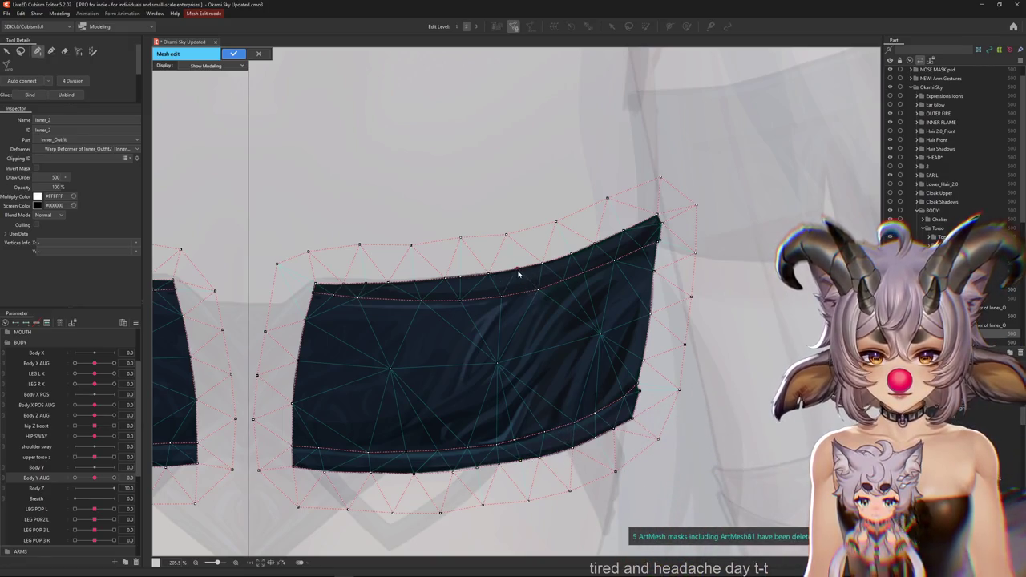
{"action": "scroll", "coordinate": [577, 297], "scroll_direction": "down", "scroll_amount": 3}
{"action": "scroll", "coordinate": [401, 294], "scroll_direction": "up", "scroll_amount": 1}
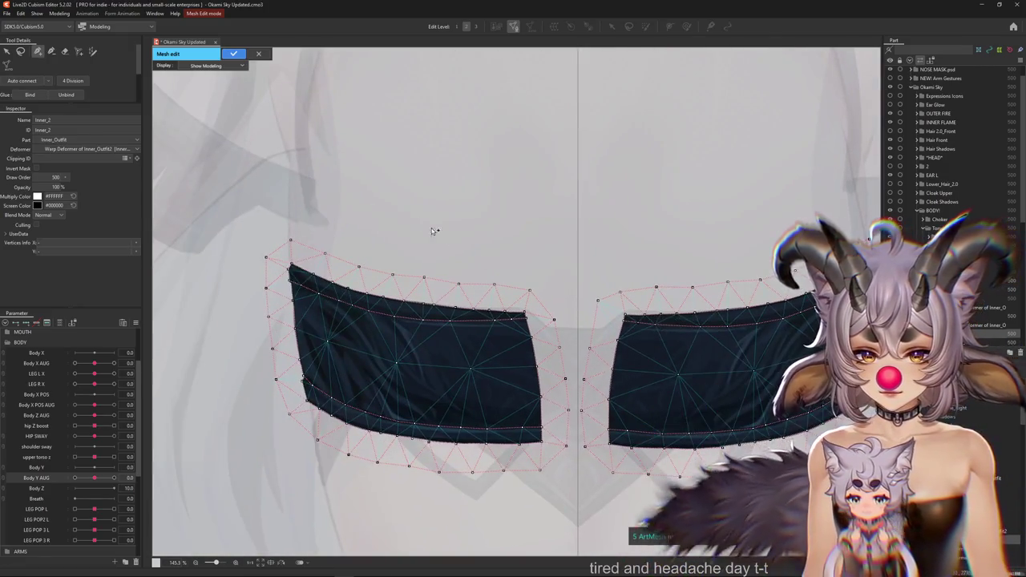
{"action": "left_click", "coordinate": [241, 53]}
- Reselect the band's warp deformer and set Body Y AUG to 10.0
{"action": "scroll", "coordinate": [474, 348], "scroll_direction": "down", "scroll_amount": 1}
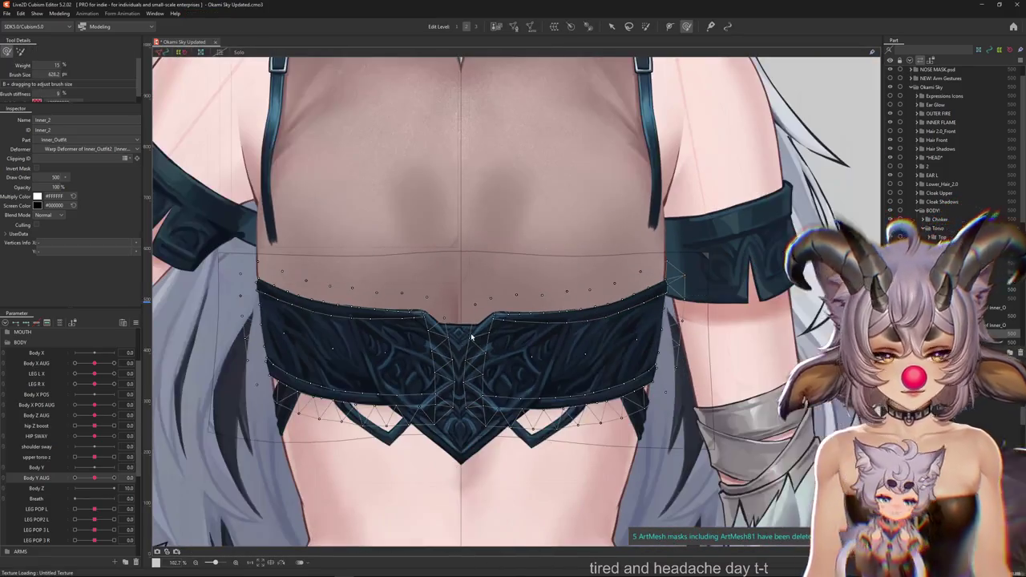
{"action": "scroll", "coordinate": [475, 348], "scroll_direction": "down", "scroll_amount": 1}
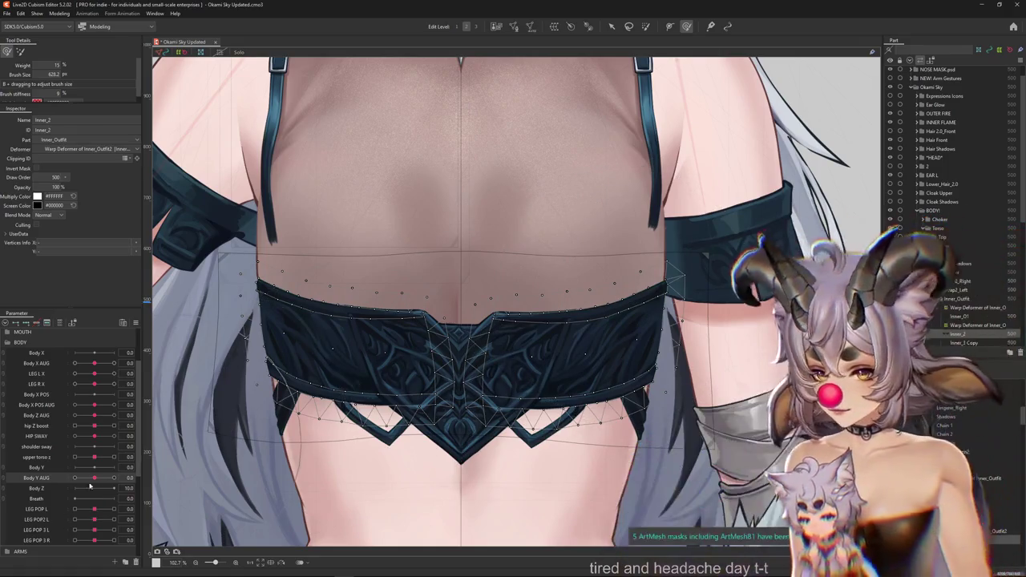
{"action": "left_click", "coordinate": [508, 476]}
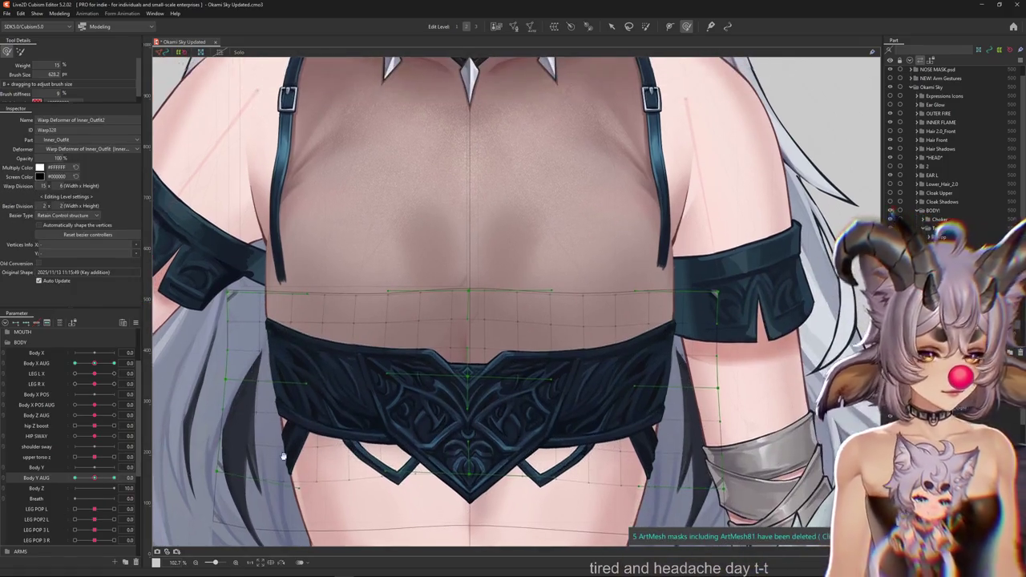
{"action": "left_click", "coordinate": [113, 478]}
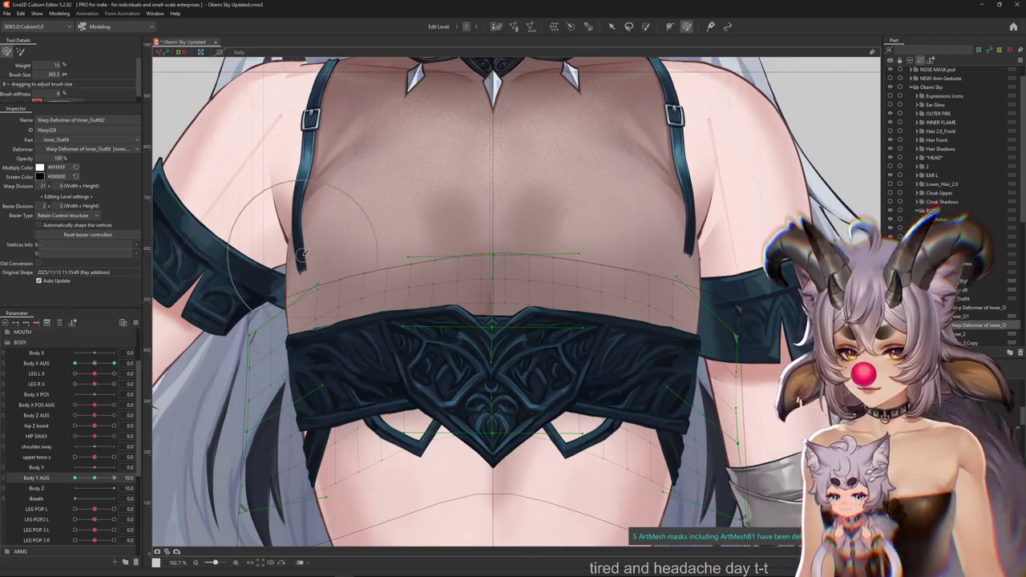
{"action": "scroll", "coordinate": [640, 358], "scroll_direction": "down", "scroll_amount": 3}
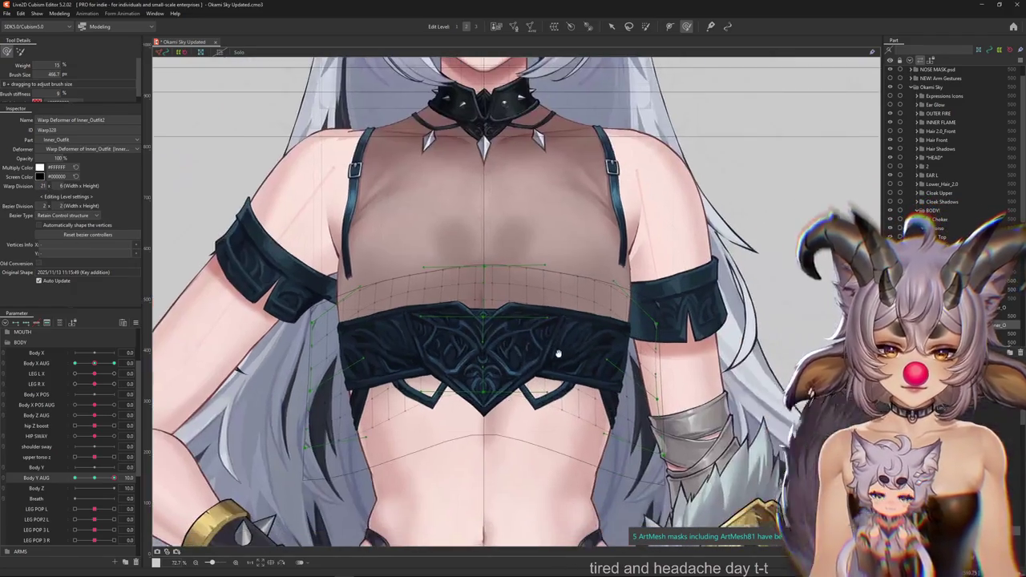
{"action": "left_click", "coordinate": [97, 479]}
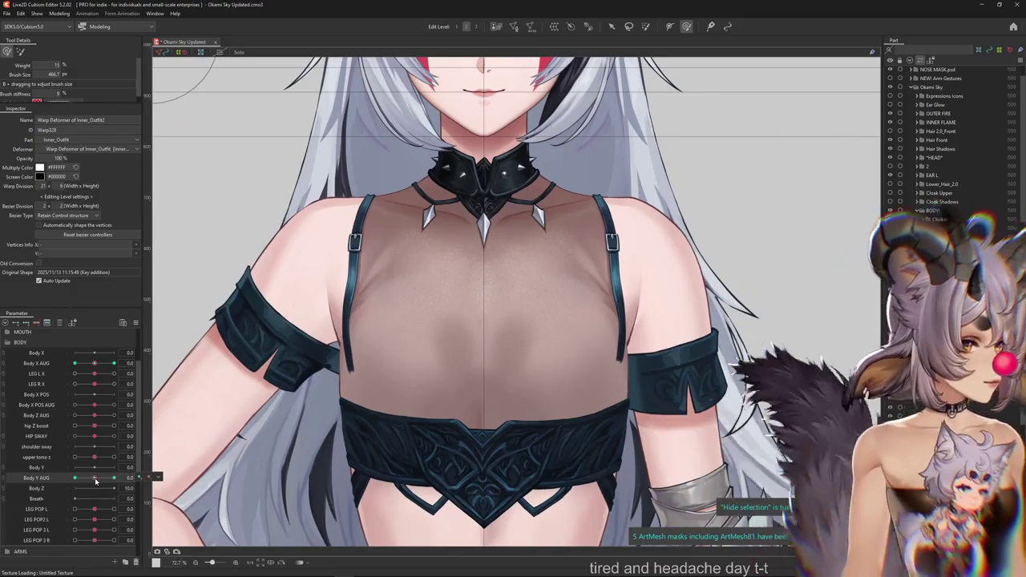
{"action": "left_click", "coordinate": [113, 478]}
{"action": "scroll", "coordinate": [272, 429], "scroll_direction": "up", "scroll_amount": 3}
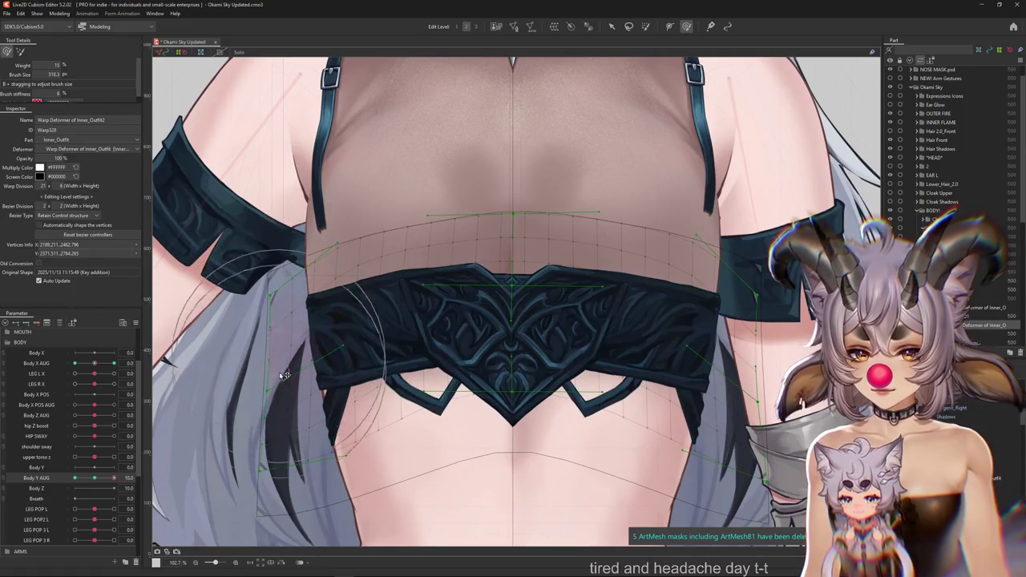
- Set the warp brush to about 240 and compare the band at Body Y AUG 0.0
{"action": "left_click_drag", "start_coordinate": [341, 425], "coordinate": [286, 343]}
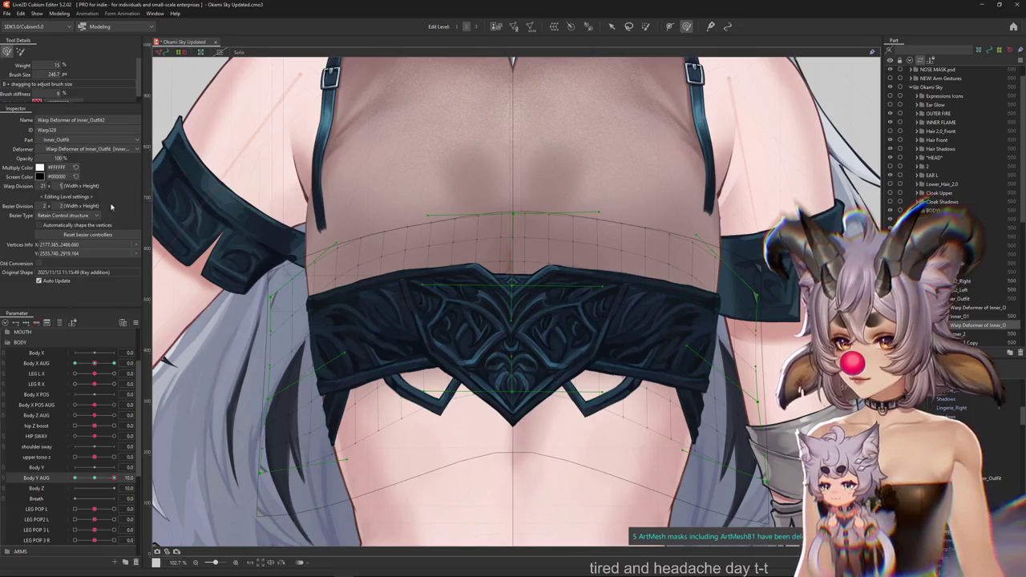
{"action": "left_click_drag", "start_coordinate": [316, 355], "coordinate": [343, 325]}
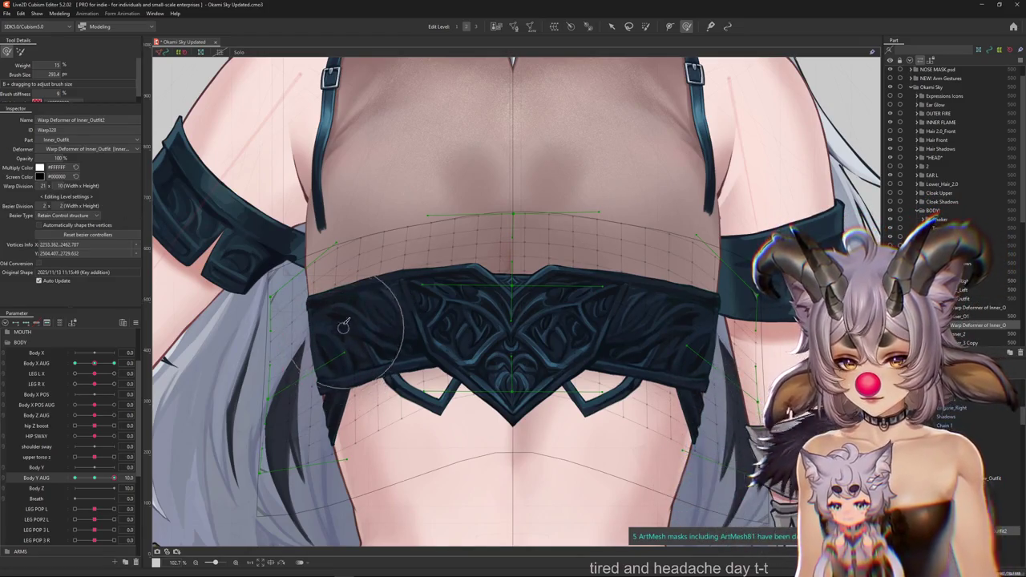
{"action": "scroll", "coordinate": [453, 314], "scroll_direction": "right", "scroll_amount": 3}
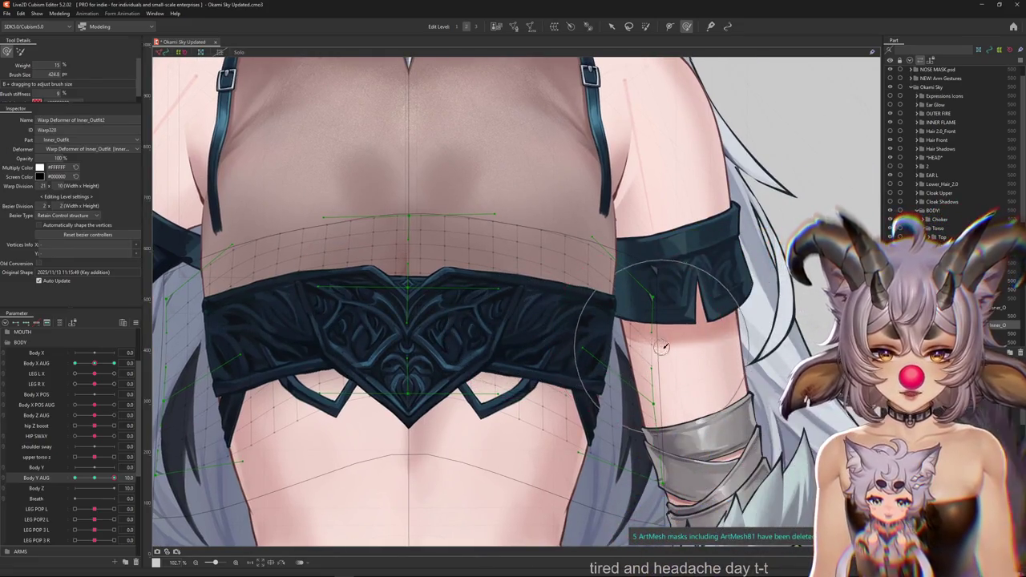
{"action": "scroll", "coordinate": [670, 404], "scroll_direction": "down", "scroll_amount": 3}
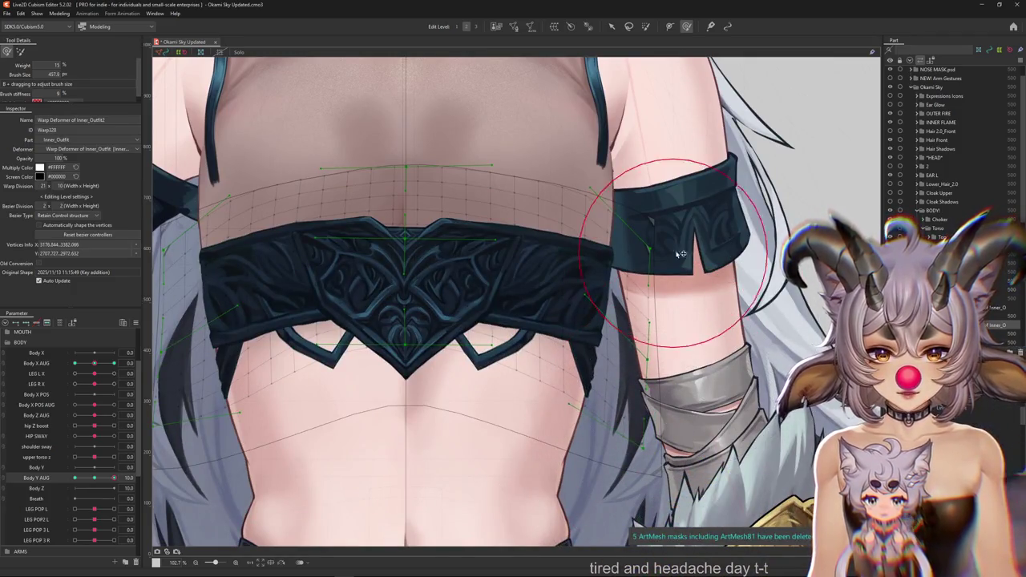
{"action": "scroll", "coordinate": [574, 149], "scroll_direction": "left", "scroll_amount": 3}
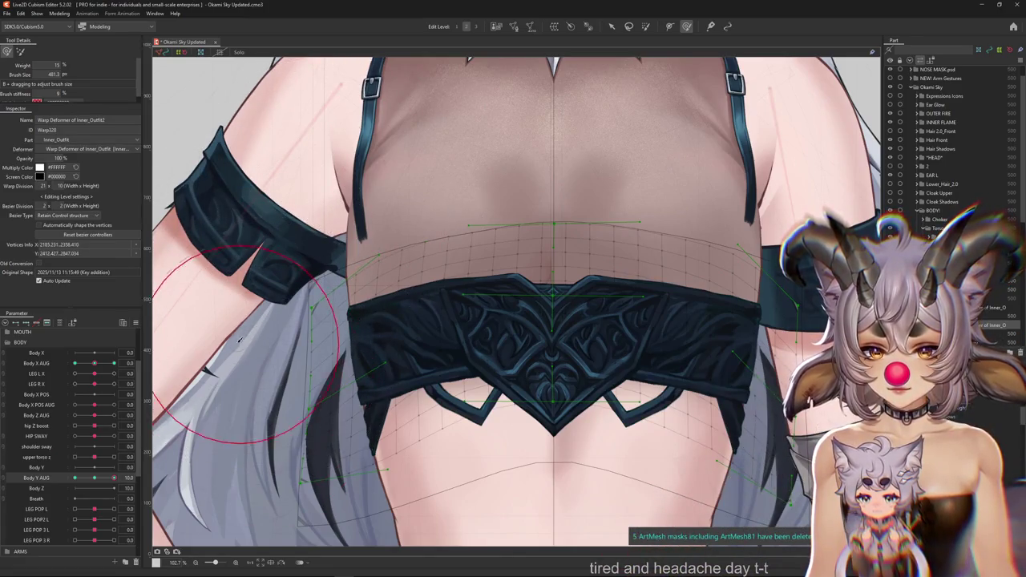
{"action": "scroll", "coordinate": [239, 341], "scroll_direction": "down", "scroll_amount": 5}
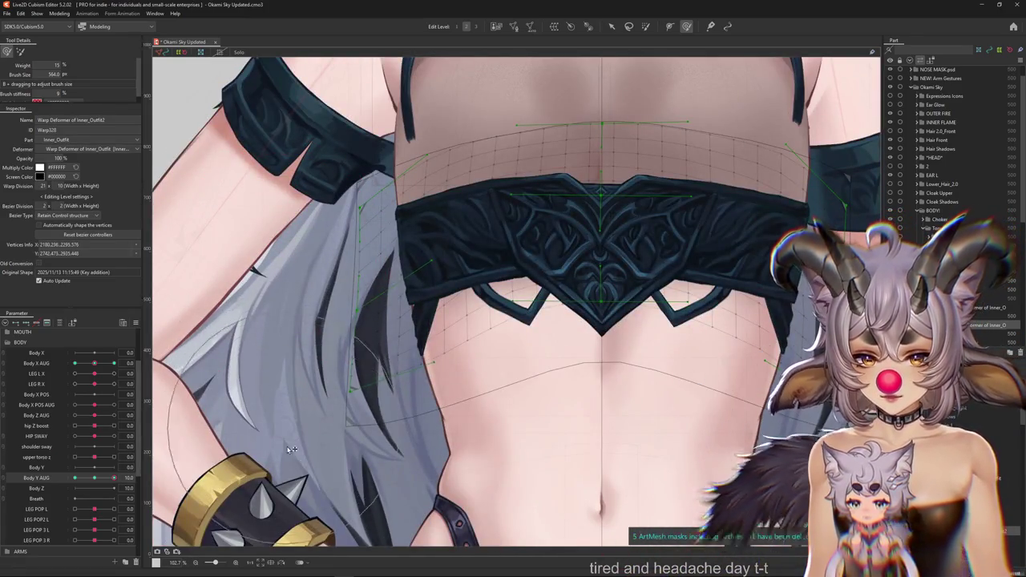
{"action": "scroll", "coordinate": [347, 416], "scroll_direction": "up", "scroll_amount": 4}
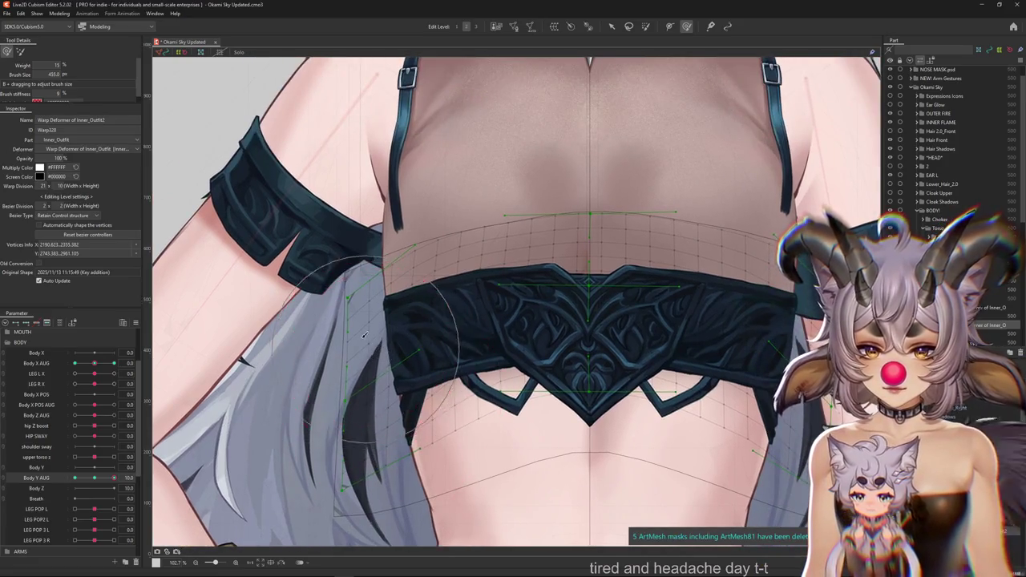
{"action": "mouse_move", "coordinate": [113, 478]}
{"action": "left_mouse_down"}
{"action": "mouse_move", "coordinate": [96, 477]}
{"action": "mouse_move", "coordinate": [113, 477]}
{"action": "left_mouse_up"}
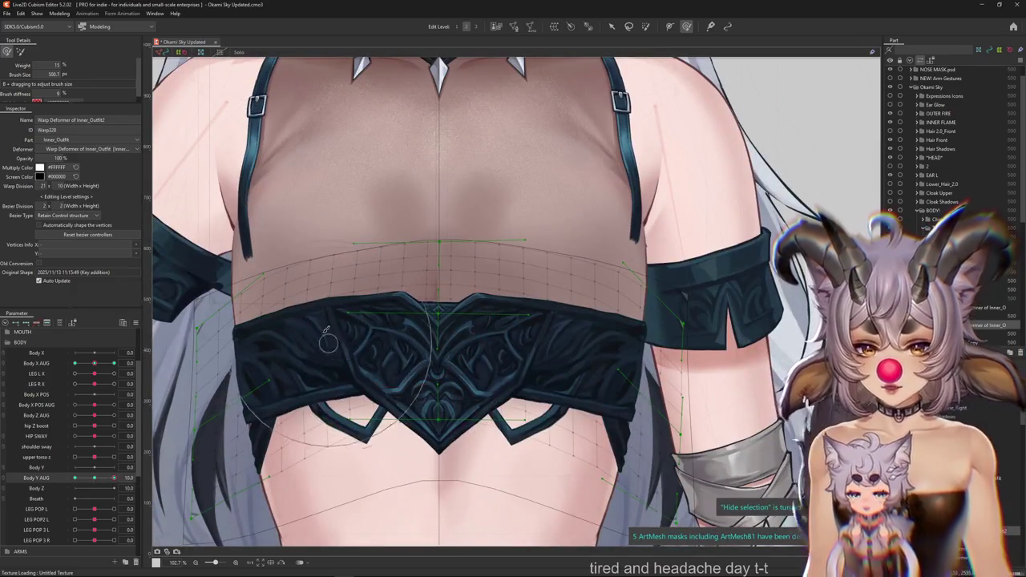
- Shrink the warp brush and nudge the corset band's right side around the raised torso
{"action": "scroll", "coordinate": [339, 304], "scroll_direction": "down", "scroll_amount": 2}
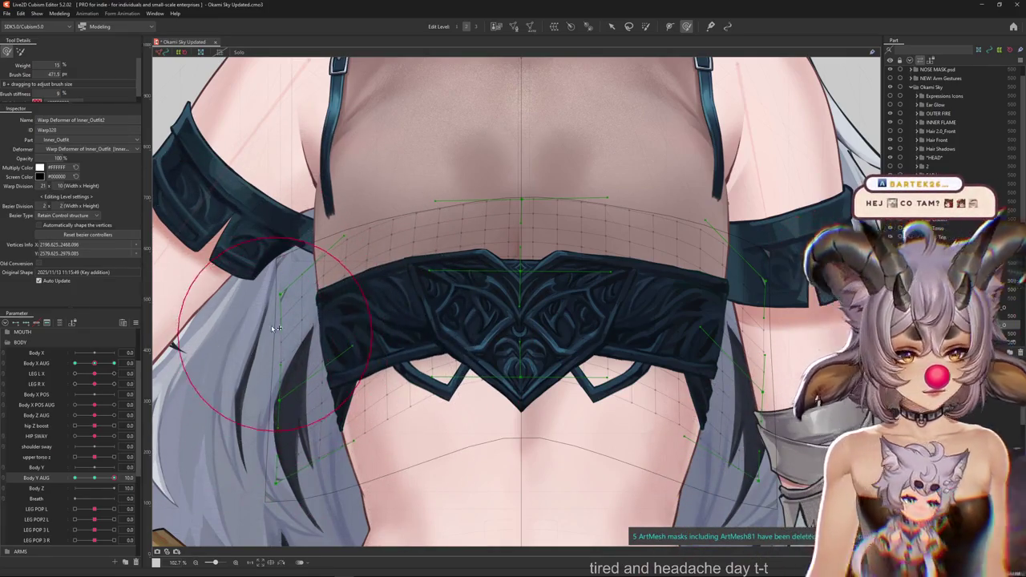
{"action": "scroll", "coordinate": [337, 339], "scroll_direction": "right", "scroll_amount": 5}
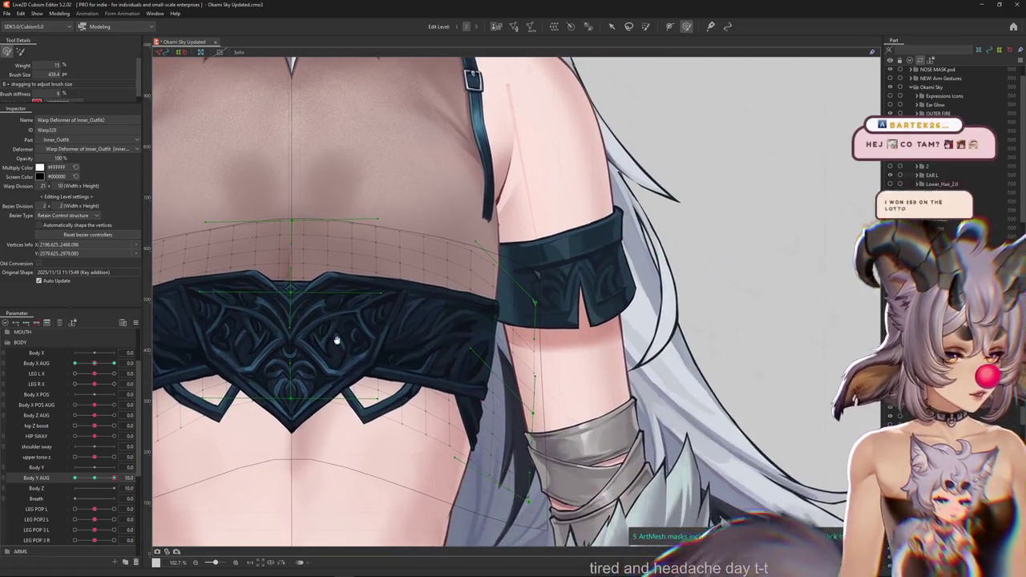
{"action": "scroll", "coordinate": [336, 401], "scroll_direction": "left", "scroll_amount": 3}
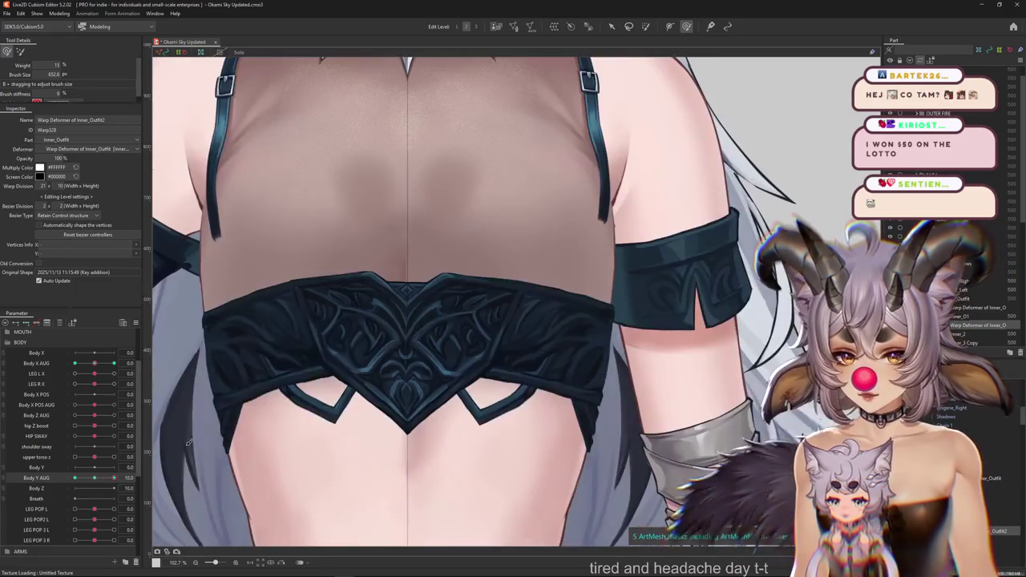
{"action": "left_click_drag", "start_coordinate": [317, 279], "coordinate": [317, 280]}
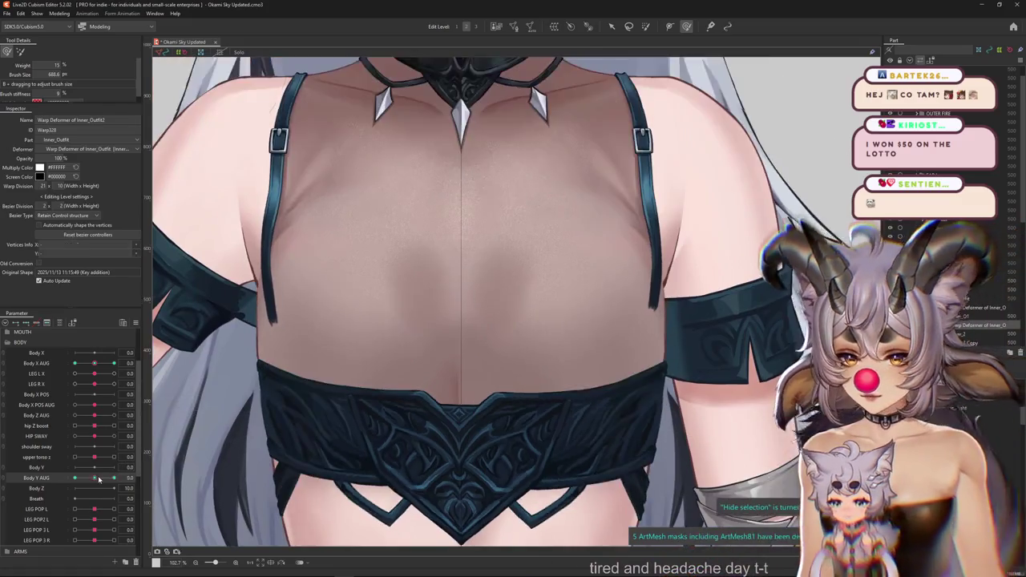
{"action": "left_click_drag", "start_coordinate": [112, 478], "coordinate": [232, 437]}
{"action": "left_click_drag", "start_coordinate": [335, 363], "coordinate": [295, 387]}
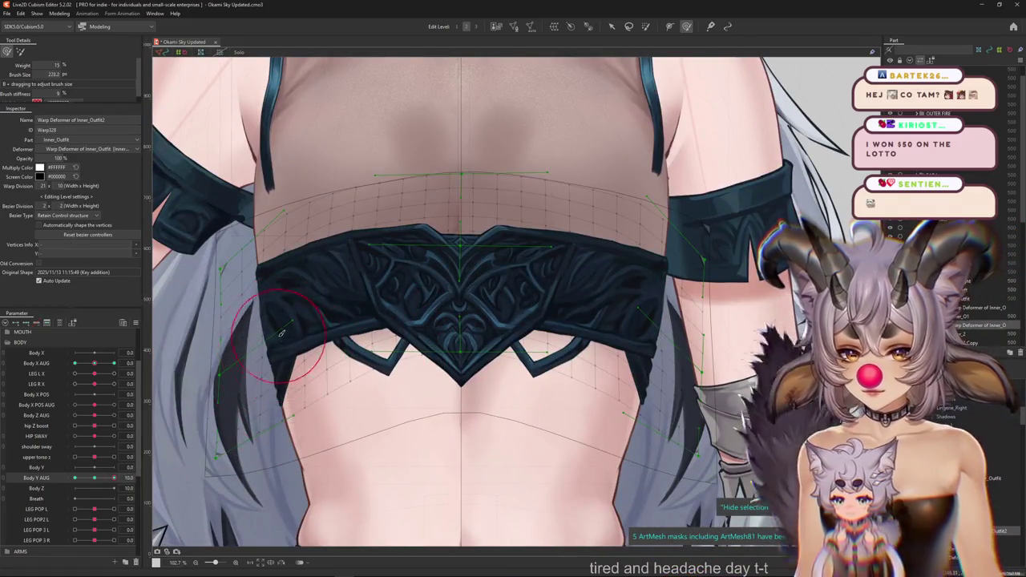
{"action": "left_click_drag", "start_coordinate": [281, 333], "coordinate": [296, 351]}
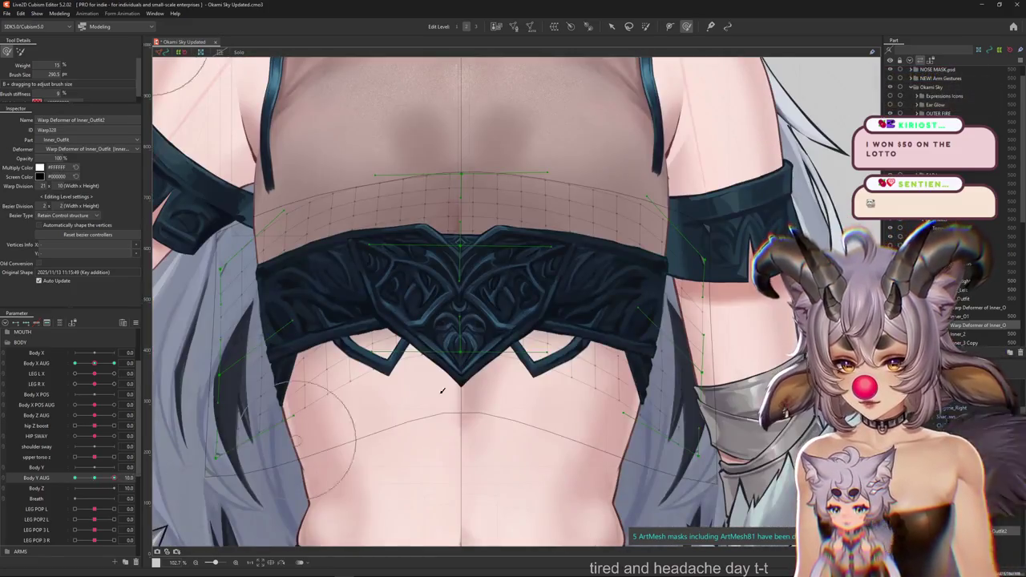
{"action": "mouse_move", "coordinate": [323, 371]}
{"action": "left_mouse_down"}
{"action": "mouse_move", "coordinate": [611, 363]}
{"action": "mouse_move", "coordinate": [568, 377]}
{"action": "left_mouse_up"}
{"action": "scroll", "coordinate": [568, 377], "scroll_direction": "down", "scroll_amount": 3}
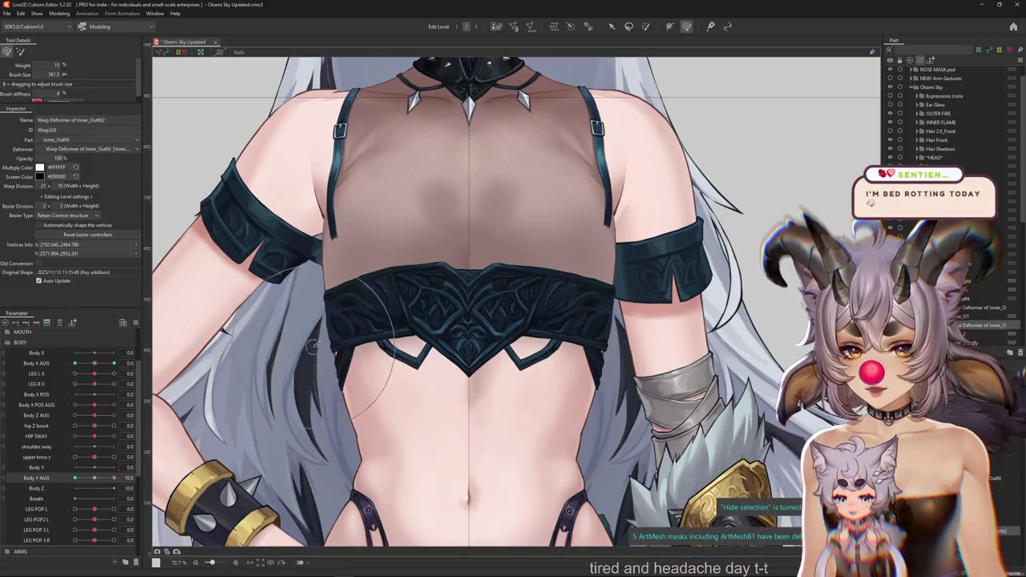
{"action": "left_click_drag", "start_coordinate": [315, 344], "coordinate": [323, 321]}
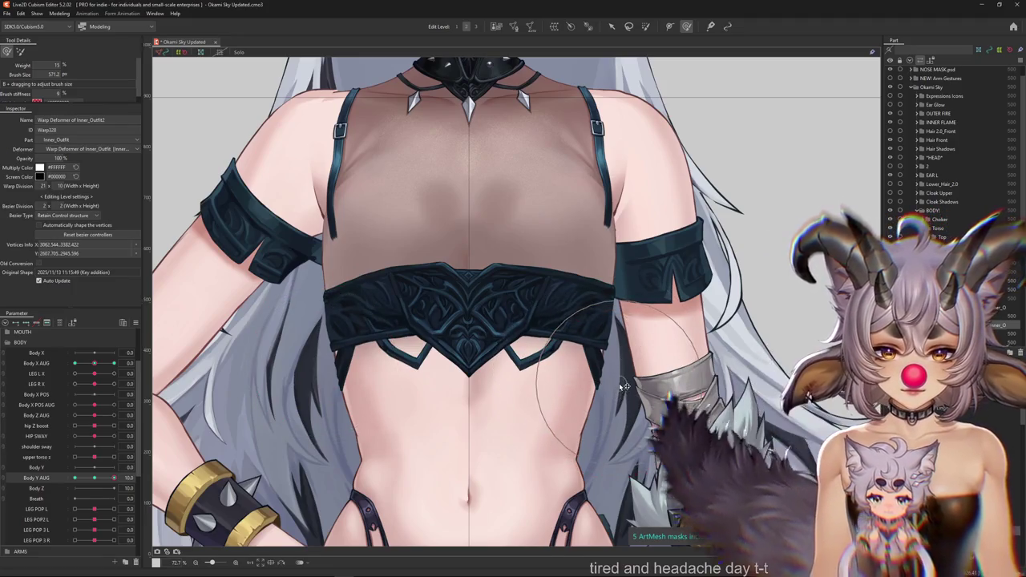
{"action": "left_click_drag", "start_coordinate": [569, 379], "coordinate": [526, 391]}
{"action": "left_click_drag", "start_coordinate": [139, 471], "coordinate": [127, 476]}
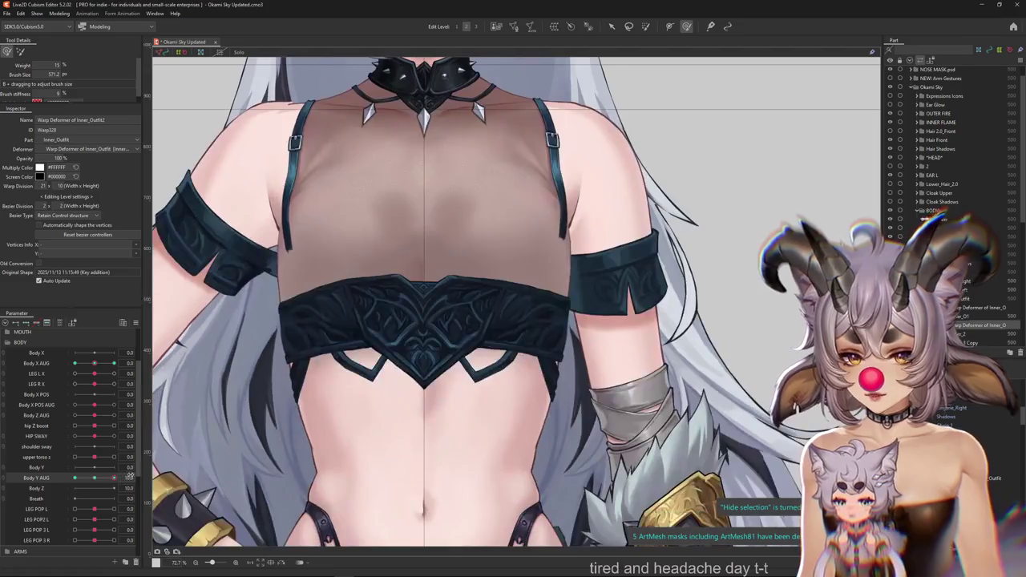
{"action": "scroll", "coordinate": [278, 288], "scroll_direction": "up", "scroll_amount": 3}
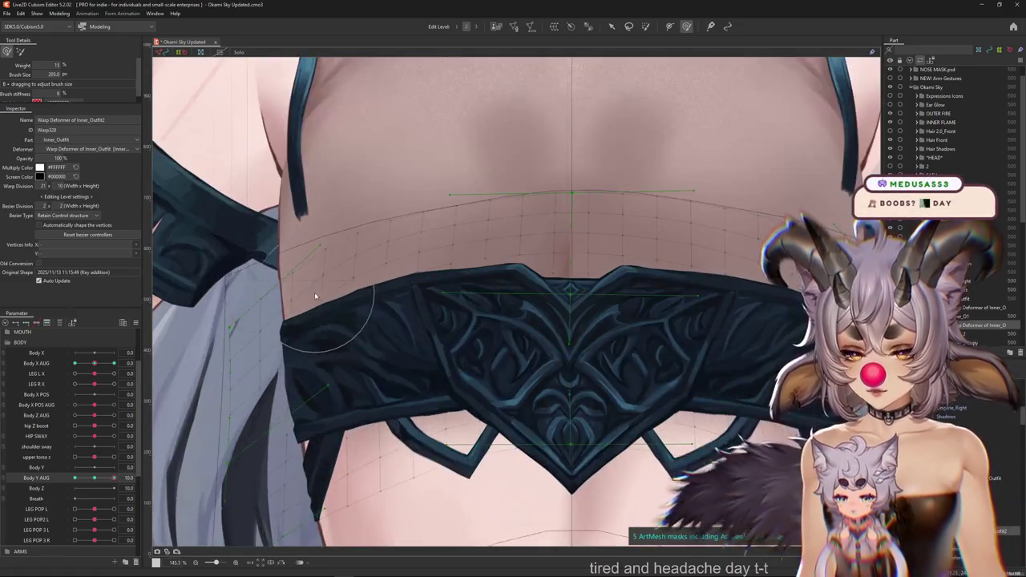
{"action": "scroll", "coordinate": [286, 352], "scroll_direction": "down", "scroll_amount": 2}
{"action": "left_click", "coordinate": [93, 478]}
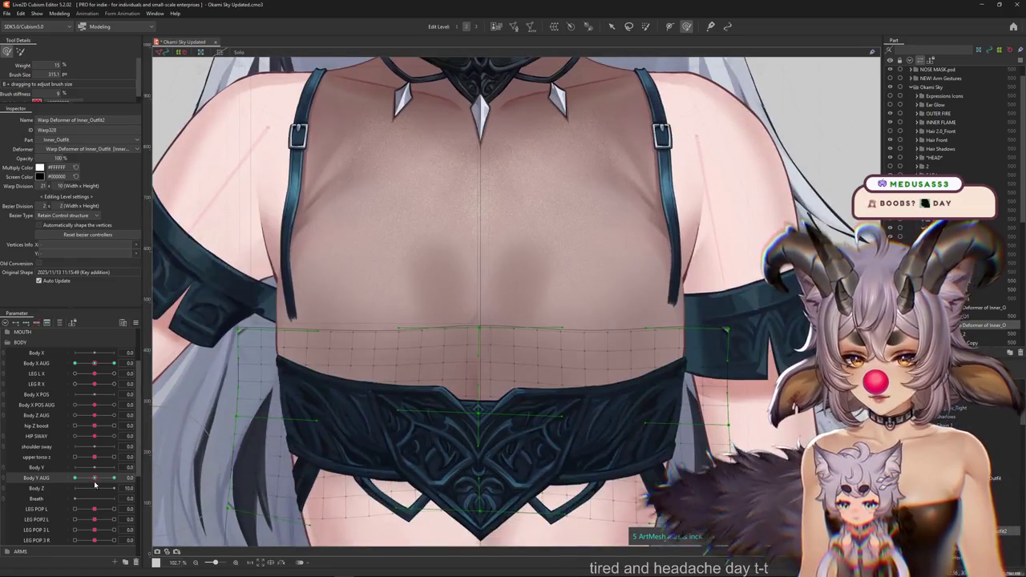
{"action": "left_click", "coordinate": [114, 478]}
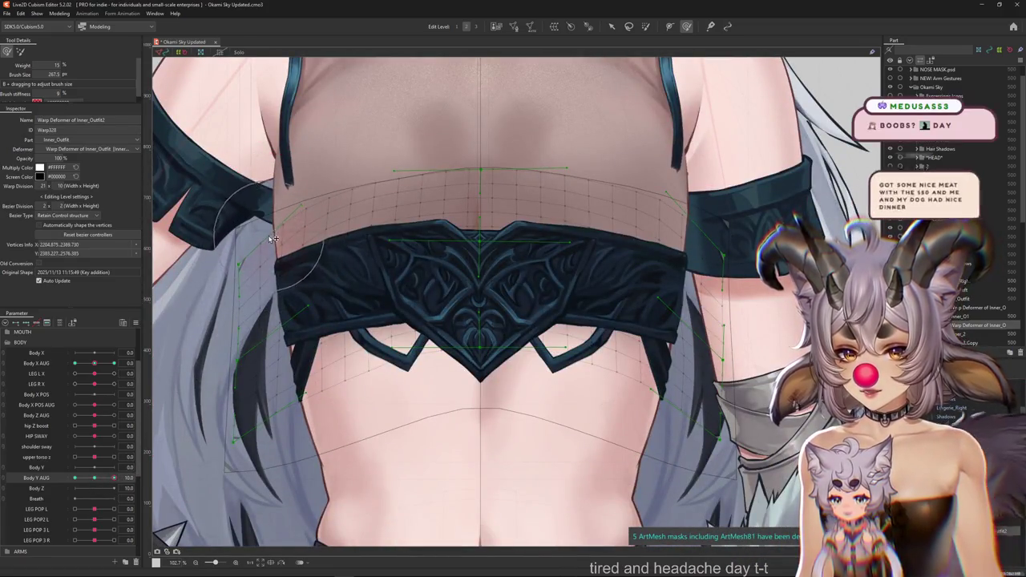
{"action": "left_click_drag", "start_coordinate": [285, 231], "coordinate": [152, 319]}
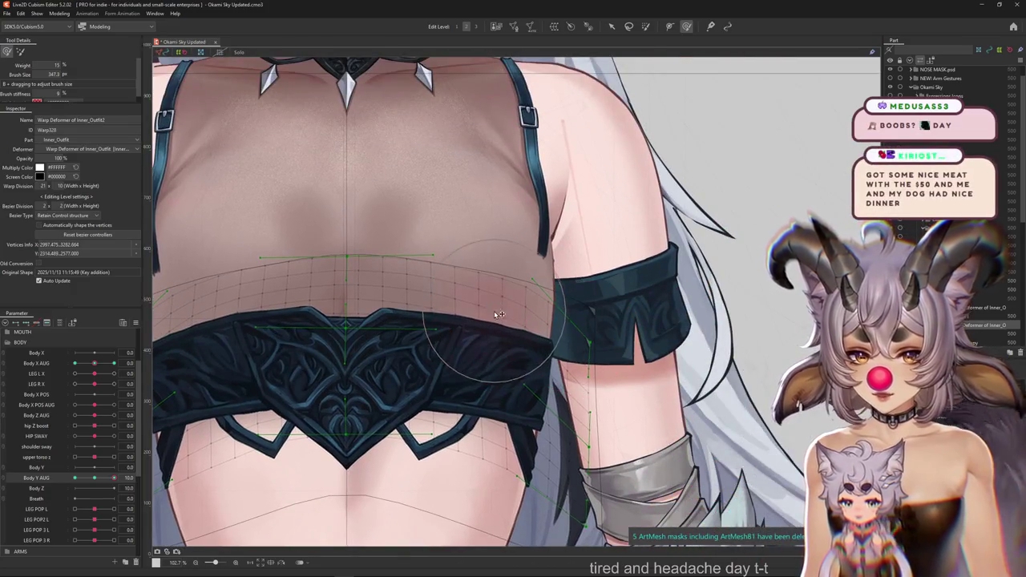
{"action": "mouse_move", "coordinate": [474, 275]}
{"action": "left_mouse_down"}
{"action": "mouse_move", "coordinate": [515, 246]}
{"action": "mouse_move", "coordinate": [465, 169]}
{"action": "left_mouse_up"}
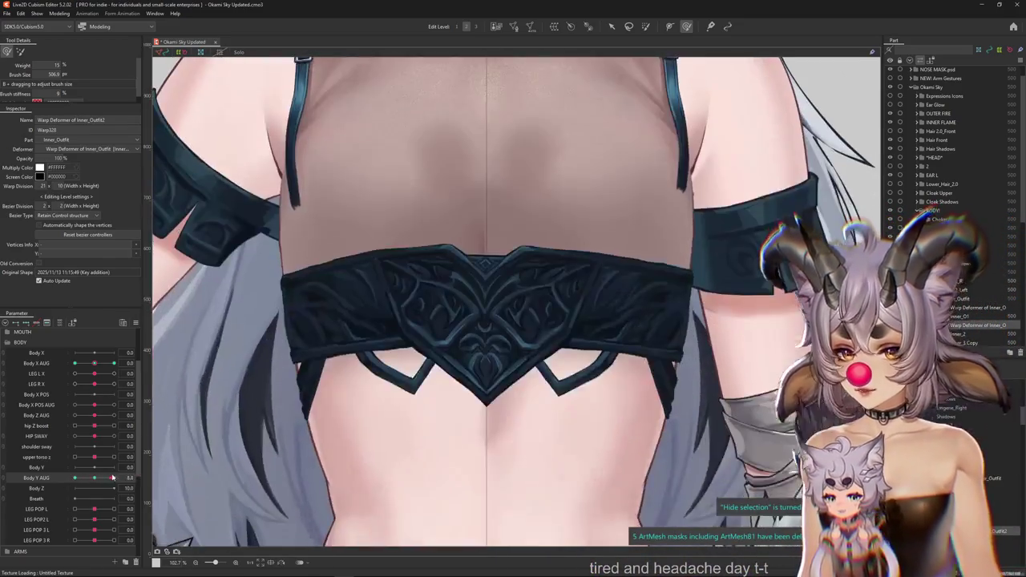
- Show the warp grid again and set the deform brush to 15% weight
{"action": "key", "text": "ctrl+h"}
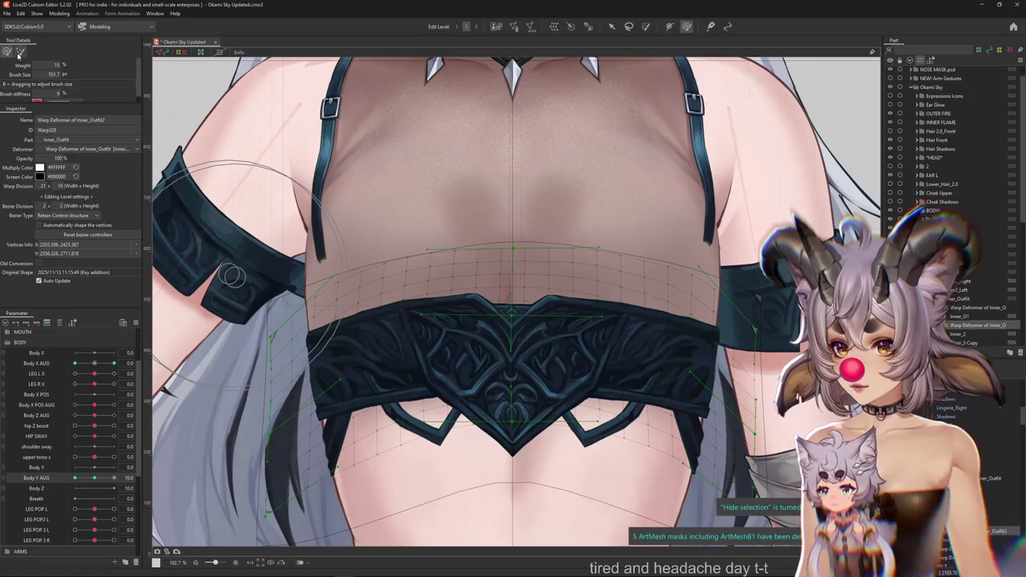
{"action": "left_click", "coordinate": [19, 52]}
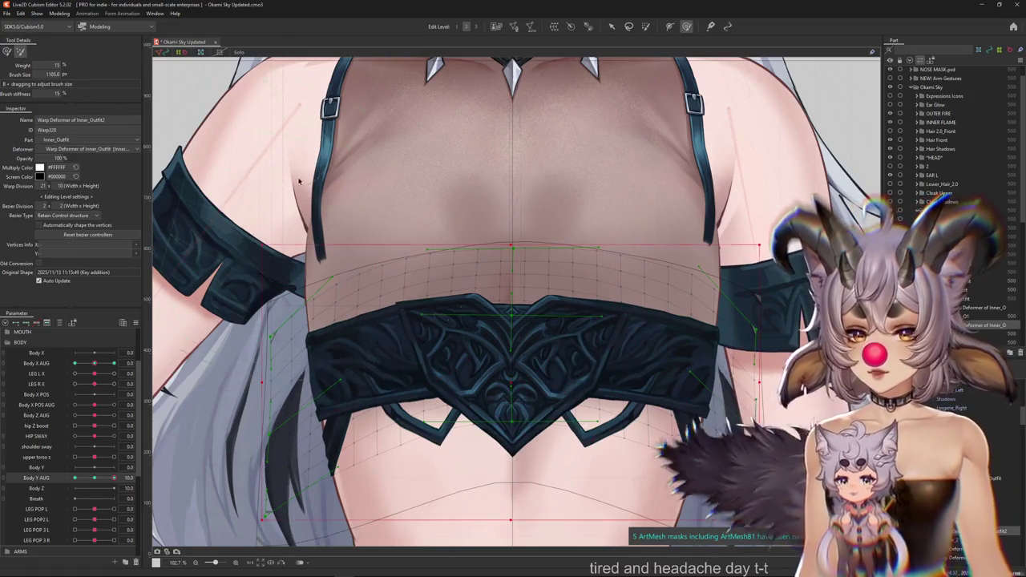
{"action": "left_click_drag", "start_coordinate": [298, 175], "coordinate": [236, 142]}
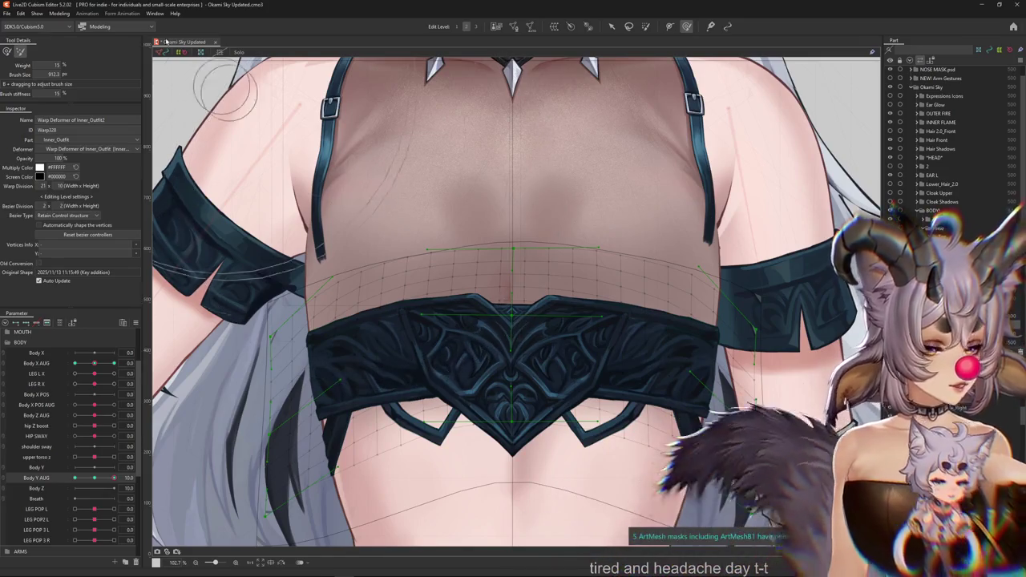
{"action": "type", "text": "5"}
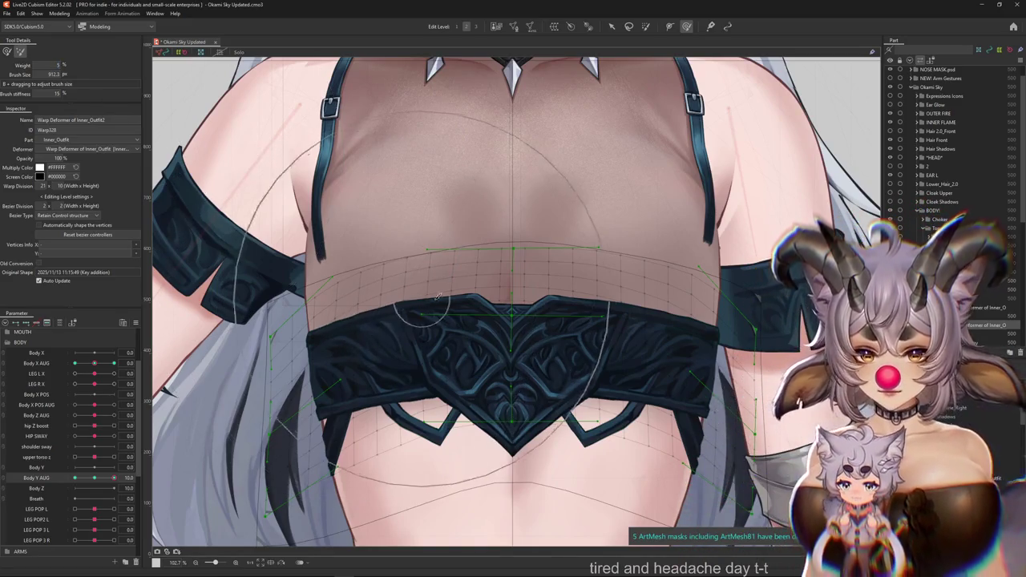
{"action": "scroll", "coordinate": [240, 216], "scroll_direction": "right", "scroll_amount": 2}
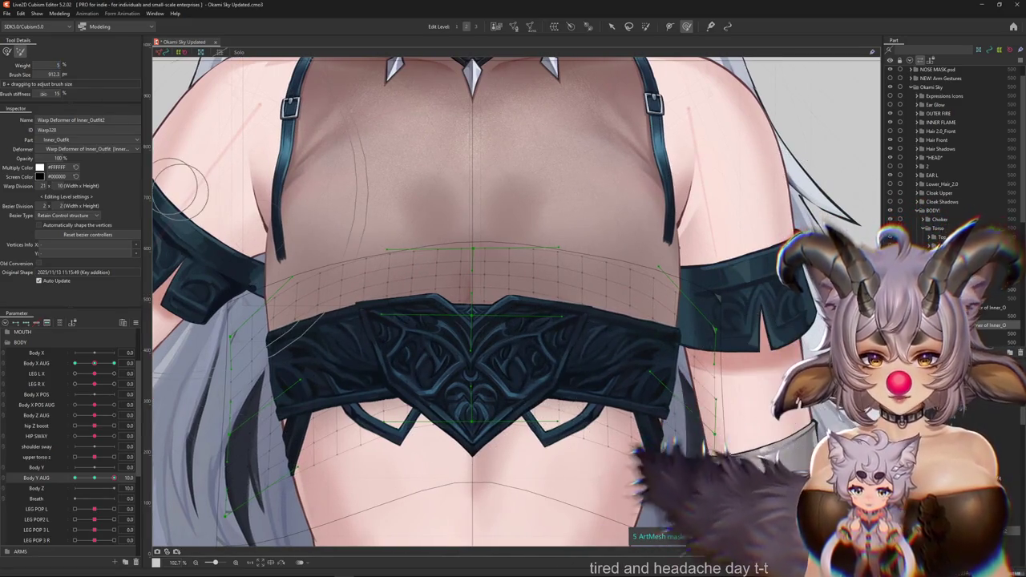
{"action": "left_click", "coordinate": [7, 51]}
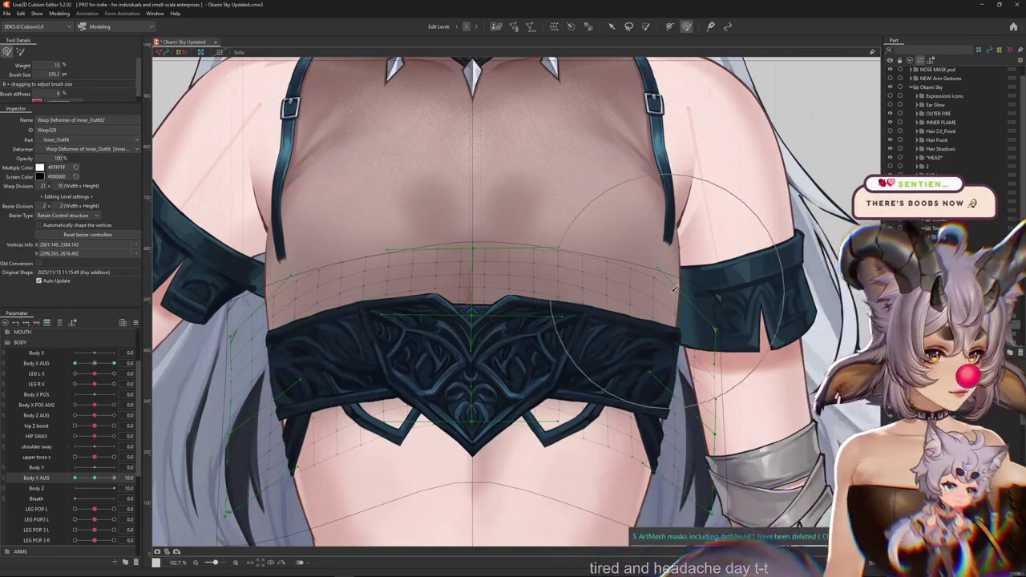
- Zoom out to the whole model and drag Body Y AUG back toward 0
{"action": "left_click_drag", "start_coordinate": [668, 288], "coordinate": [663, 282]}
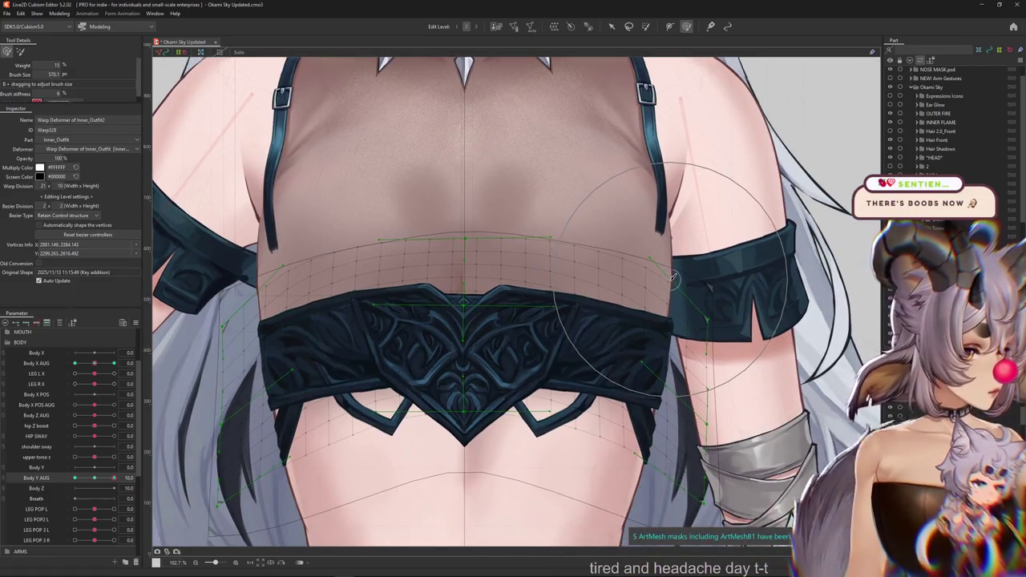
{"action": "scroll", "coordinate": [673, 277], "scroll_direction": "down", "scroll_amount": 3}
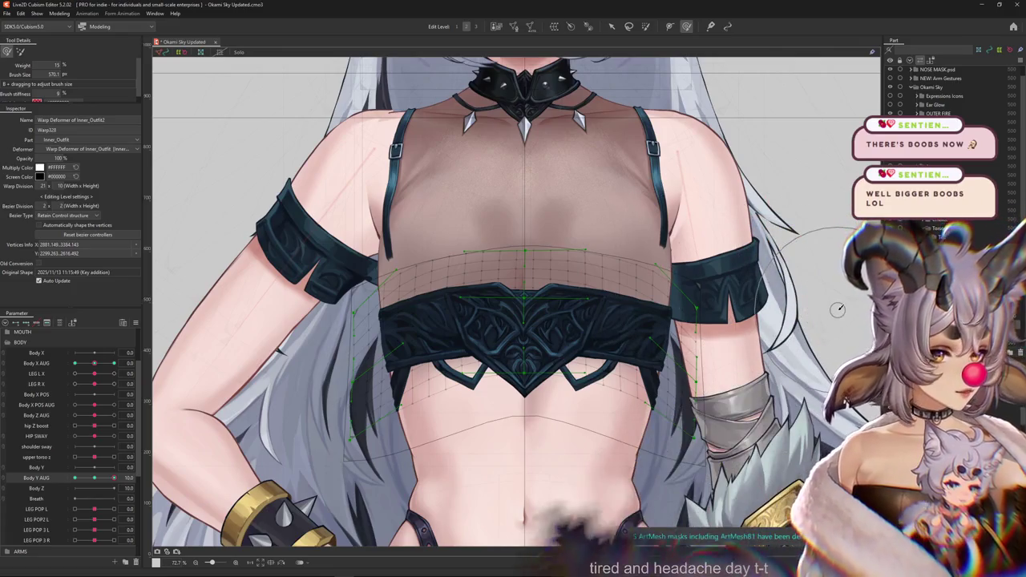
{"action": "scroll", "coordinate": [481, 365], "scroll_direction": "down", "scroll_amount": 1}
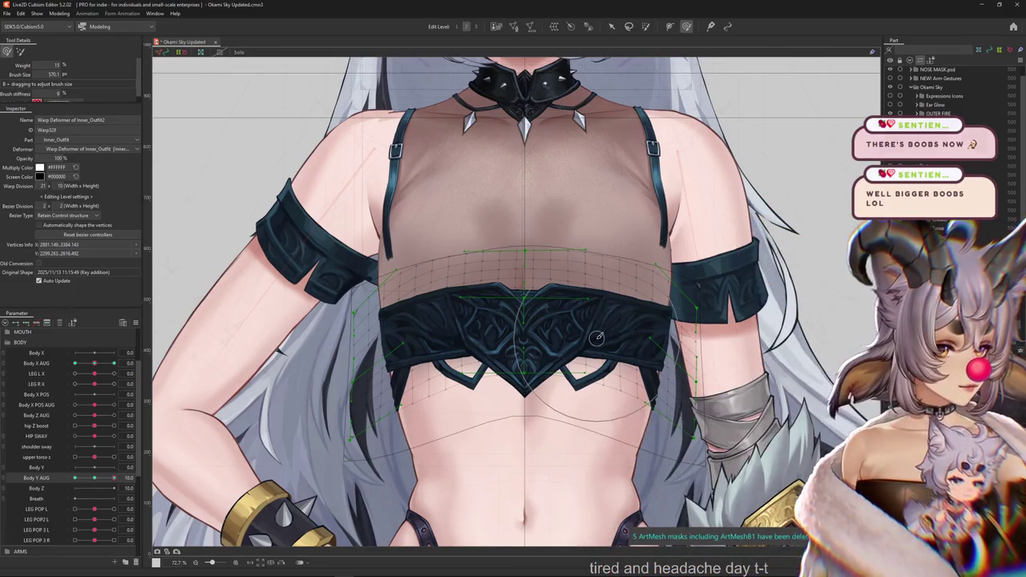
{"action": "scroll", "coordinate": [481, 365], "scroll_direction": "down", "scroll_amount": 1}
{"action": "scroll", "coordinate": [481, 365], "scroll_direction": "down", "scroll_amount": 1}
{"action": "left_click_drag", "start_coordinate": [114, 477], "coordinate": [96, 481]}
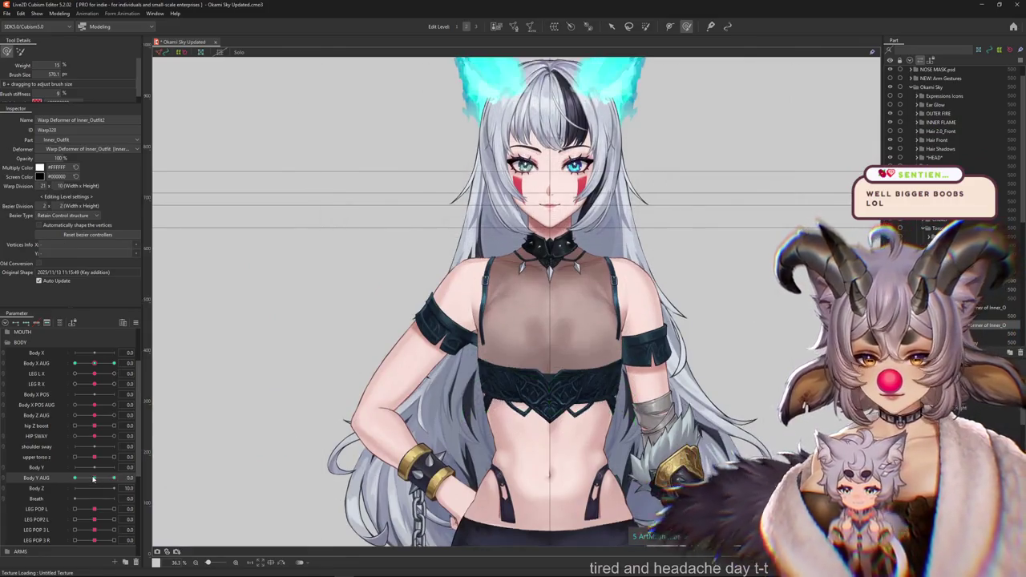
- Push Body Y AUG slightly negative, hide the selection, and sweep it back to 0.0
{"action": "scroll", "coordinate": [195, 446], "scroll_direction": "up", "scroll_amount": 2}
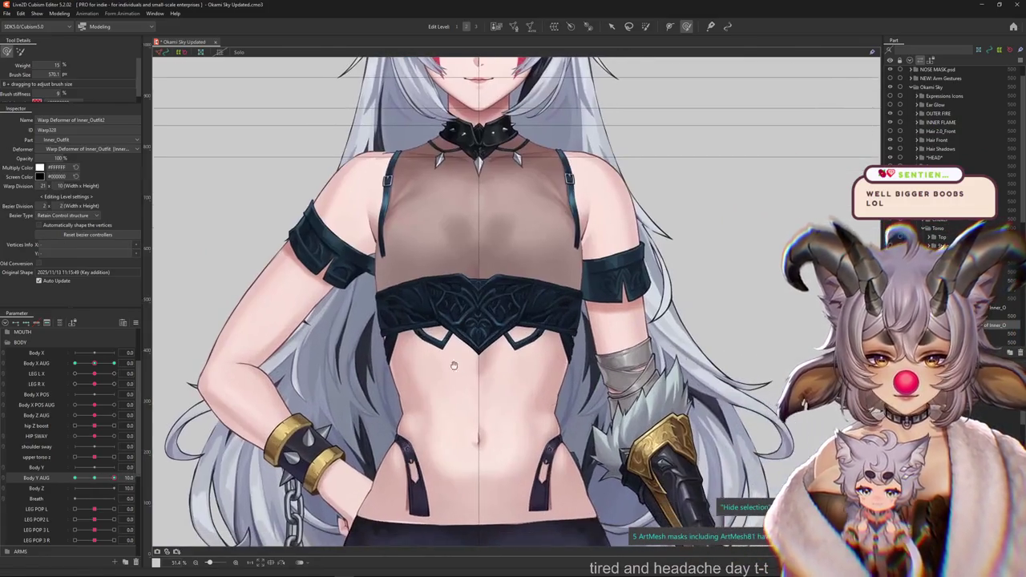
{"action": "left_click_drag", "start_coordinate": [95, 478], "coordinate": [64, 479]}
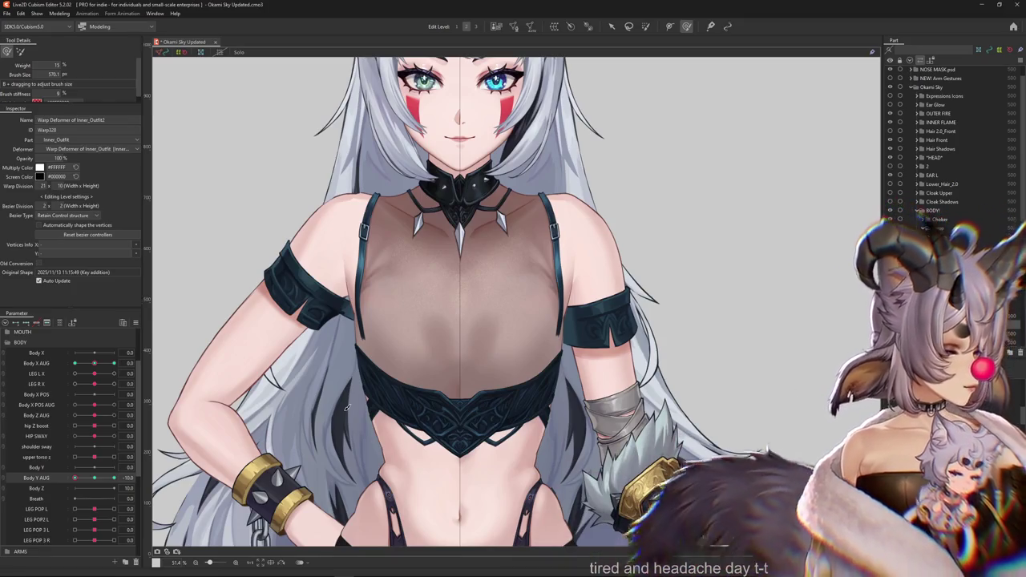
{"action": "key", "text": "ctrl+h"}
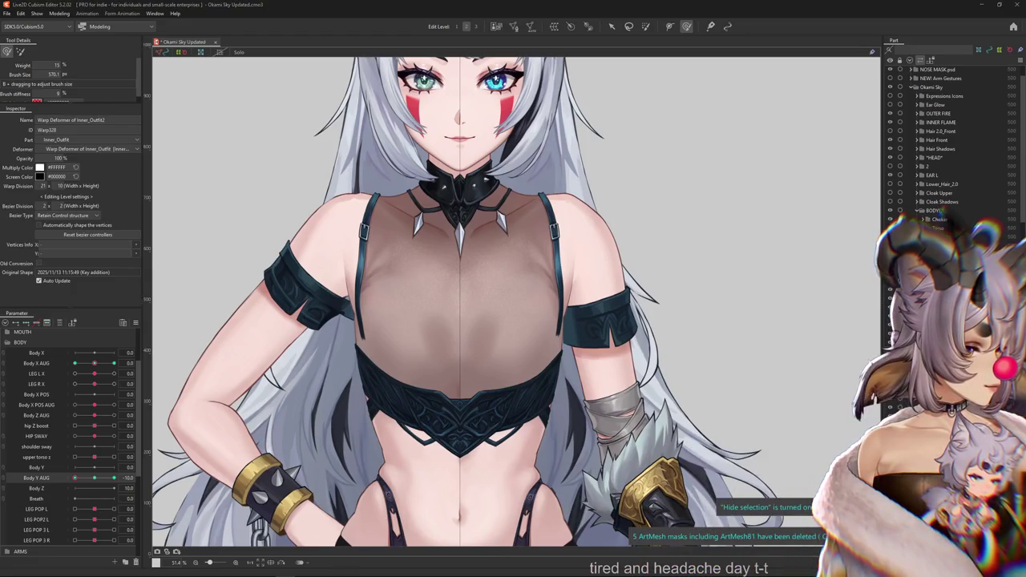
{"action": "mouse_move", "coordinate": [94, 478]}
{"action": "left_mouse_down"}
{"action": "mouse_move", "coordinate": [133, 476]}
{"action": "mouse_move", "coordinate": [98, 479]}
{"action": "left_mouse_up"}
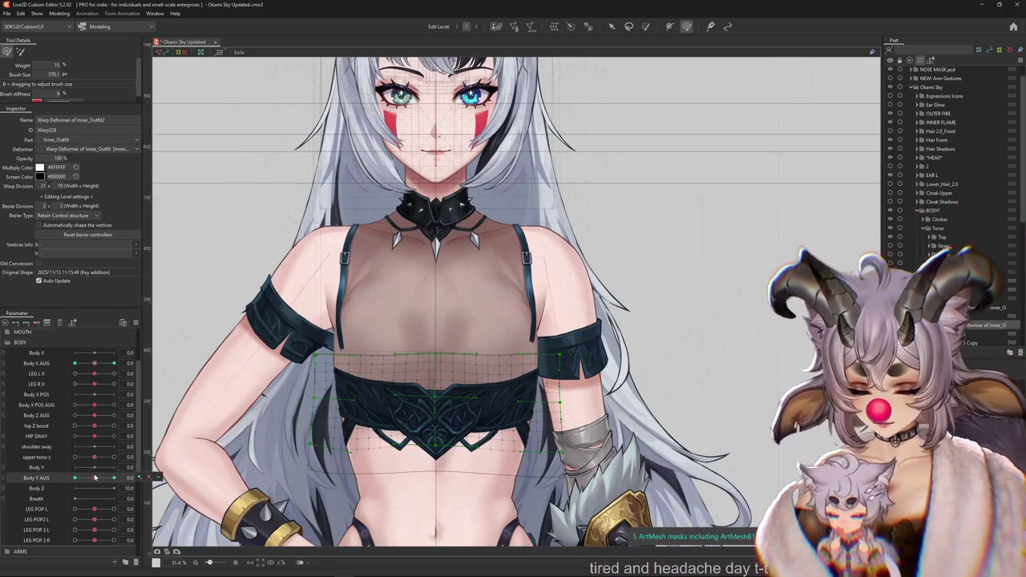
- Set Body Y AUG to 10, enlarge the brush to about 1212 px, and pick the 15% deform brush
{"action": "left_click_drag", "start_coordinate": [95, 478], "coordinate": [112, 480]}
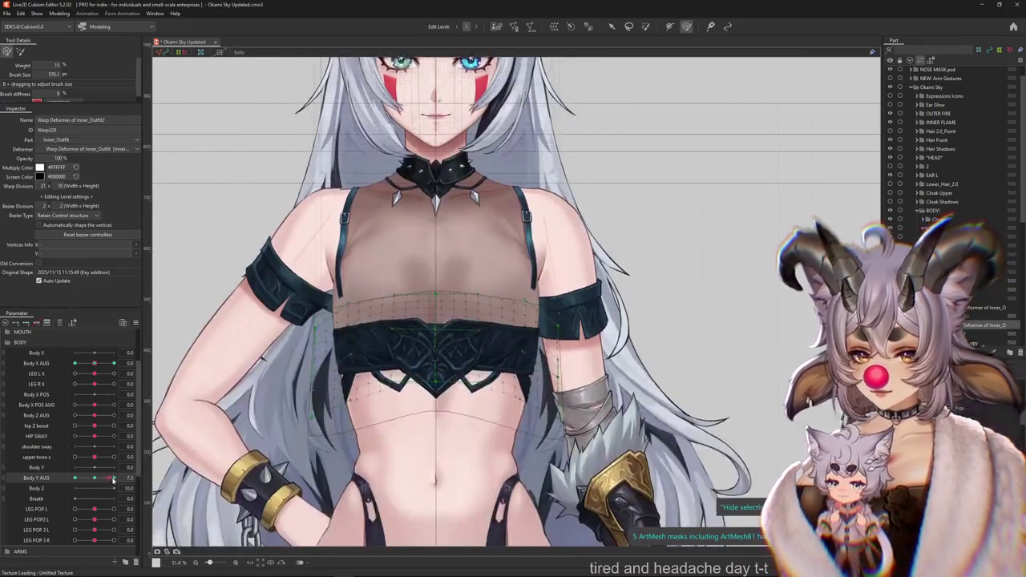
{"action": "scroll", "coordinate": [349, 299], "scroll_direction": "up", "scroll_amount": 1}
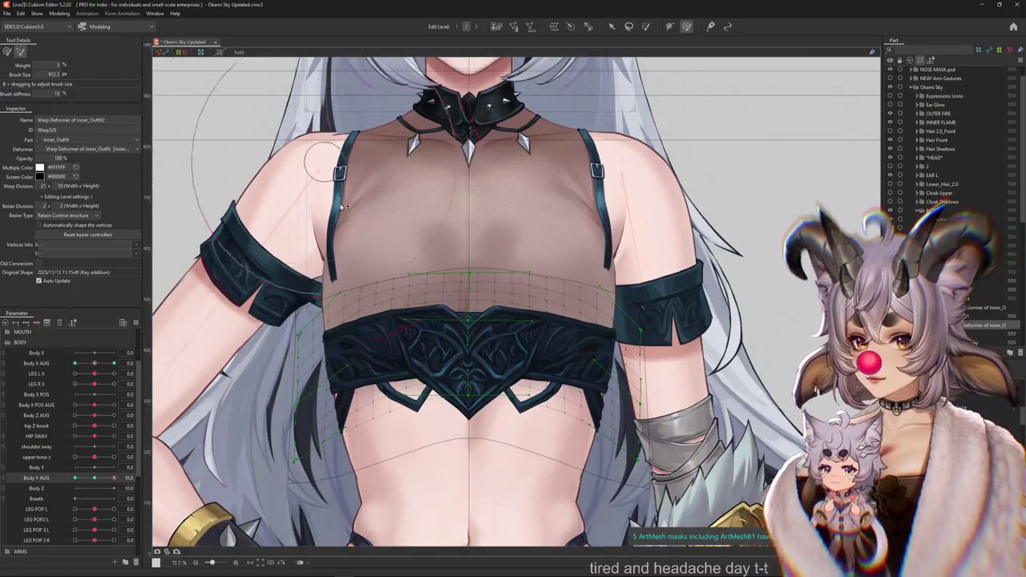
{"action": "left_click_drag", "start_coordinate": [329, 165], "coordinate": [307, 246]}
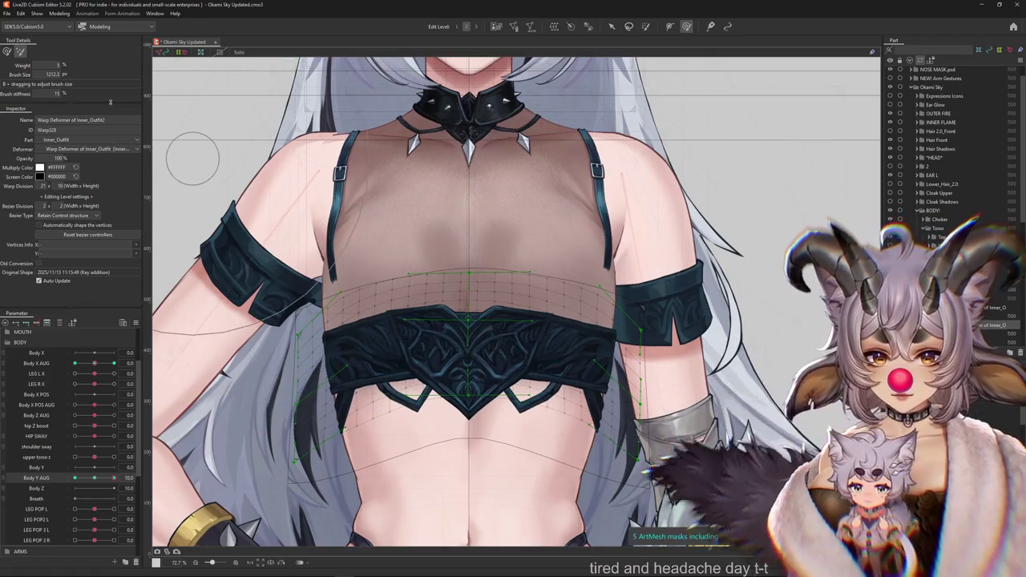
{"action": "left_click", "coordinate": [7, 52]}
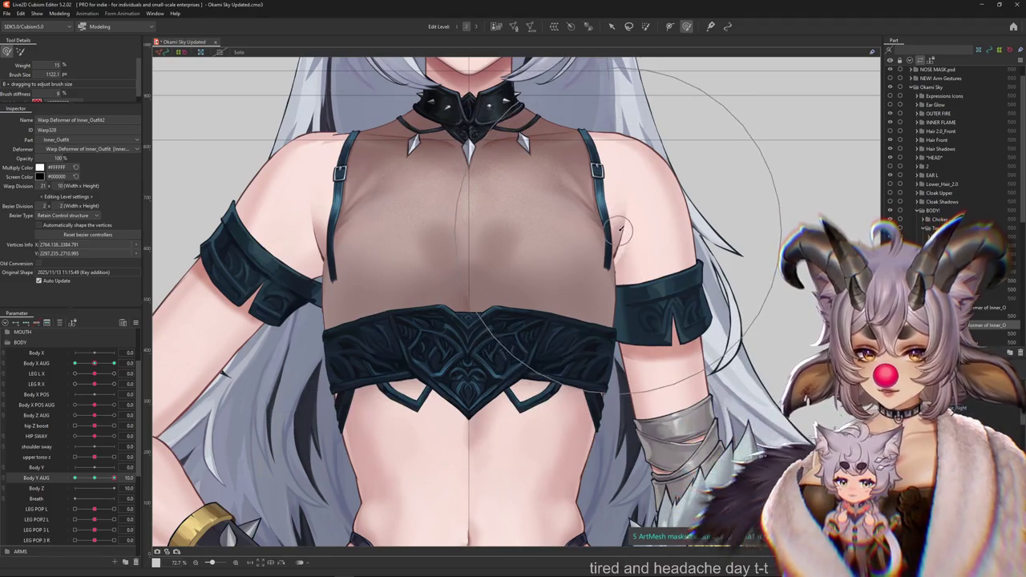
{"action": "scroll", "coordinate": [439, 321], "scroll_direction": "down", "scroll_amount": 1}
- At Body Y AUG -10, brush the Inner_Outfit warp around the left torso and toward the right shoulder
{"action": "left_click_drag", "start_coordinate": [118, 478], "coordinate": [74, 478]}
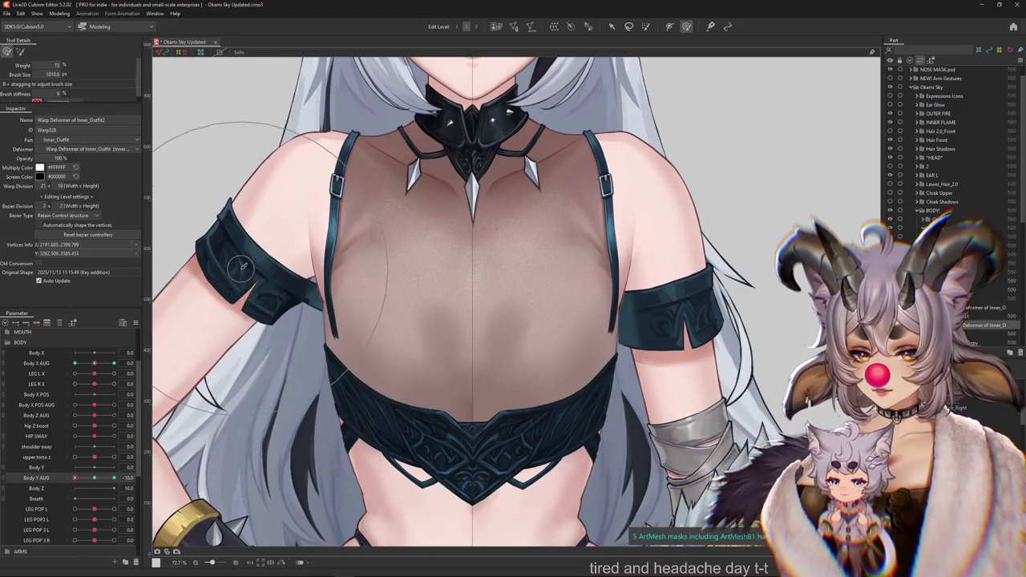
{"action": "left_click_drag", "start_coordinate": [248, 311], "coordinate": [305, 339]}
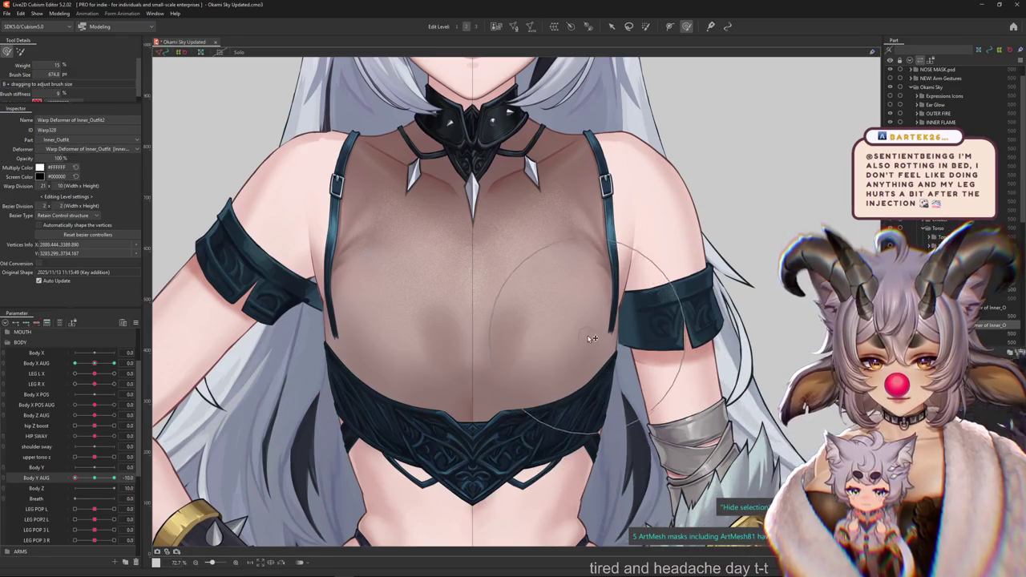
{"action": "left_click_drag", "start_coordinate": [345, 301], "coordinate": [596, 282]}
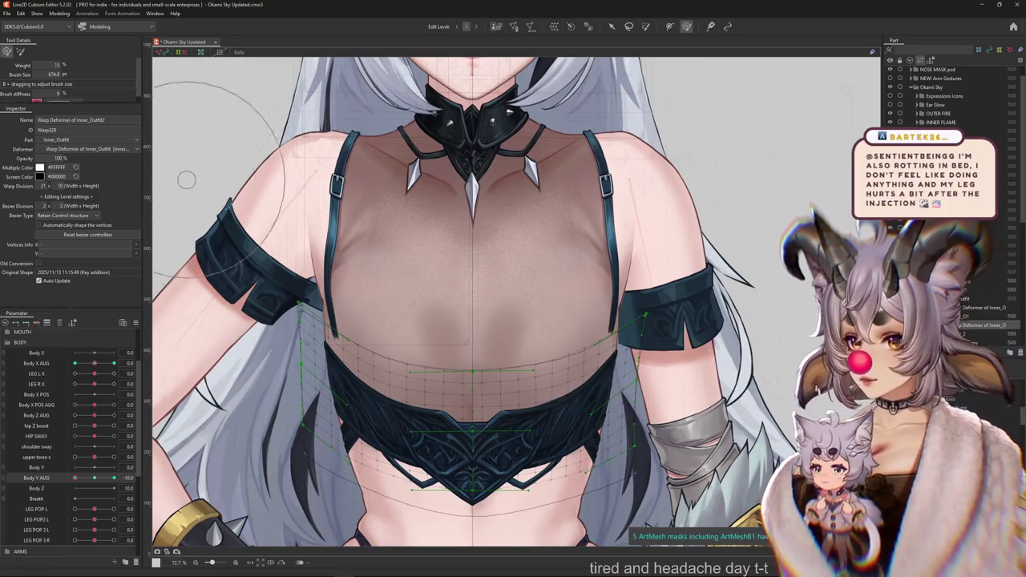
{"action": "left_click_drag", "start_coordinate": [270, 213], "coordinate": [696, 170]}
{"action": "scroll", "coordinate": [691, 267], "scroll_direction": "down", "scroll_amount": 5}
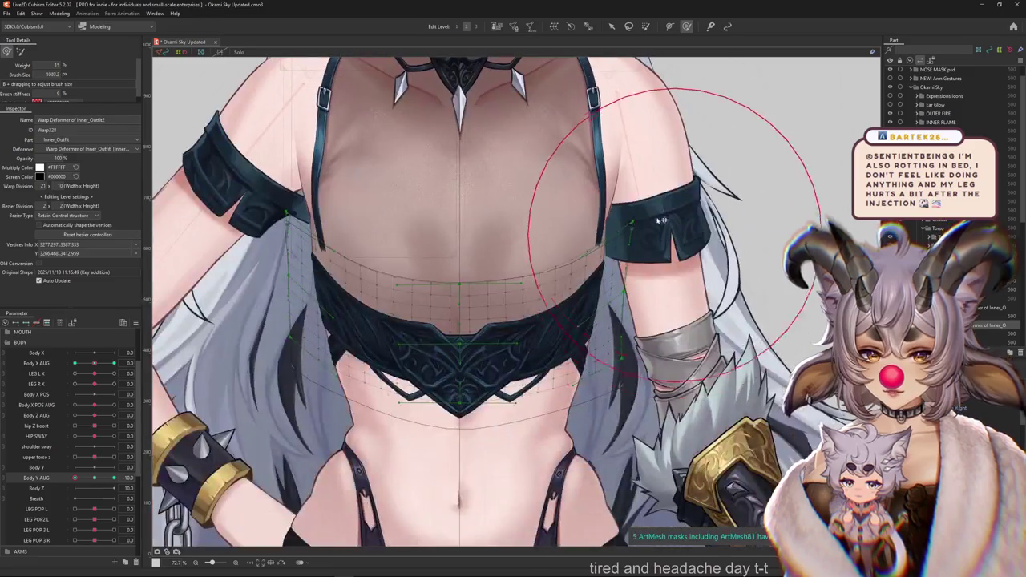
{"action": "left_click", "coordinate": [85, 480]}
{"action": "left_click_drag", "start_coordinate": [85, 480], "coordinate": [74, 479]}
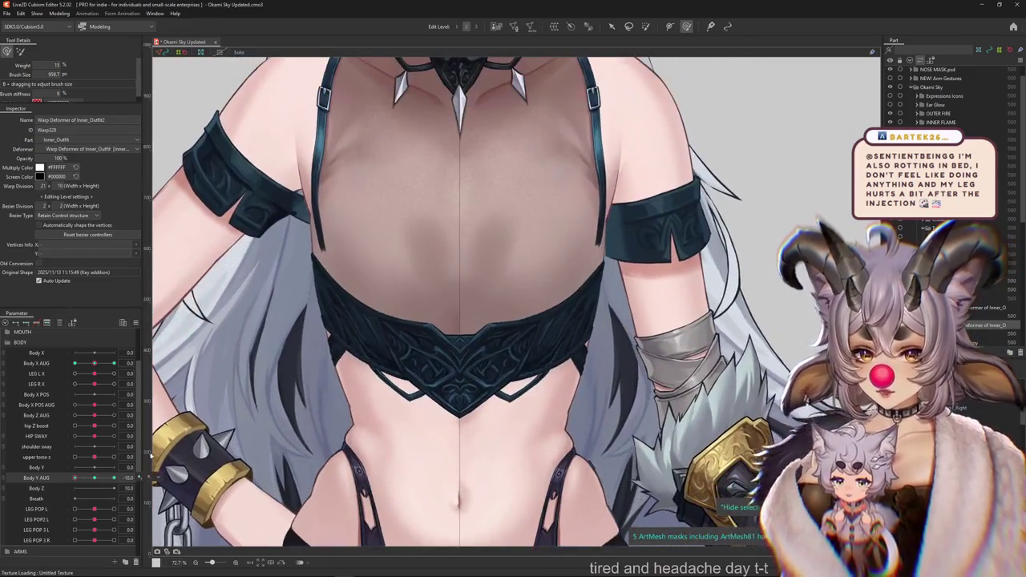
{"action": "scroll", "coordinate": [424, 404], "scroll_direction": "down", "scroll_amount": 3}
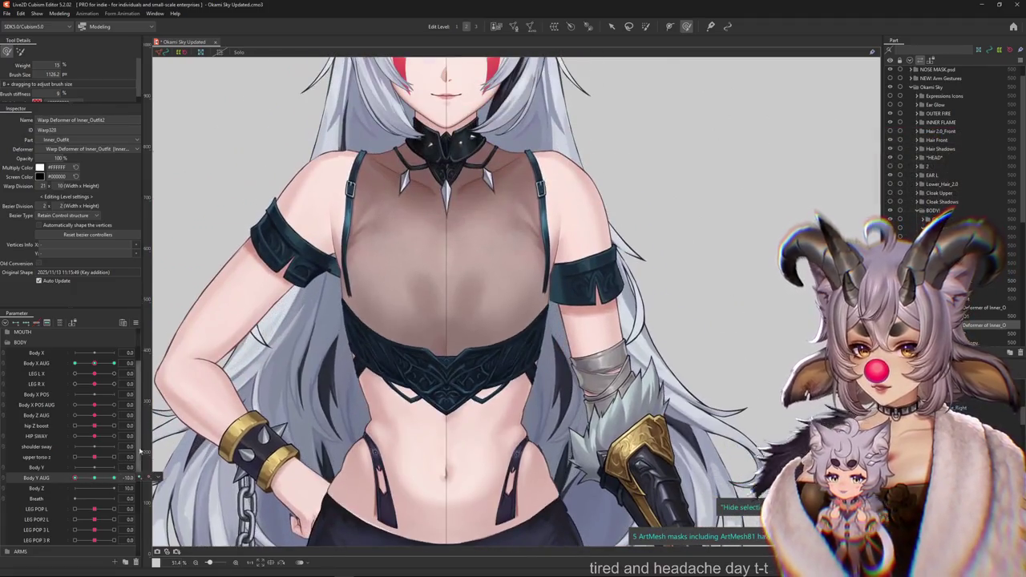
- Sculpt Warp327 TORSO (Neck) at Body Y AUG -10 with the selection hidden, then reset Body Y AUG to 0
{"action": "left_click", "coordinate": [180, 402]}
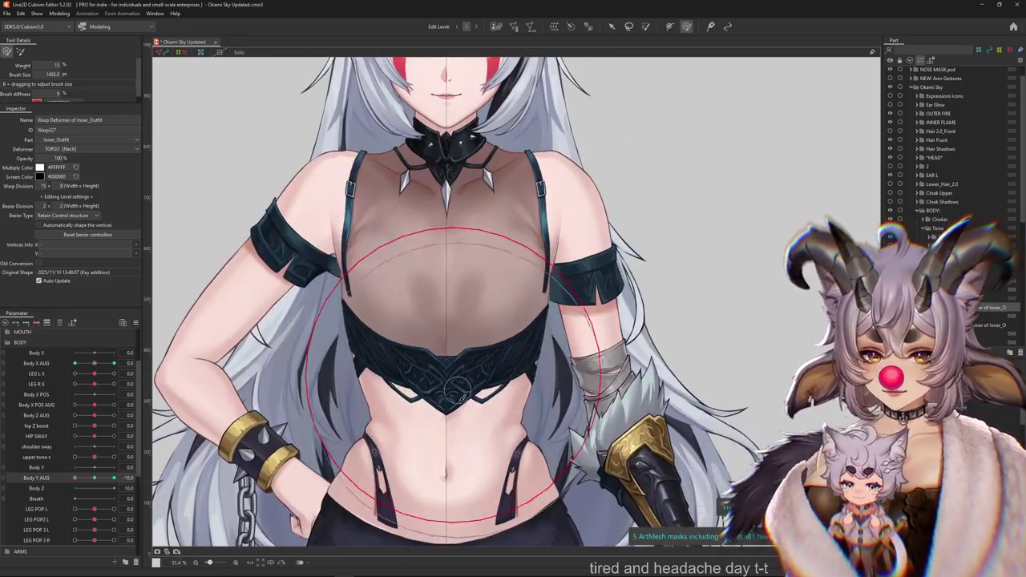
{"action": "key", "text": "ctrl+h"}
{"action": "left_click_drag", "start_coordinate": [444, 386], "coordinate": [431, 363]}
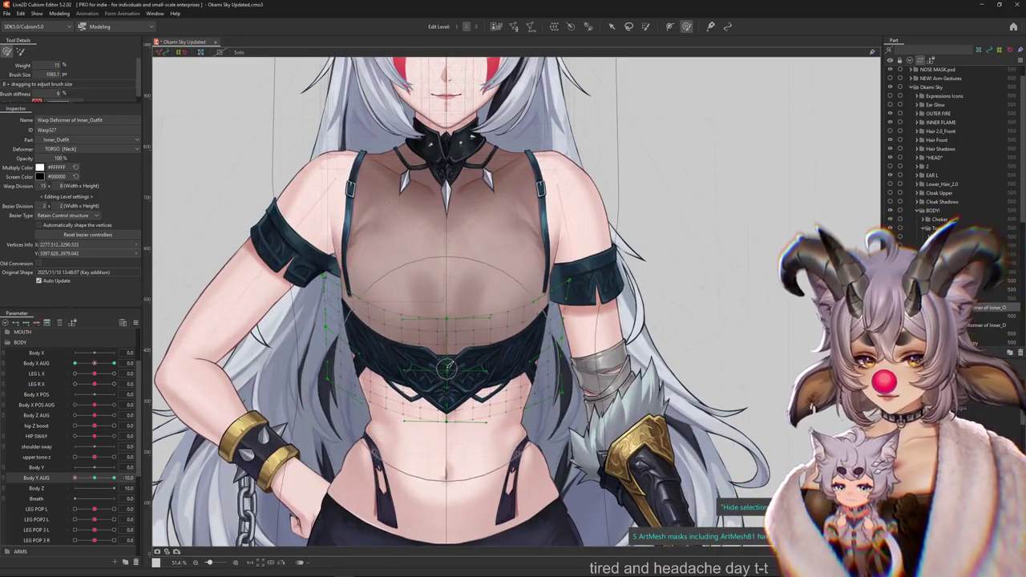
{"action": "scroll", "coordinate": [430, 363], "scroll_direction": "down", "scroll_amount": 5}
{"action": "scroll", "coordinate": [430, 363], "scroll_direction": "up", "scroll_amount": 3}
{"action": "scroll", "coordinate": [321, 321], "scroll_direction": "down", "scroll_amount": 2}
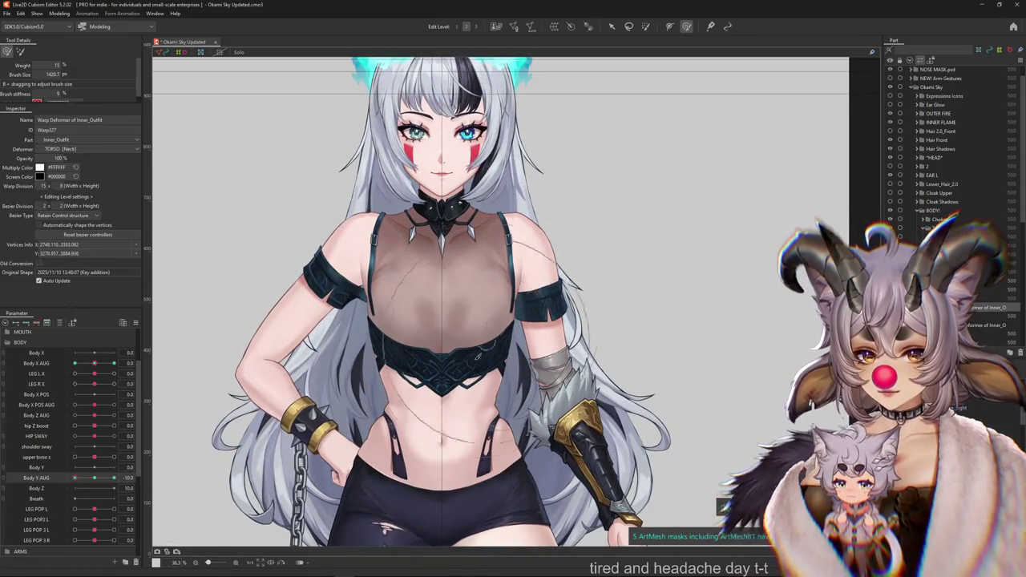
{"action": "left_click", "coordinate": [93, 479]}
- Preview Body Y AUG at its extreme, then reset it to 0
{"action": "mouse_move", "coordinate": [93, 480]}
{"action": "left_mouse_down"}
{"action": "mouse_move", "coordinate": [113, 478]}
{"action": "mouse_move", "coordinate": [74, 478]}
{"action": "left_mouse_up"}
{"action": "scroll", "coordinate": [178, 389], "scroll_direction": "up", "scroll_amount": 3}
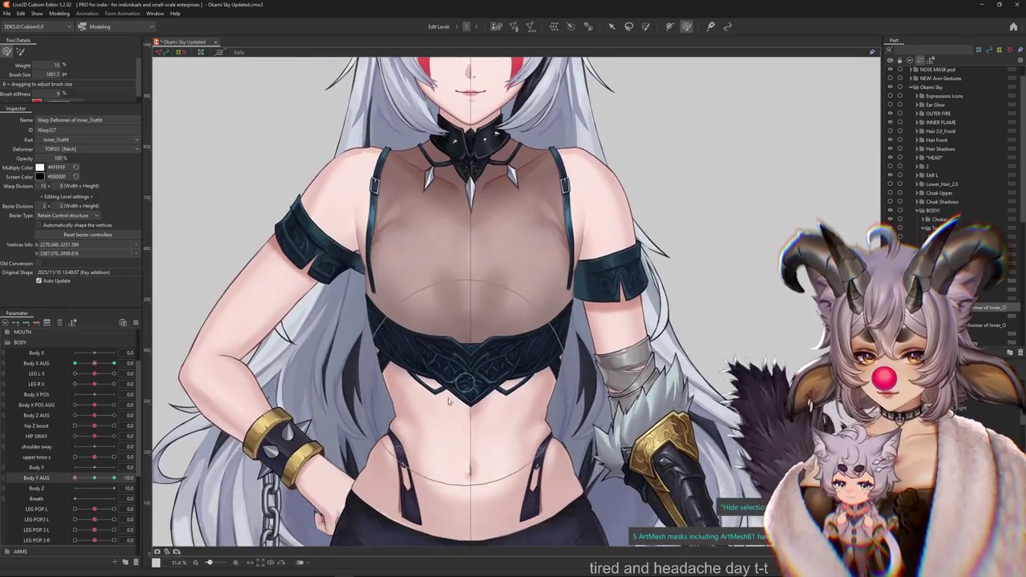
{"action": "scroll", "coordinate": [448, 398], "scroll_direction": "down", "scroll_amount": 3}
{"action": "left_click", "coordinate": [88, 479]}
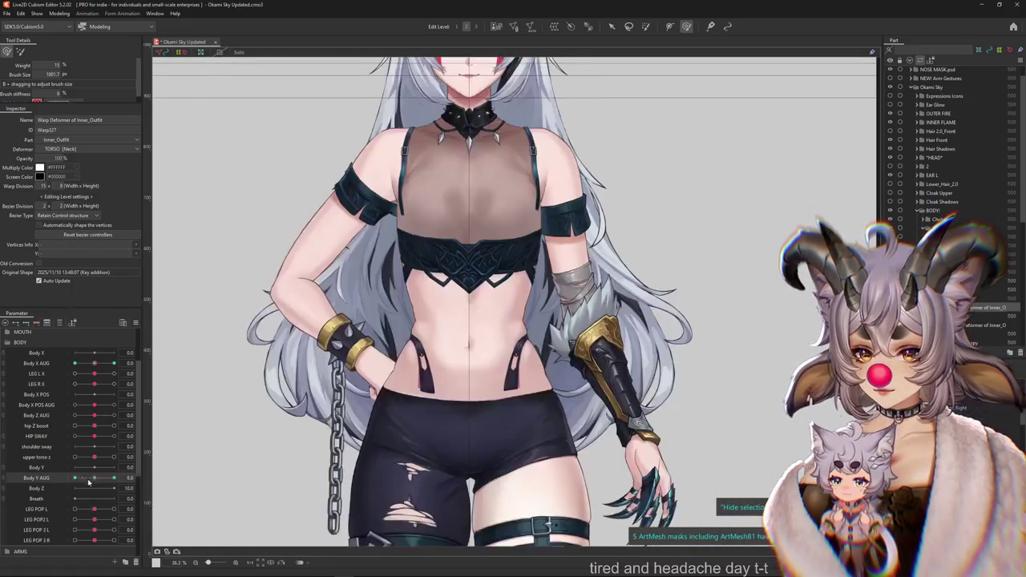
- Pose the torso at Body X AUG 10 with Body Y AUG at -10, then at 10
{"action": "left_click_drag", "start_coordinate": [95, 366], "coordinate": [164, 368]}
{"action": "left_click_drag", "start_coordinate": [103, 479], "coordinate": [74, 477]}
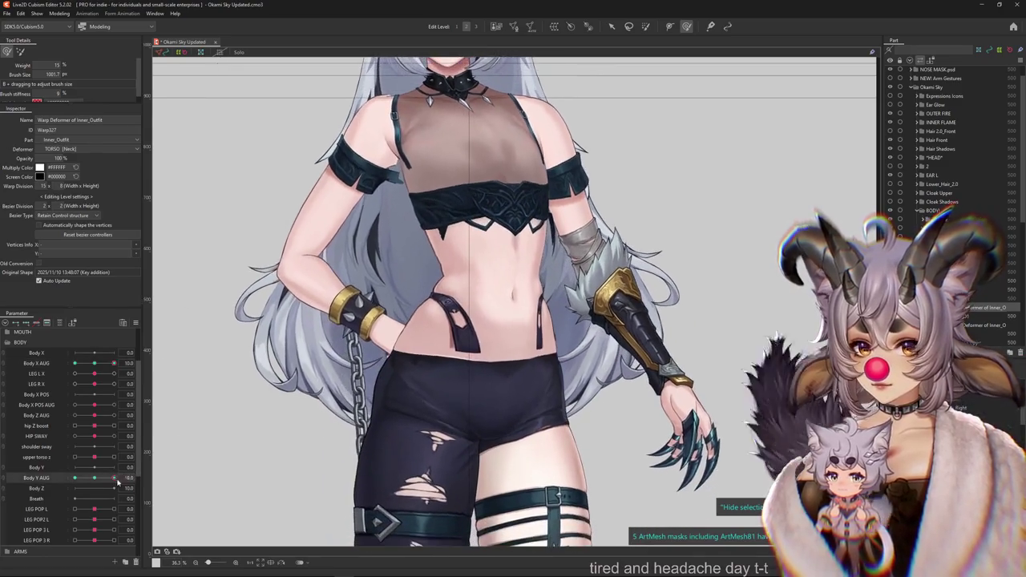
{"action": "scroll", "coordinate": [556, 411], "scroll_direction": "up", "scroll_amount": 3}
{"action": "scroll", "coordinate": [556, 411], "scroll_direction": "down", "scroll_amount": 1}
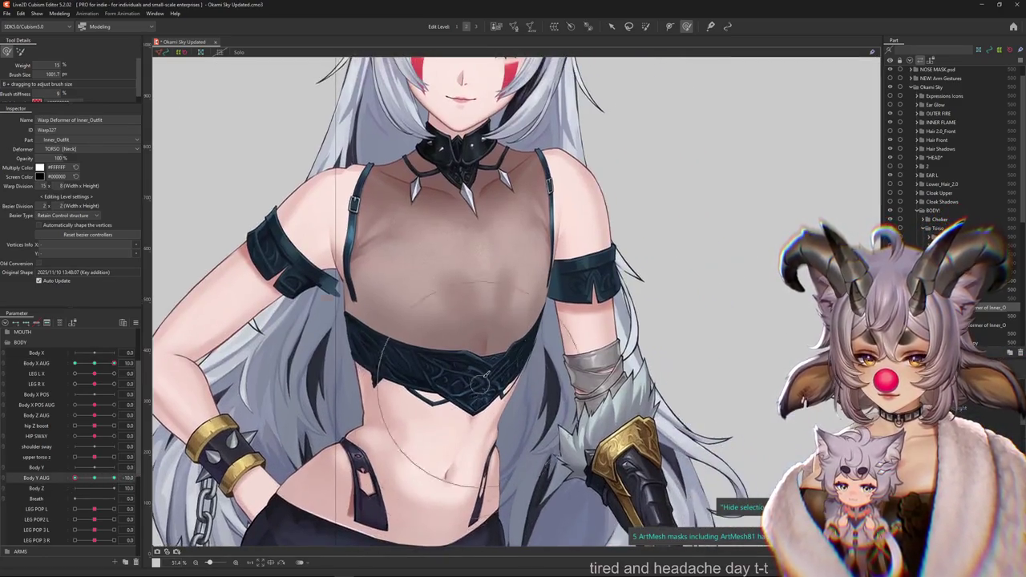
{"action": "scroll", "coordinate": [458, 367], "scroll_direction": "up", "scroll_amount": 3}
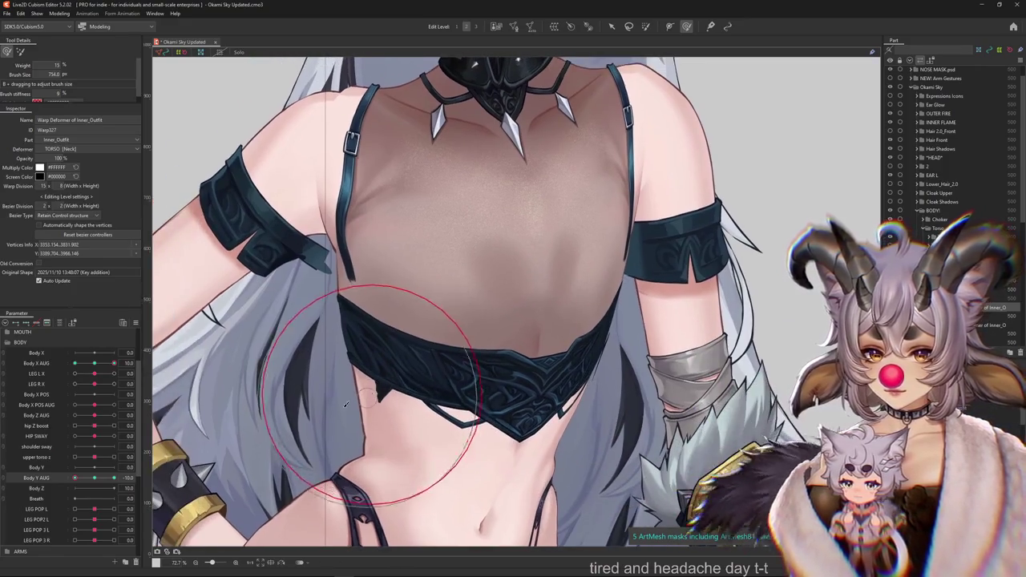
{"action": "left_click_drag", "start_coordinate": [75, 478], "coordinate": [114, 478]}
- Pull the torso warp down at the 10/10 corner, then swing Body X AUG to -10
{"action": "scroll", "coordinate": [363, 325], "scroll_direction": "down", "scroll_amount": 2}
{"action": "scroll", "coordinate": [362, 252], "scroll_direction": "down", "scroll_amount": 1}
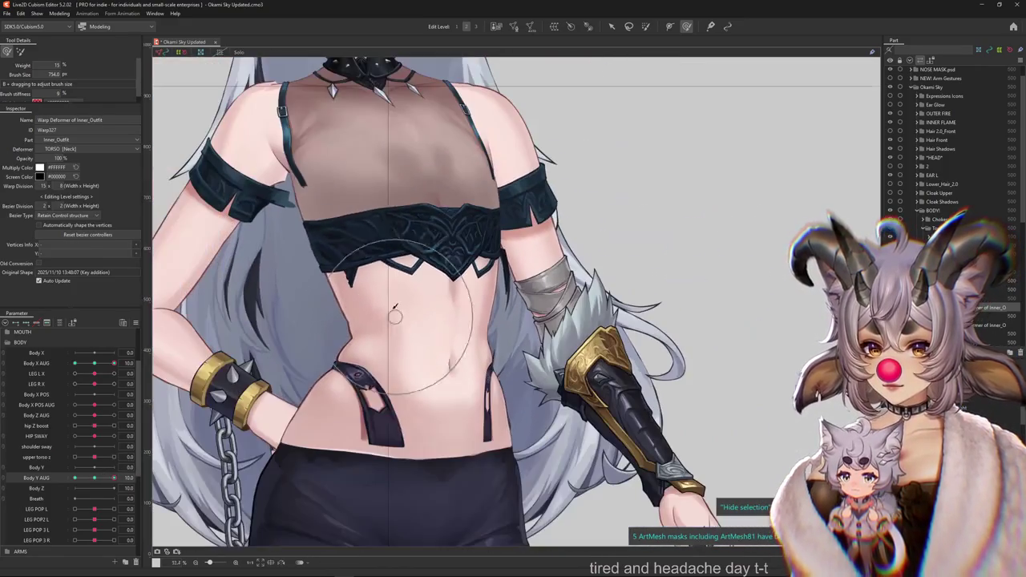
{"action": "left_click_drag", "start_coordinate": [511, 210], "coordinate": [469, 401]}
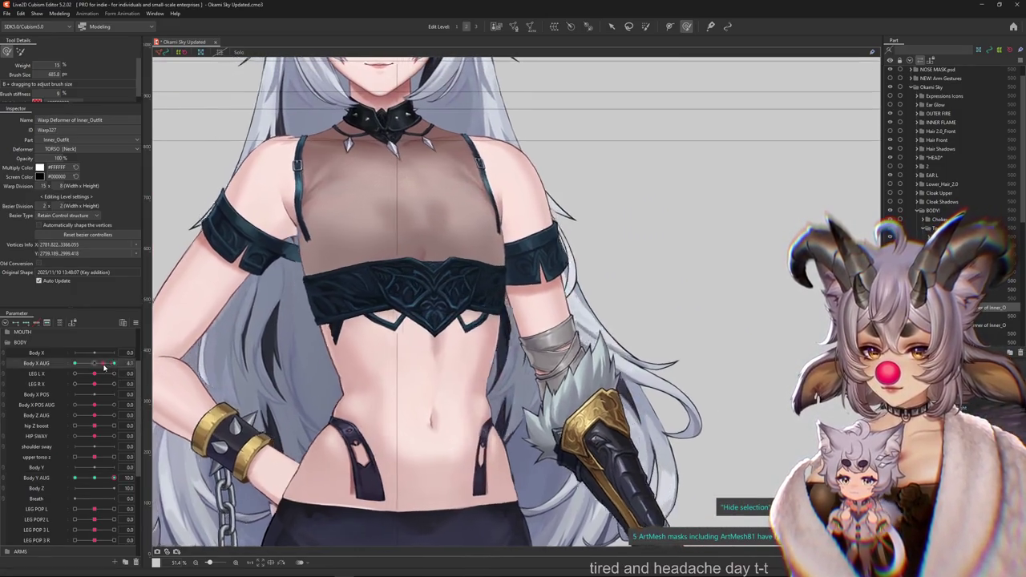
{"action": "left_click_drag", "start_coordinate": [114, 363], "coordinate": [74, 363]}
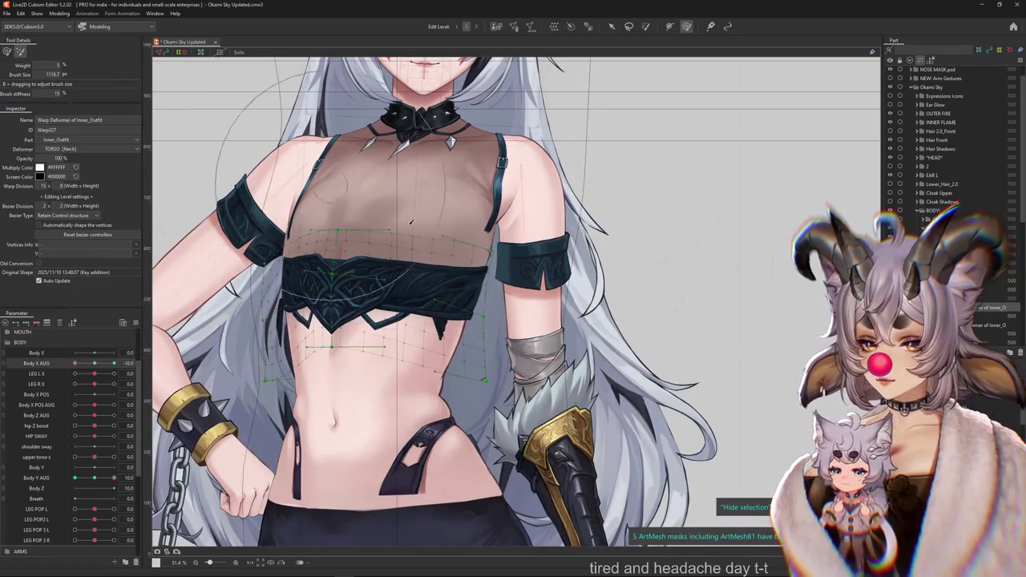
- Enlarge the warp brush, return Body X AUG to 10, select Warp328 and reset Body Y AUG
{"action": "left_click_drag", "start_coordinate": [389, 209], "coordinate": [522, 289]}
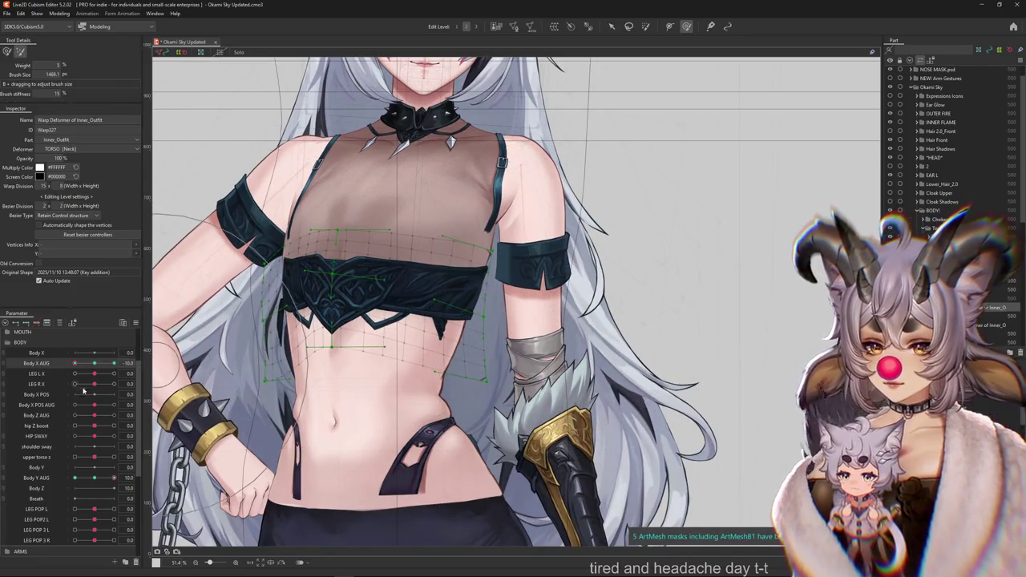
{"action": "left_click_drag", "start_coordinate": [75, 363], "coordinate": [113, 363]}
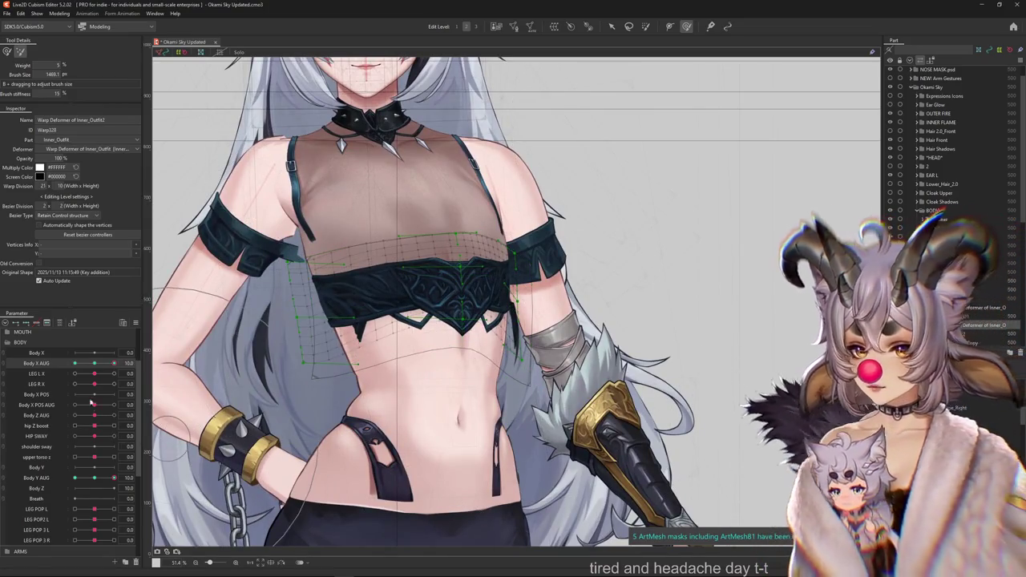
{"action": "left_click", "coordinate": [94, 365]}
{"action": "left_click", "coordinate": [95, 479]}
{"action": "mouse_move", "coordinate": [94, 363]}
{"action": "left_mouse_down"}
{"action": "mouse_move", "coordinate": [119, 363]}
{"action": "mouse_move", "coordinate": [90, 363]}
{"action": "left_mouse_up"}
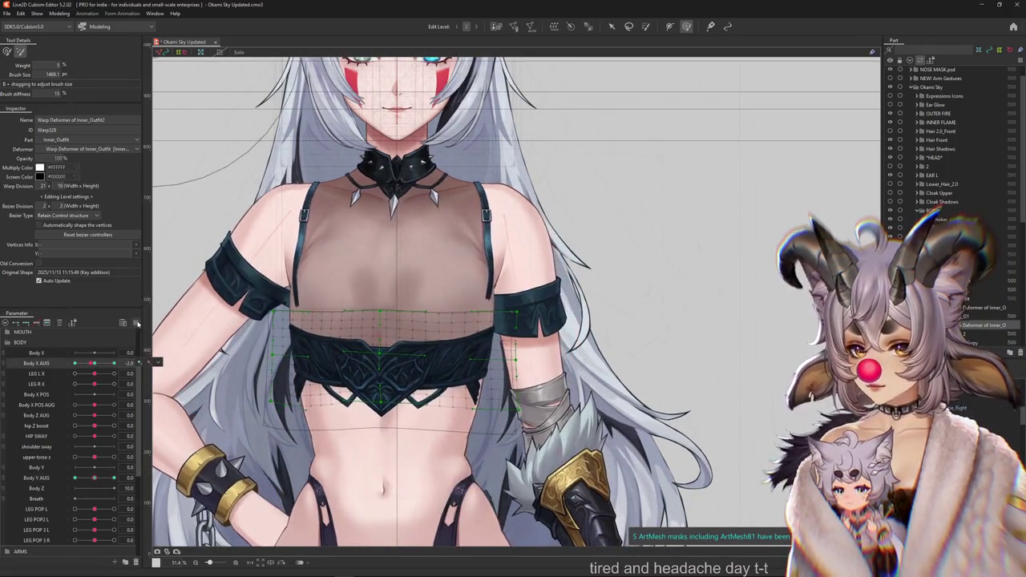
- Synthesize corners with Body X AUG and Body Y AUG for Warp328 and preview at Body Y AUG 10
{"action": "left_click", "coordinate": [136, 322]}
{"action": "left_click", "coordinate": [171, 378]}
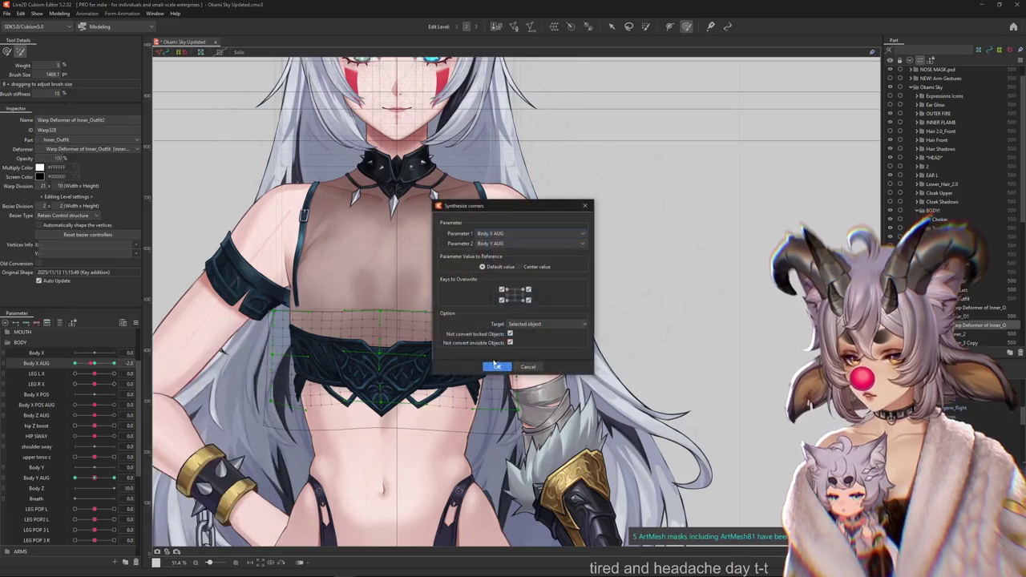
{"action": "left_click", "coordinate": [497, 367]}
{"action": "left_click", "coordinate": [113, 363]}
{"action": "left_click_drag", "start_coordinate": [94, 478], "coordinate": [115, 478]}
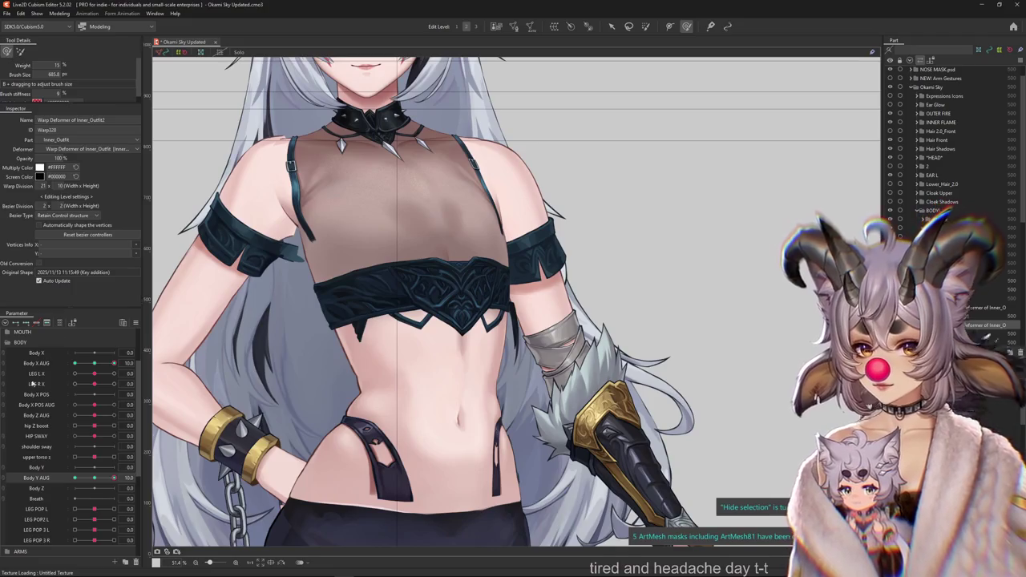
{"action": "mouse_move", "coordinate": [113, 363]}
{"action": "left_mouse_down"}
{"action": "mouse_move", "coordinate": [92, 362]}
{"action": "mouse_move", "coordinate": [128, 351]}
{"action": "left_mouse_up"}
- Enable the warp brush, set Body X AUG to -10, and show the Inner_Outfit2 lattice
{"action": "left_click", "coordinate": [686, 26]}
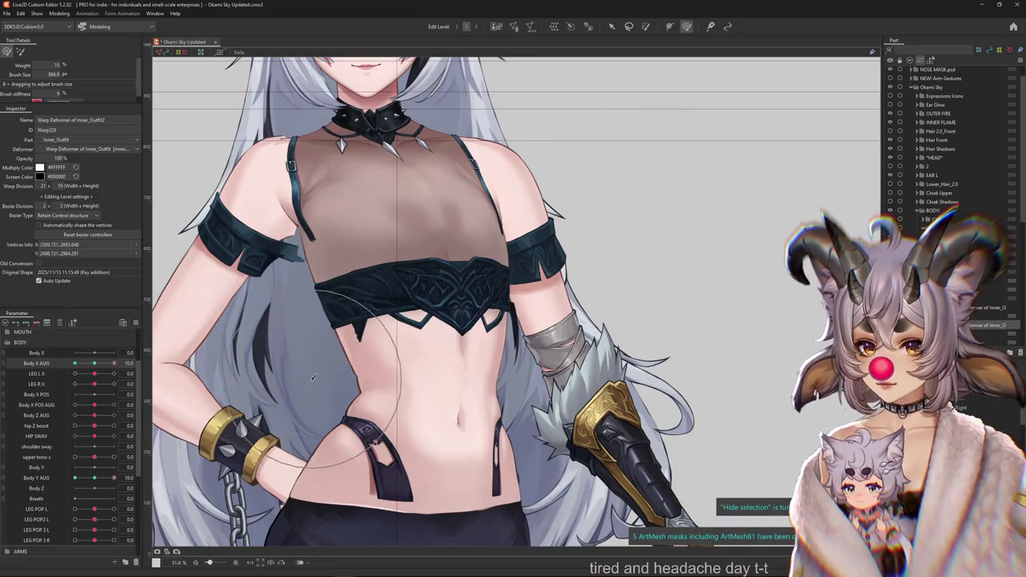
{"action": "left_click_drag", "start_coordinate": [113, 363], "coordinate": [64, 362]}
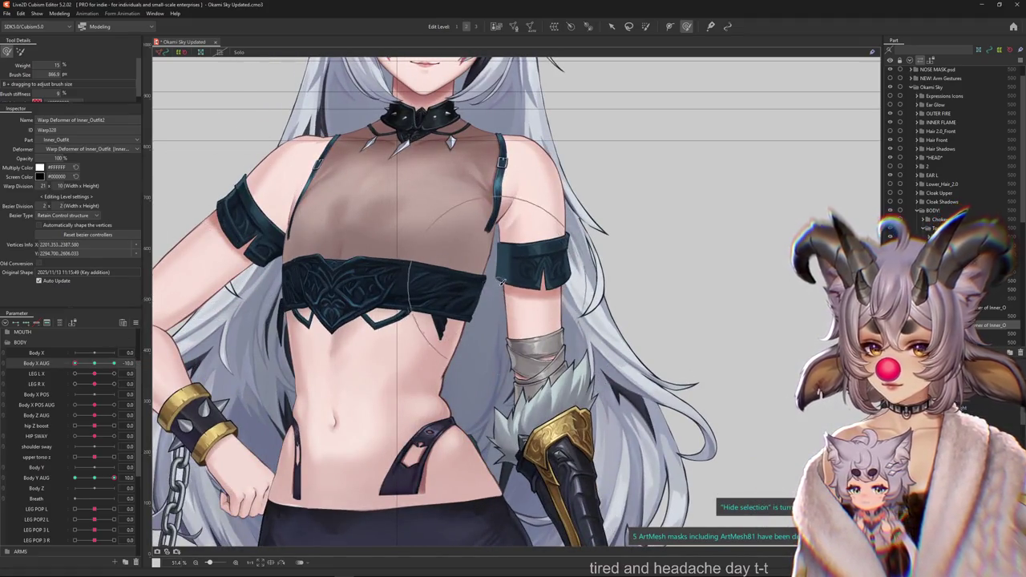
{"action": "left_click", "coordinate": [207, 249]}
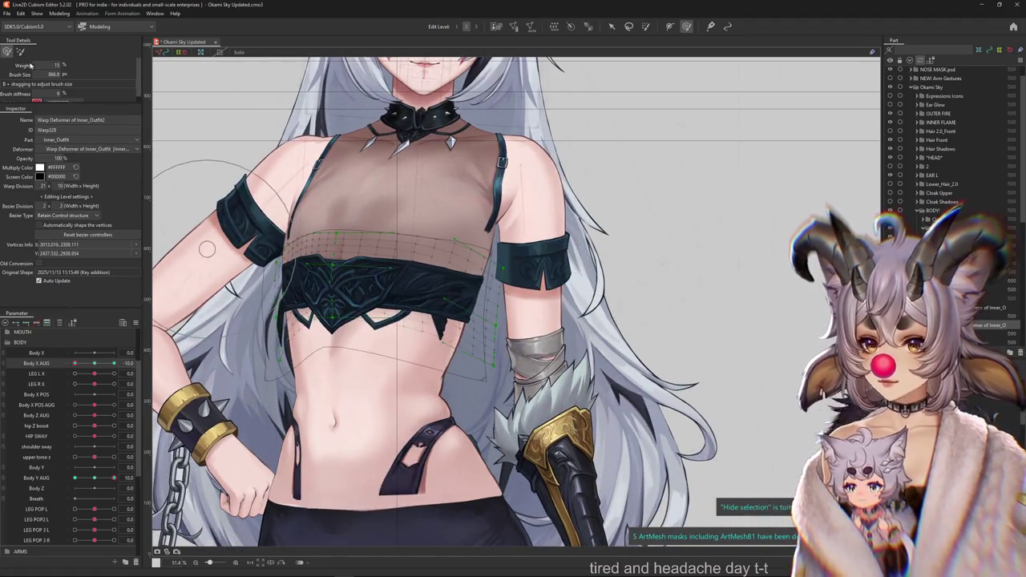
{"action": "key", "text": "Escape"}
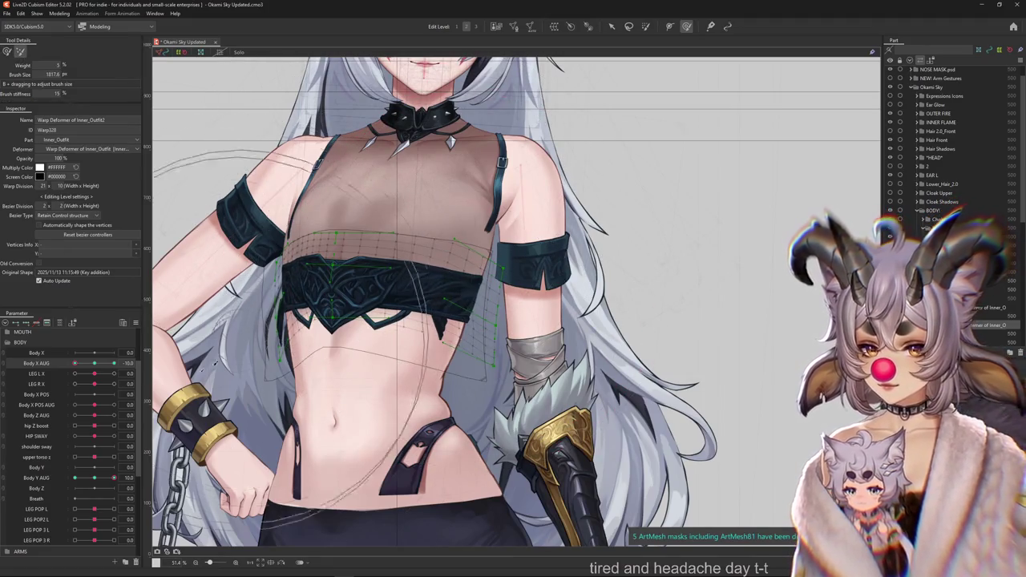
- Pose at Body X AUG 10 and Body Y AUG -10, hide the selection, and shrink the brush
{"action": "left_click_drag", "start_coordinate": [74, 363], "coordinate": [113, 363]}
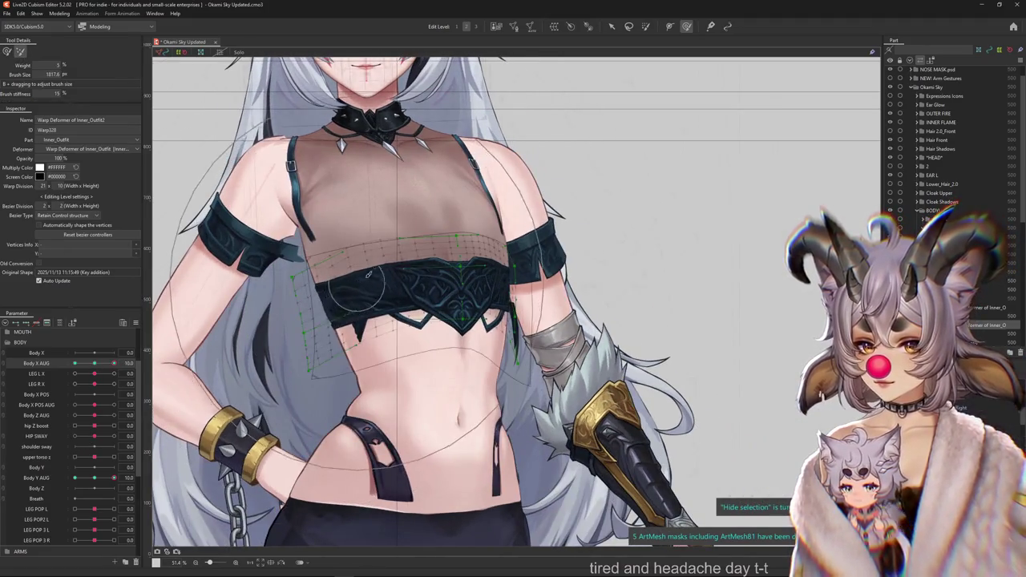
{"action": "left_click", "coordinate": [97, 481]}
{"action": "left_click_drag", "start_coordinate": [97, 478], "coordinate": [74, 478]}
{"action": "key", "text": "ctrl+h"}
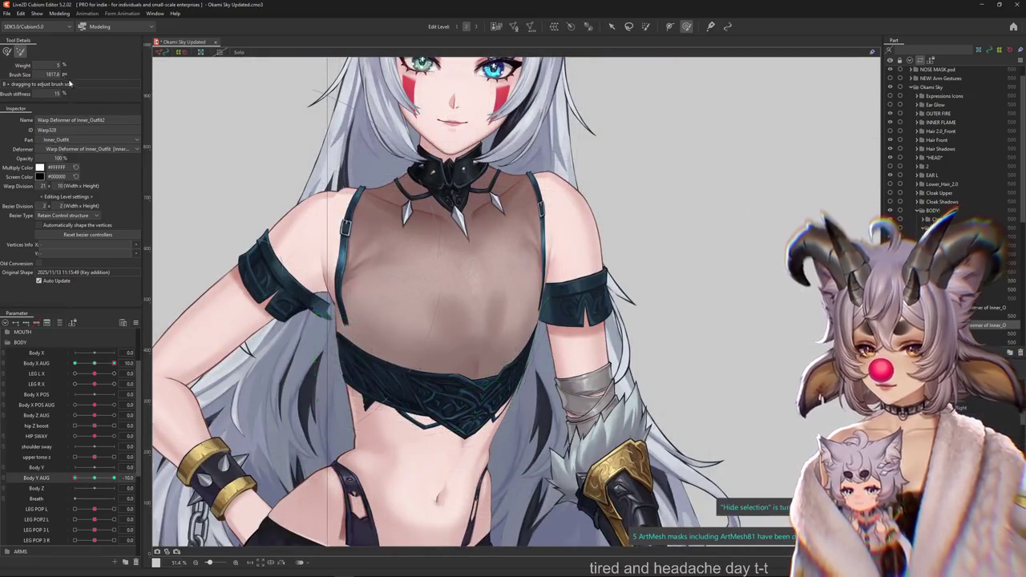
{"action": "left_click_drag", "start_coordinate": [272, 289], "coordinate": [159, 414]}
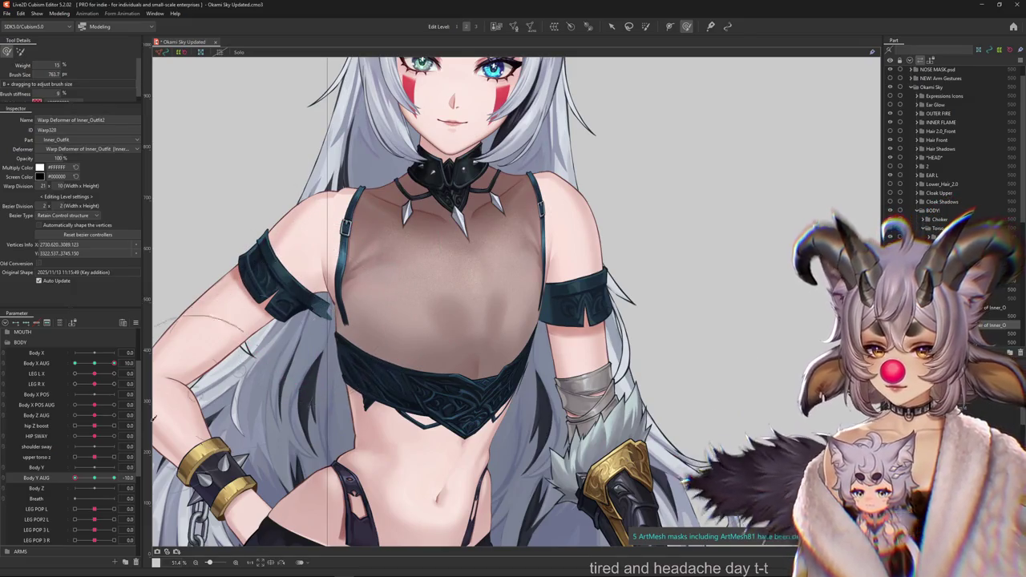
- At Body X AUG -10, brush the Inner_Outfit2 band to fit the wider chest and smooth its outline
{"action": "left_click", "coordinate": [100, 363]}
{"action": "scroll", "coordinate": [108, 369], "scroll_direction": "down", "scroll_amount": 2}
{"action": "scroll", "coordinate": [117, 374], "scroll_direction": "down", "scroll_amount": 1}
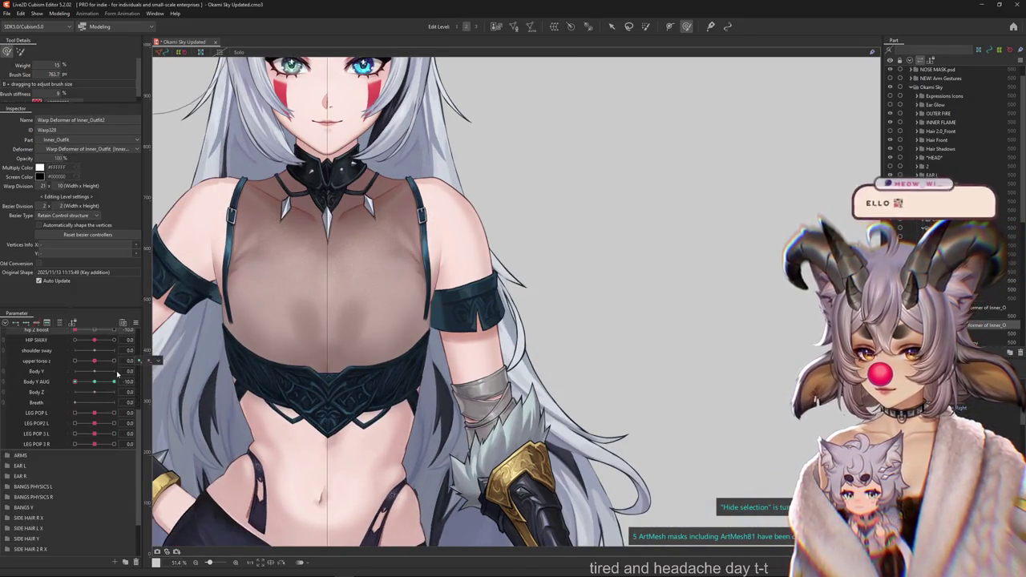
{"action": "scroll", "coordinate": [92, 368], "scroll_direction": "up", "scroll_amount": 3}
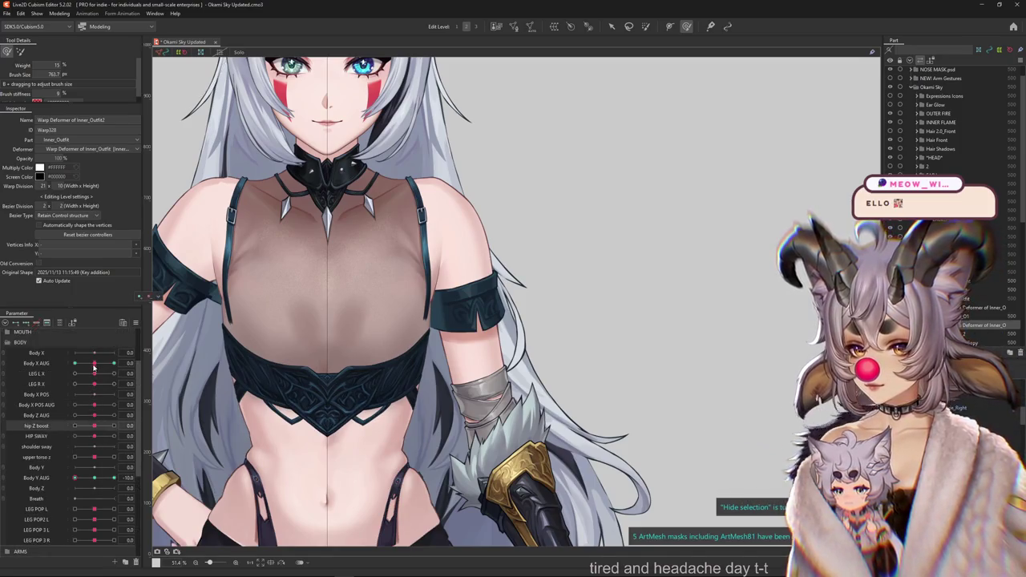
{"action": "left_click", "coordinate": [74, 363]}
{"action": "left_click_drag", "start_coordinate": [279, 340], "coordinate": [200, 335]}
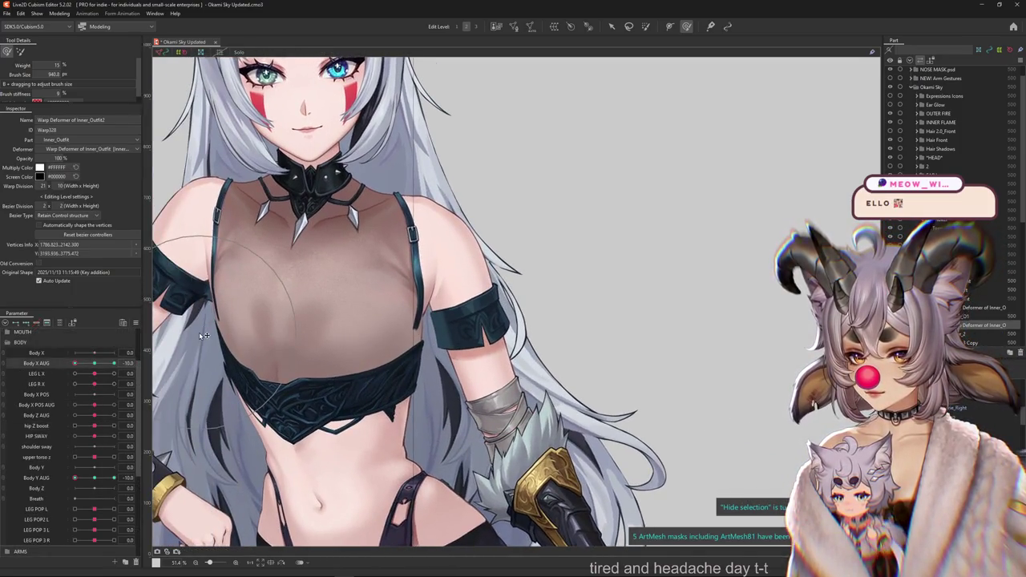
{"action": "left_click_drag", "start_coordinate": [207, 269], "coordinate": [319, 386]}
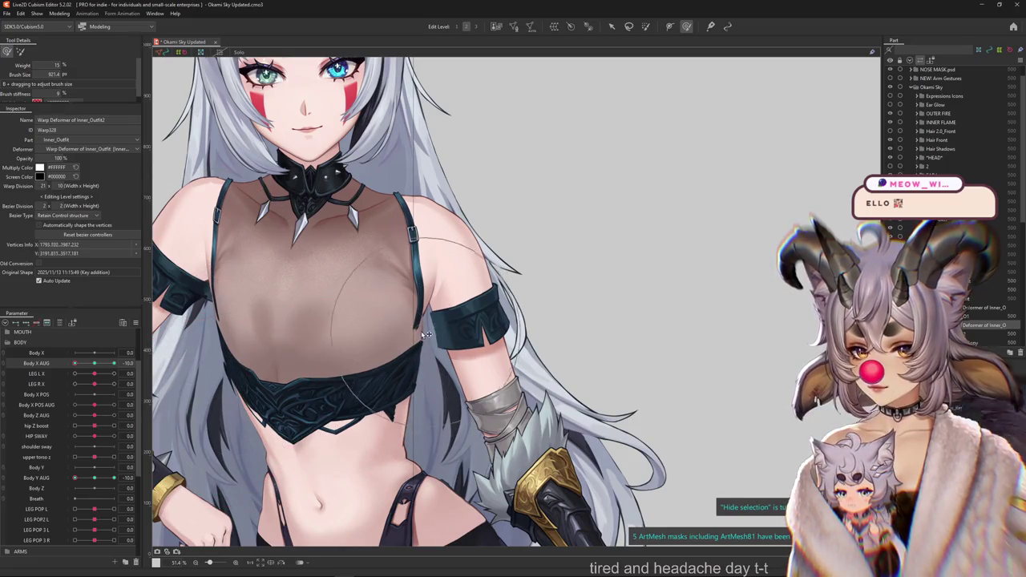
{"action": "left_click", "coordinate": [36, 478]}
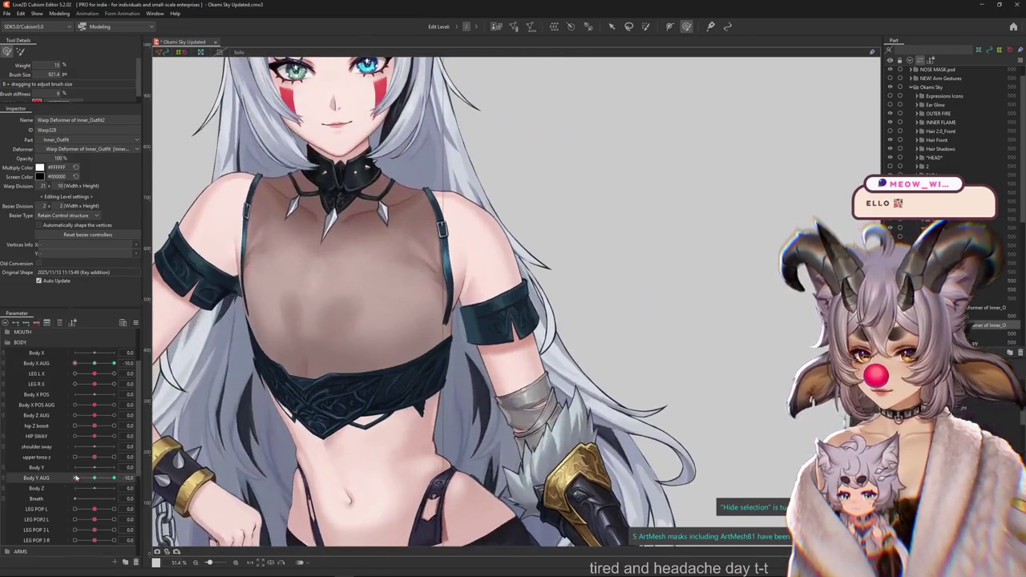
{"action": "left_click_drag", "start_coordinate": [314, 370], "coordinate": [312, 355]}
{"action": "key", "text": "ctrl+h"}
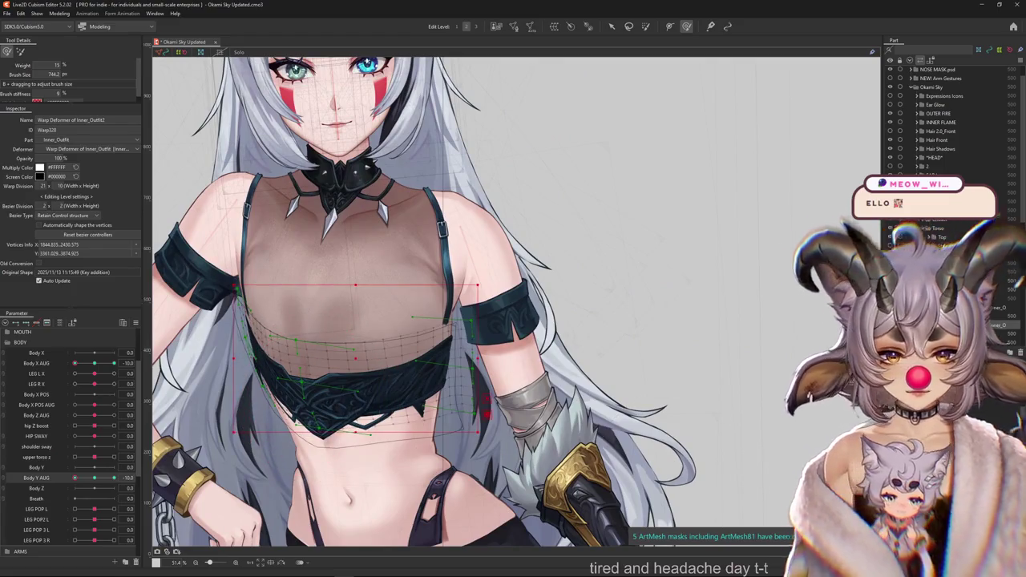
- Select the Inner_Outfit warp Warp327, touch up its lattice, and deselect it
{"action": "left_click", "coordinate": [68, 481]}
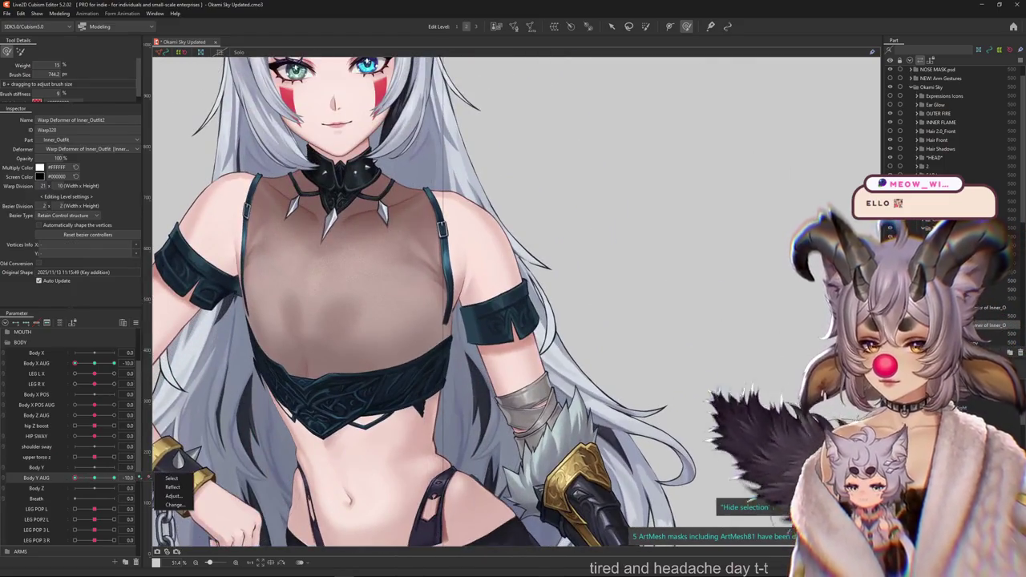
{"action": "left_click", "coordinate": [314, 391]}
{"action": "left_click_drag", "start_coordinate": [314, 390], "coordinate": [242, 361]}
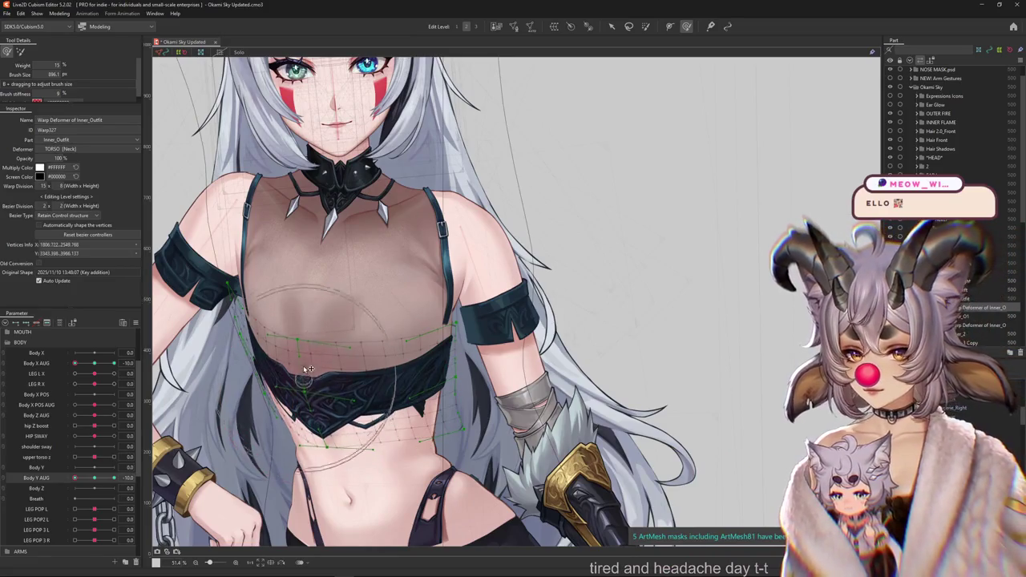
{"action": "left_click", "coordinate": [178, 350]}
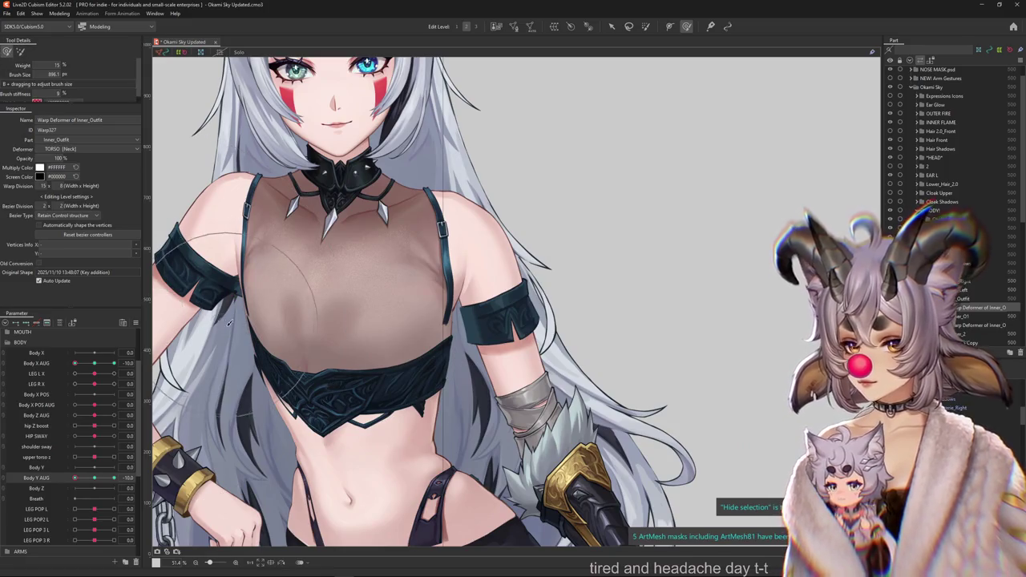
- Move Body Y AUG to its extreme and Body X AUG to 10, then select the corset band deformer
{"action": "left_click", "coordinate": [94, 478]}
{"action": "mouse_move", "coordinate": [94, 477]}
{"action": "left_mouse_down"}
{"action": "mouse_move", "coordinate": [135, 475]}
{"action": "mouse_move", "coordinate": [74, 478]}
{"action": "left_mouse_up"}
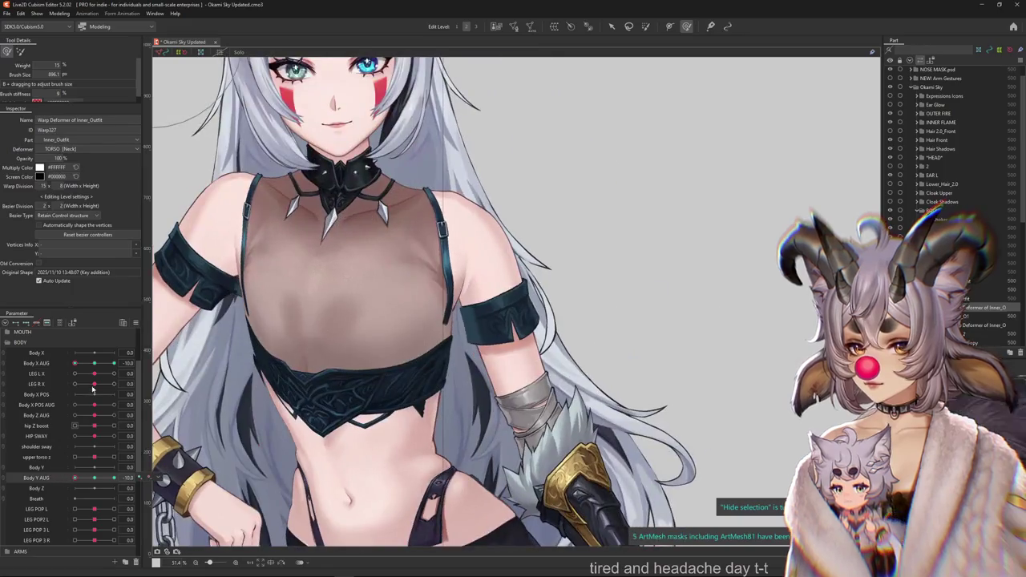
{"action": "left_click_drag", "start_coordinate": [74, 363], "coordinate": [129, 363]}
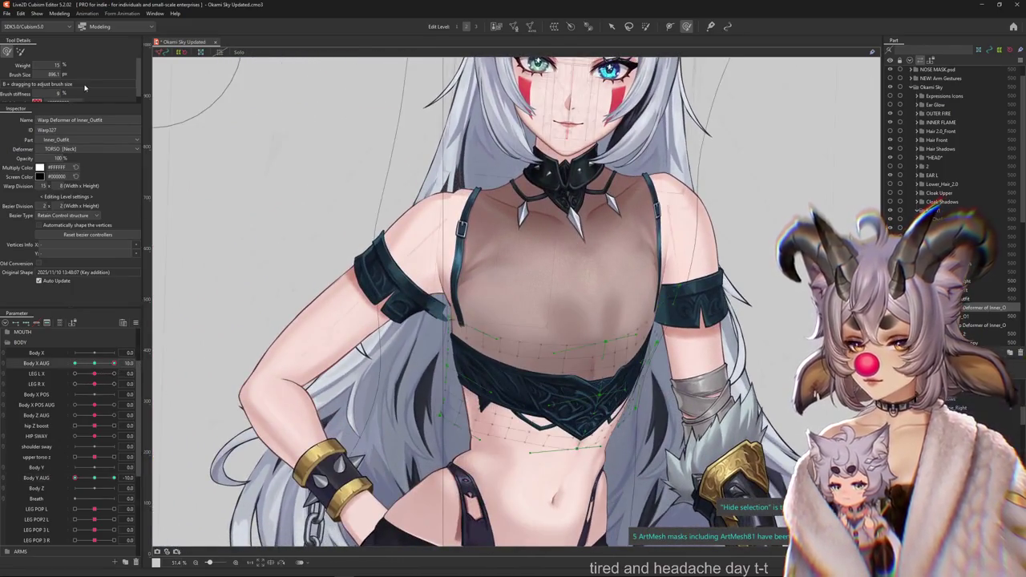
{"action": "left_click", "coordinate": [632, 330]}
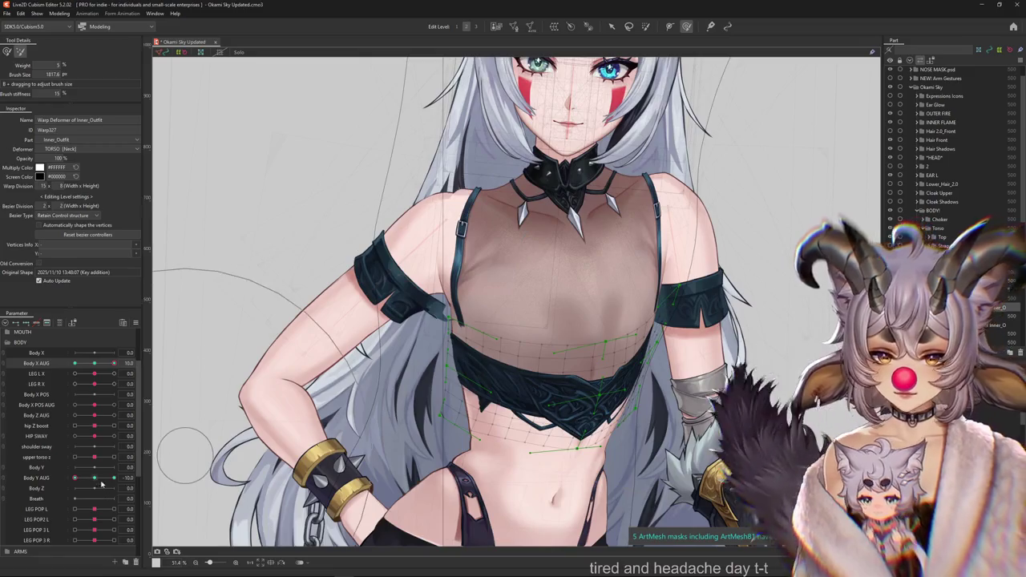
- Raise Body Y AUG to 10 alongside Body X AUG 10, hiding the selection to preview the band
{"action": "left_click_drag", "start_coordinate": [101, 484], "coordinate": [433, 286]}
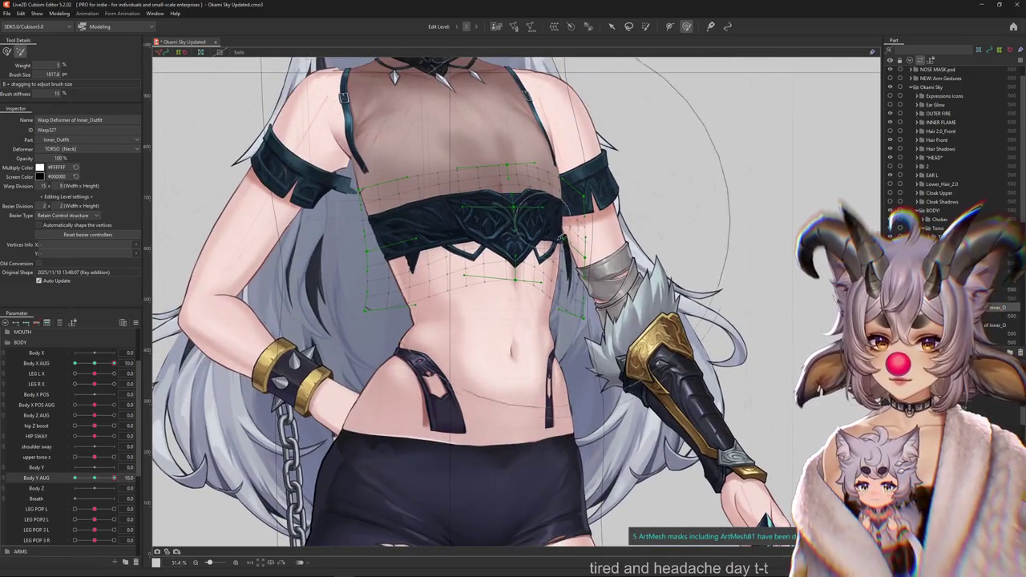
{"action": "key", "text": "ctrl+h"}
{"action": "left_click_drag", "start_coordinate": [95, 481], "coordinate": [515, 311]}
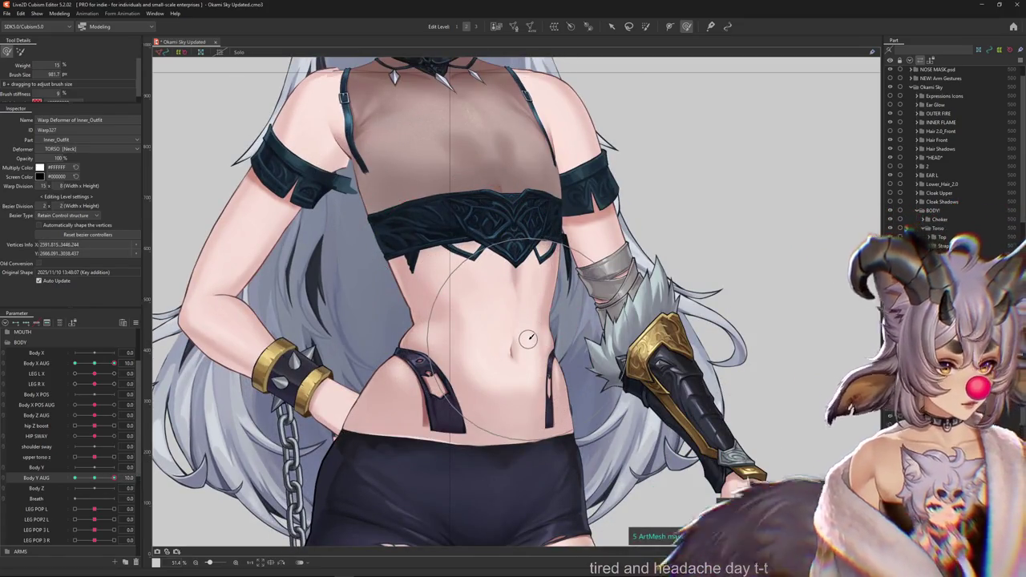
{"action": "key", "text": "ctrl+h"}
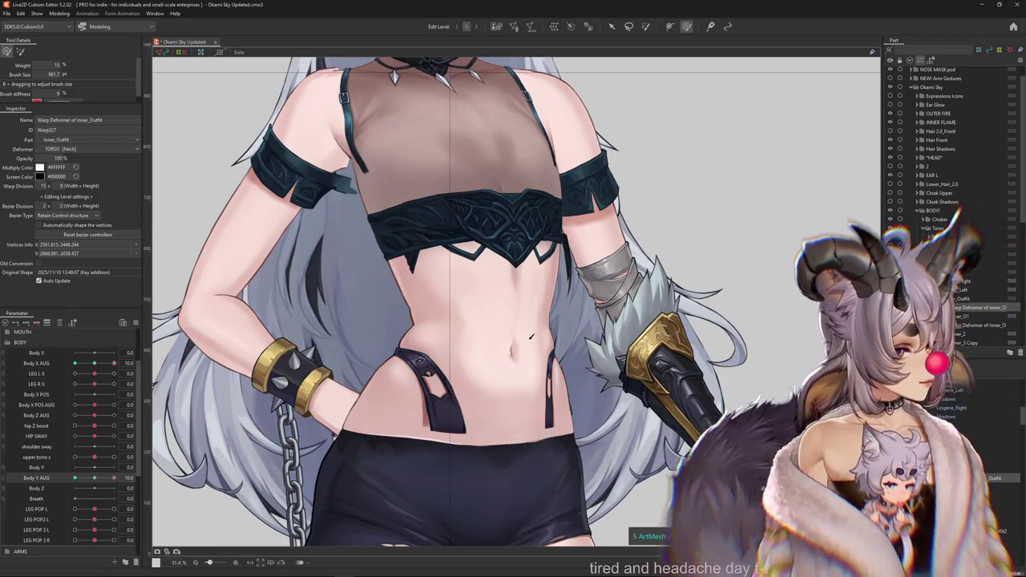
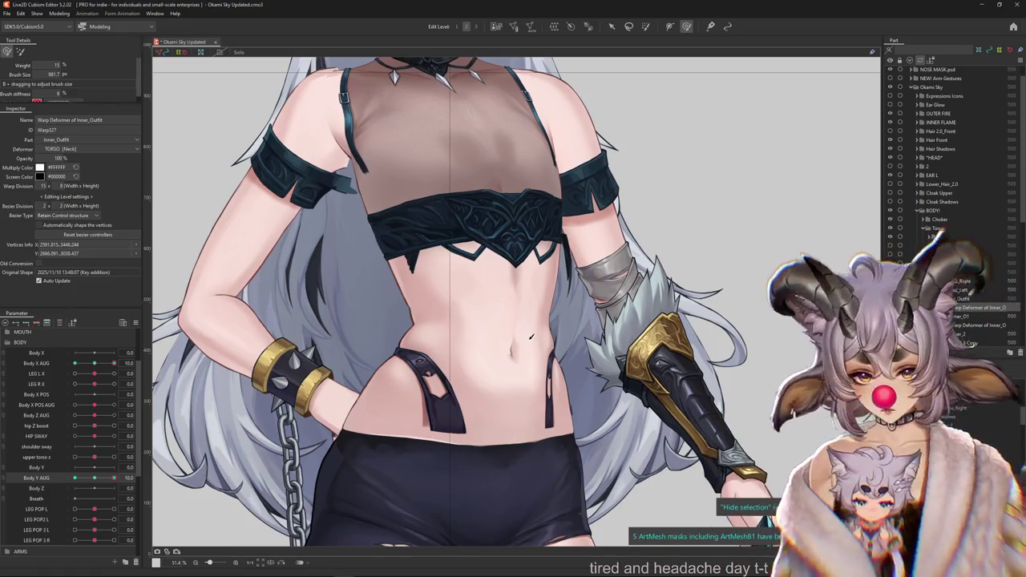
- Push Body Y AUG to -10 on the Inner_Outfit warp and centre the torso in view
{"action": "scroll", "coordinate": [531, 319], "scroll_direction": "down", "scroll_amount": 3}
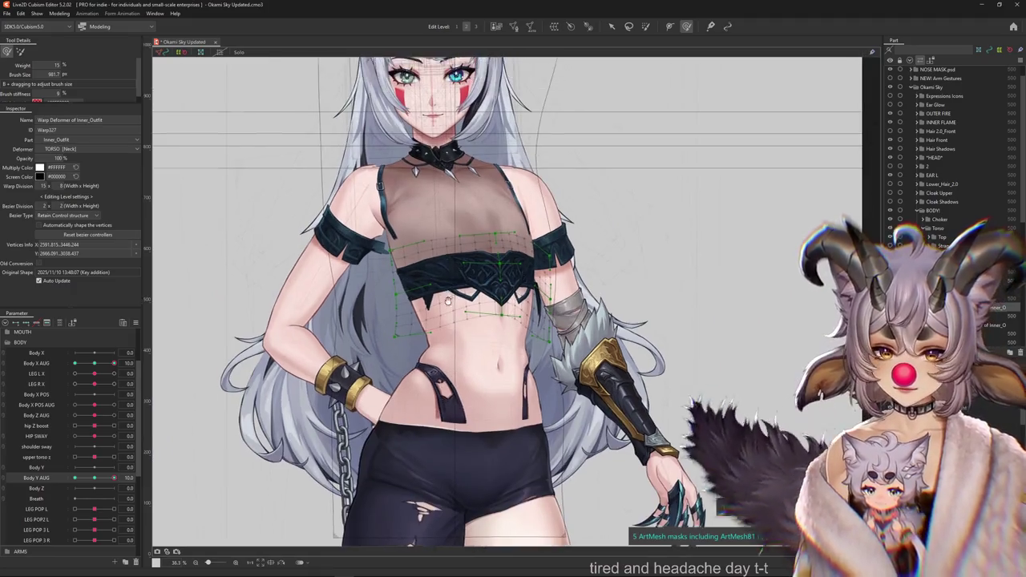
{"action": "scroll", "coordinate": [543, 385], "scroll_direction": "up", "scroll_amount": 3}
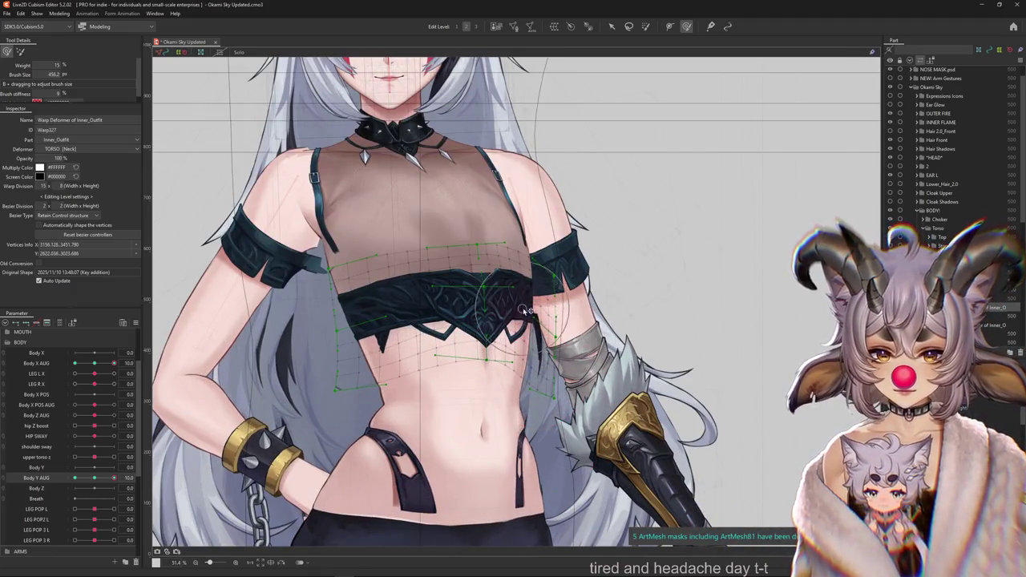
{"action": "scroll", "coordinate": [497, 268], "scroll_direction": "up", "scroll_amount": 5}
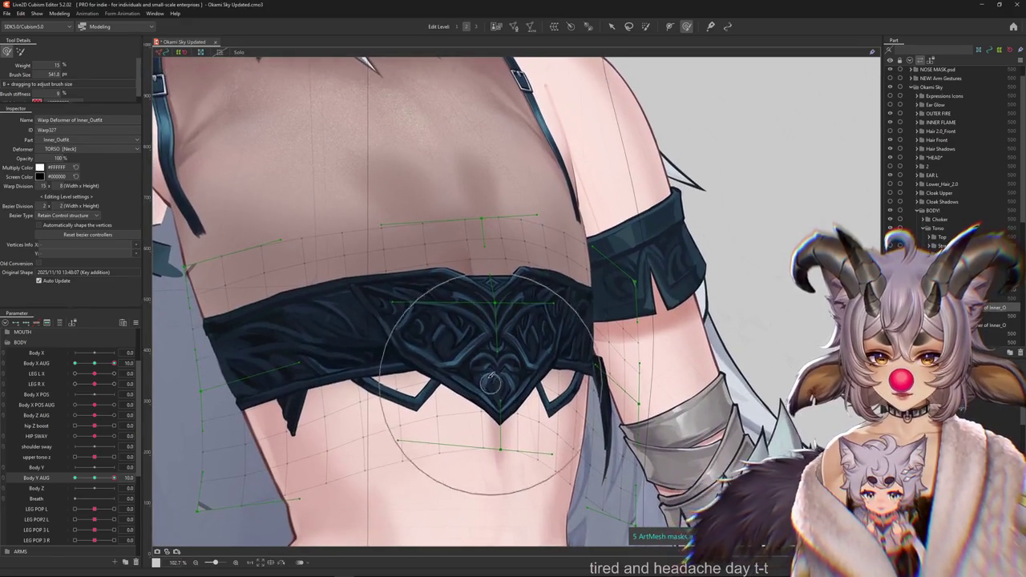
{"action": "left_click", "coordinate": [93, 479]}
{"action": "left_click_drag", "start_coordinate": [89, 481], "coordinate": [75, 478]}
{"action": "scroll", "coordinate": [421, 313], "scroll_direction": "down", "scroll_amount": 5}
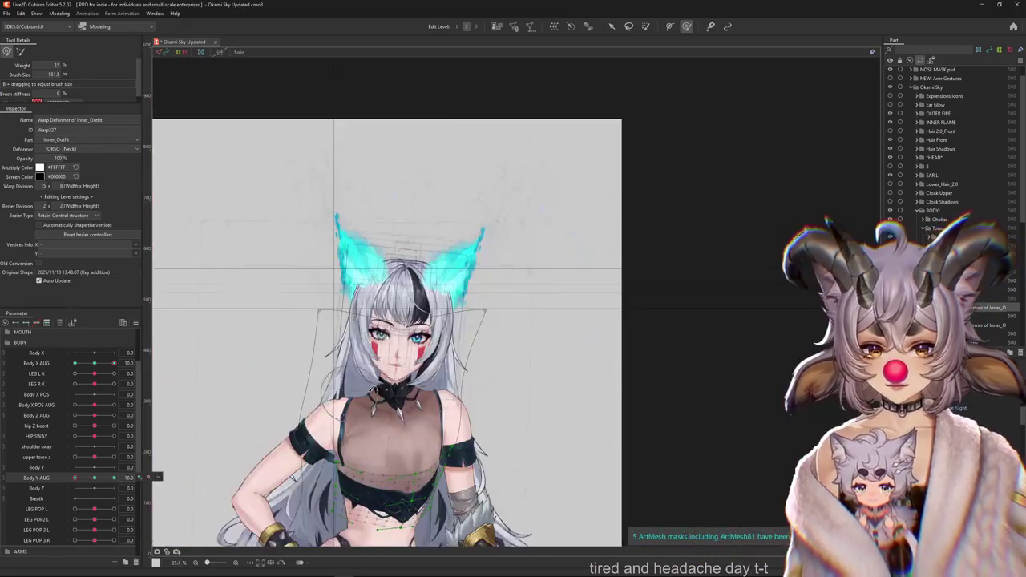
{"action": "scroll", "coordinate": [421, 312], "scroll_direction": "up", "scroll_amount": 4}
{"action": "scroll", "coordinate": [421, 312], "scroll_direction": "down", "scroll_amount": 1}
{"action": "left_click_drag", "start_coordinate": [421, 313], "coordinate": [459, 340]}
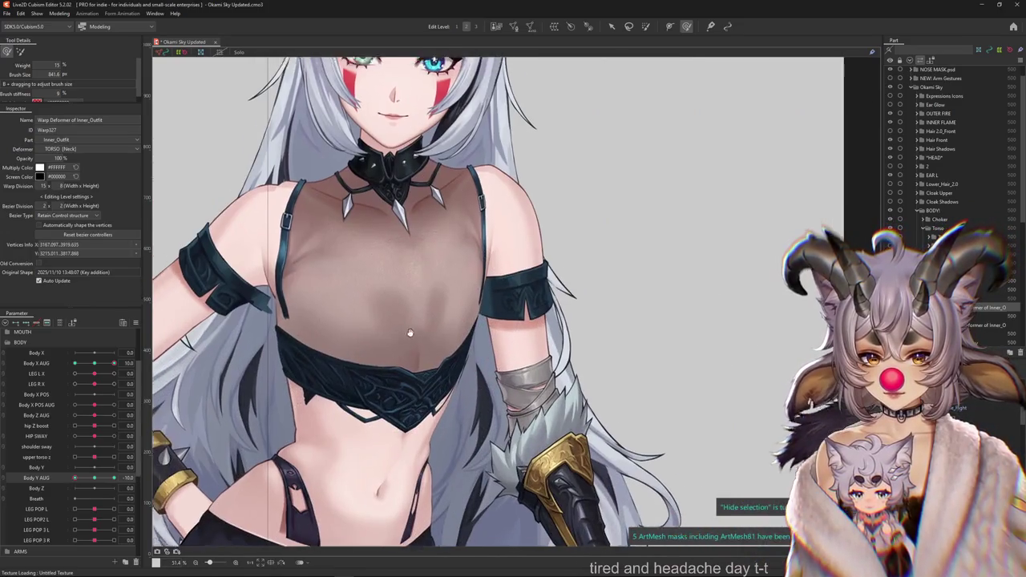
- Set Body X AUG to -10 with a smaller warp brush, then open Physics Settings
{"action": "left_click_drag", "start_coordinate": [93, 365], "coordinate": [93, 365]}
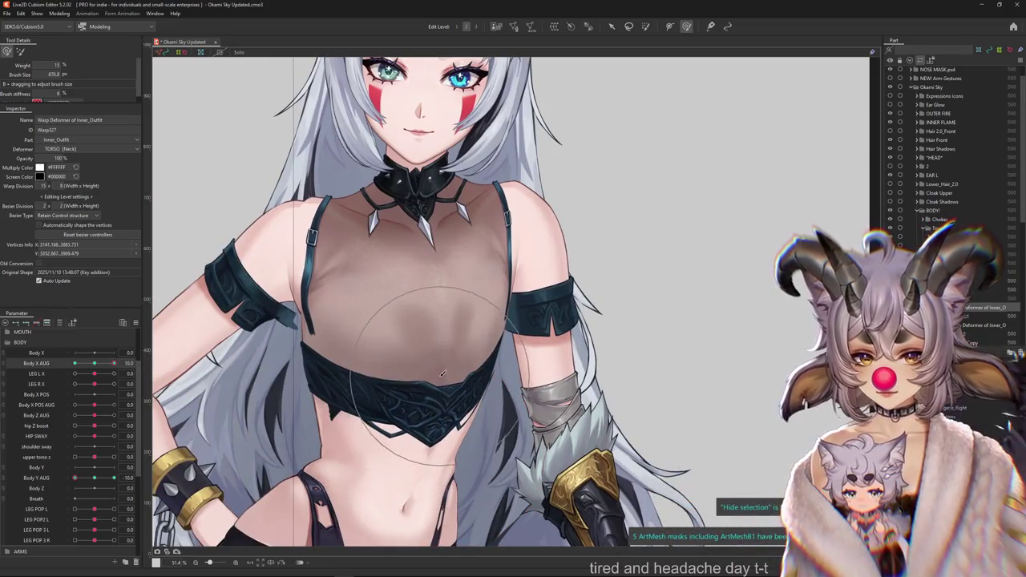
{"action": "left_click", "coordinate": [113, 363]}
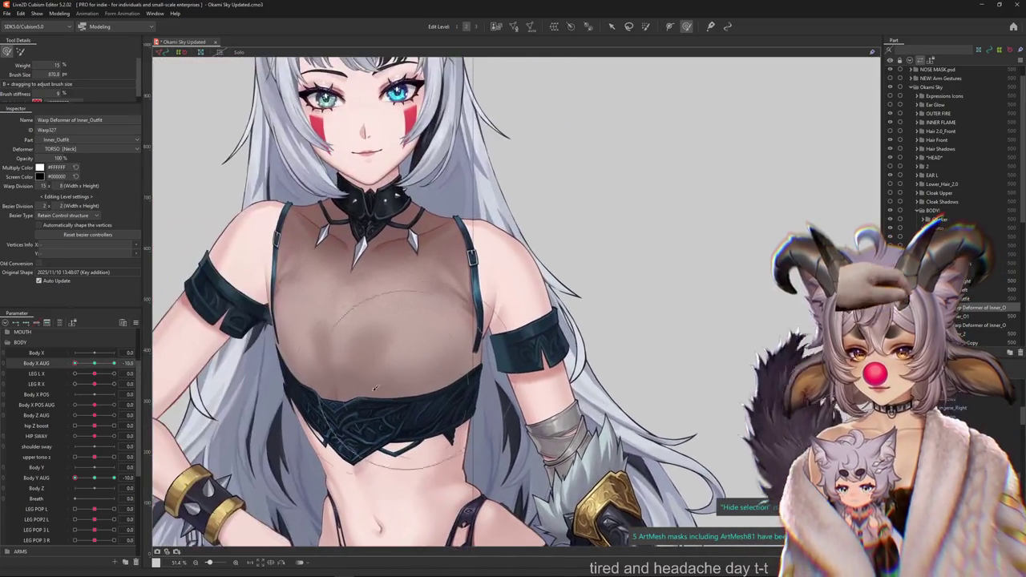
{"action": "left_click_drag", "start_coordinate": [352, 380], "coordinate": [398, 411]}
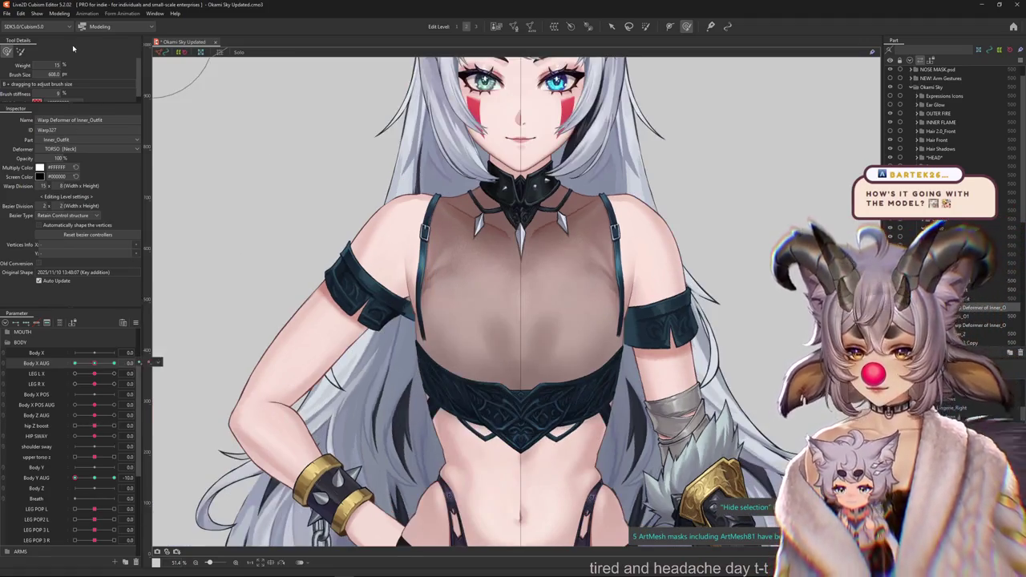
{"action": "left_click", "coordinate": [58, 13]}
{"action": "left_click", "coordinate": [88, 191]}
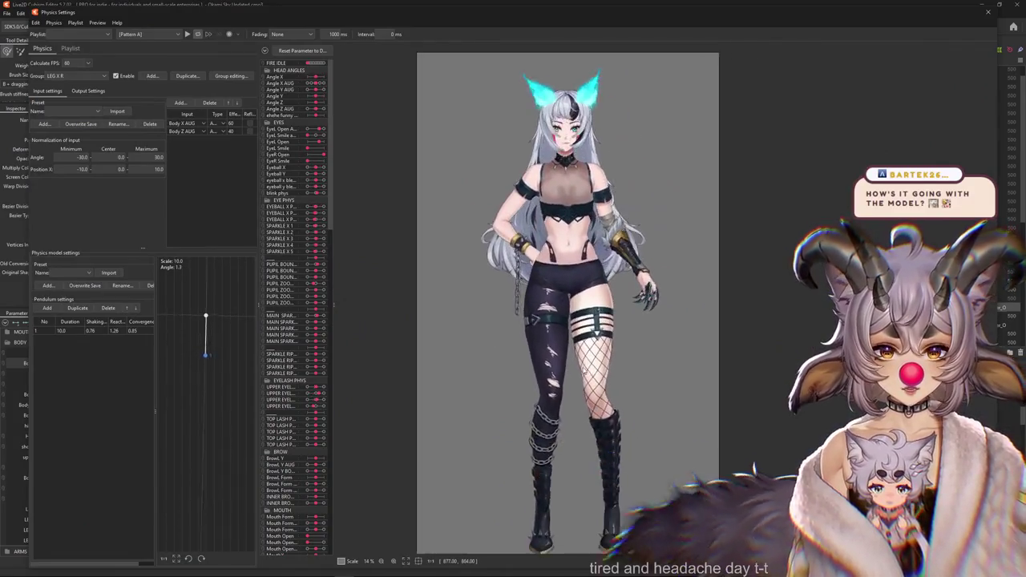
- Pan and zoom the physics preview to watch the model sway, then close Physics Settings
{"action": "left_click_drag", "start_coordinate": [665, 321], "coordinate": [531, 316]}
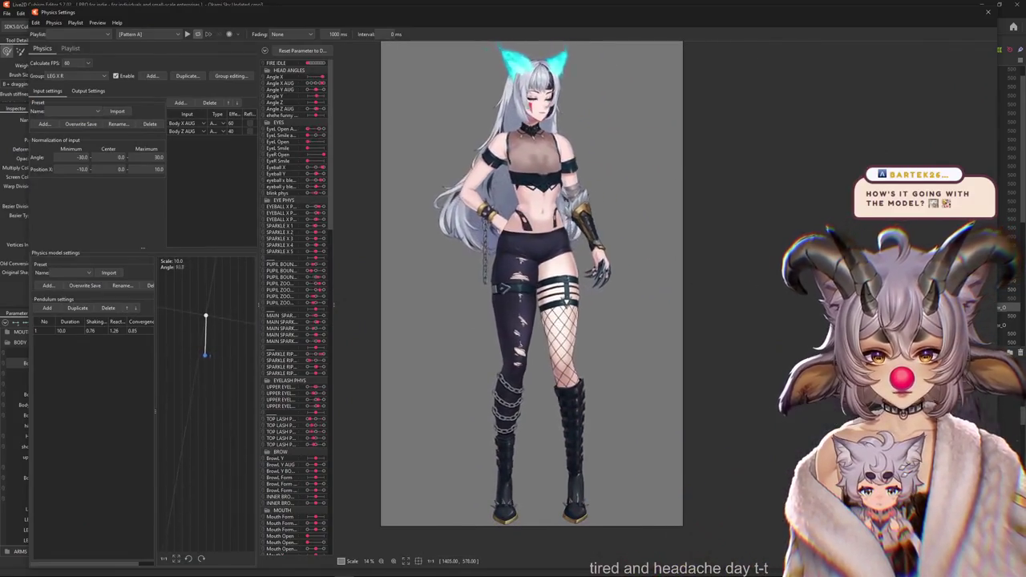
{"action": "scroll", "coordinate": [512, 360], "scroll_direction": "up", "scroll_amount": 5}
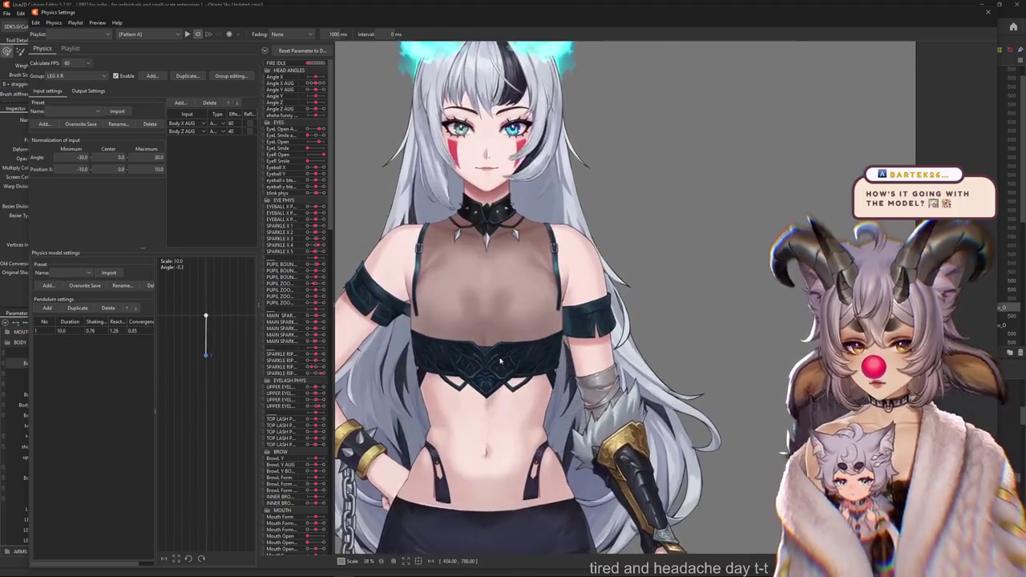
{"action": "scroll", "coordinate": [511, 360], "scroll_direction": "down", "scroll_amount": 1}
{"action": "scroll", "coordinate": [511, 360], "scroll_direction": "down", "scroll_amount": 1}
{"action": "scroll", "coordinate": [512, 360], "scroll_direction": "down", "scroll_amount": 3}
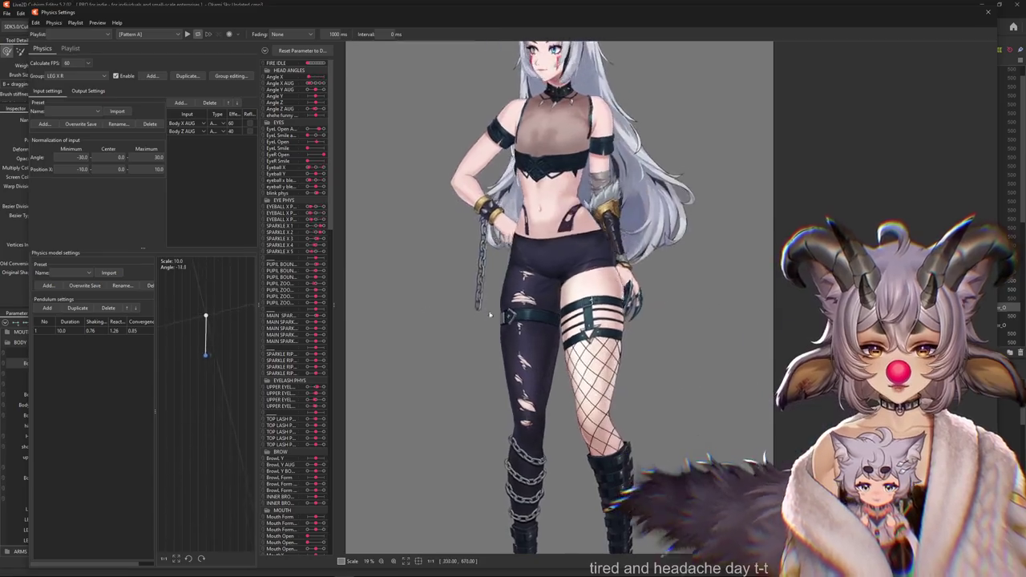
{"action": "scroll", "coordinate": [663, 329], "scroll_direction": "down", "scroll_amount": 1}
{"action": "left_click_drag", "start_coordinate": [664, 329], "coordinate": [607, 344]}
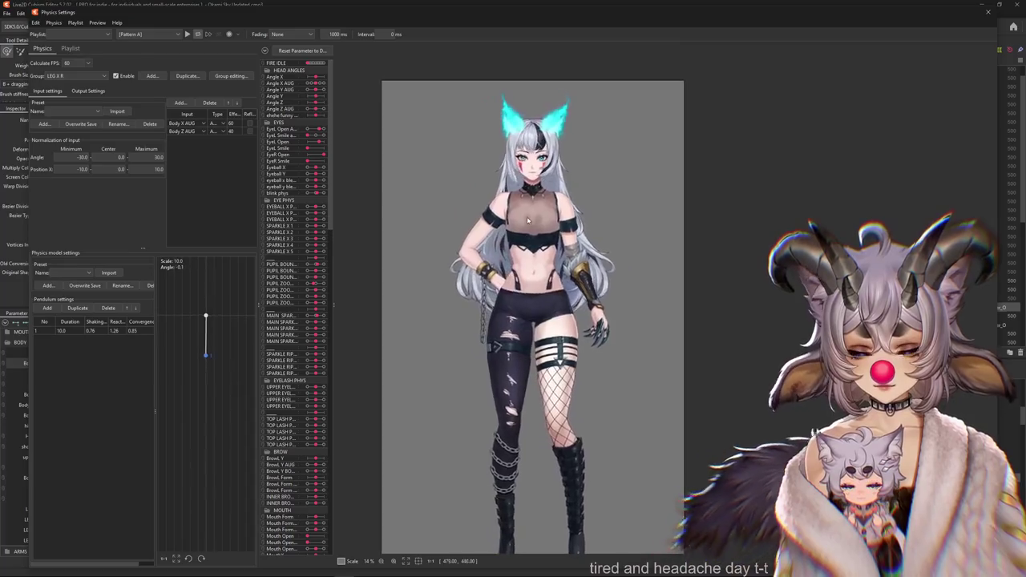
{"action": "scroll", "coordinate": [545, 317], "scroll_direction": "up", "scroll_amount": 2}
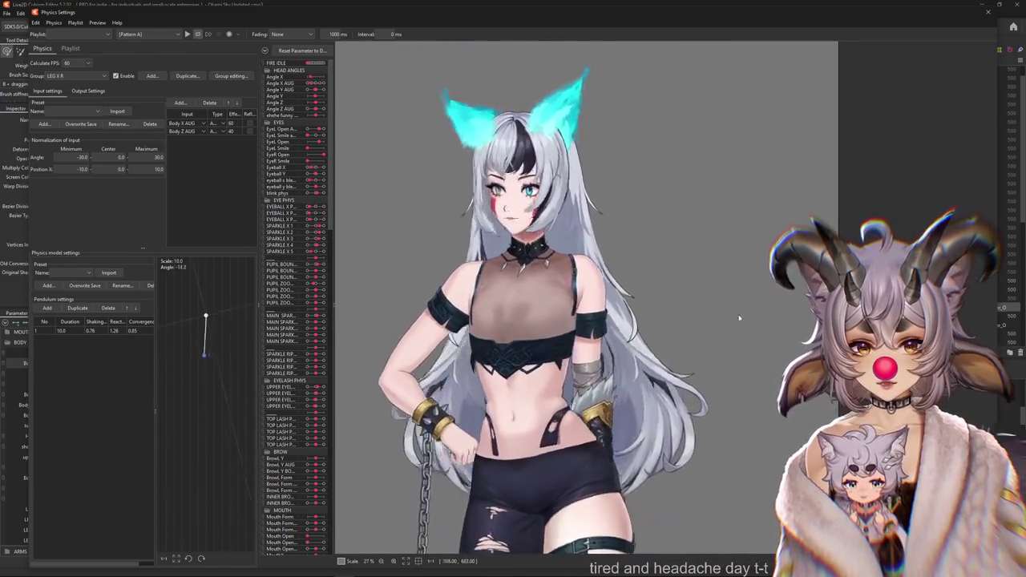
{"action": "scroll", "coordinate": [449, 301], "scroll_direction": "down", "scroll_amount": 2}
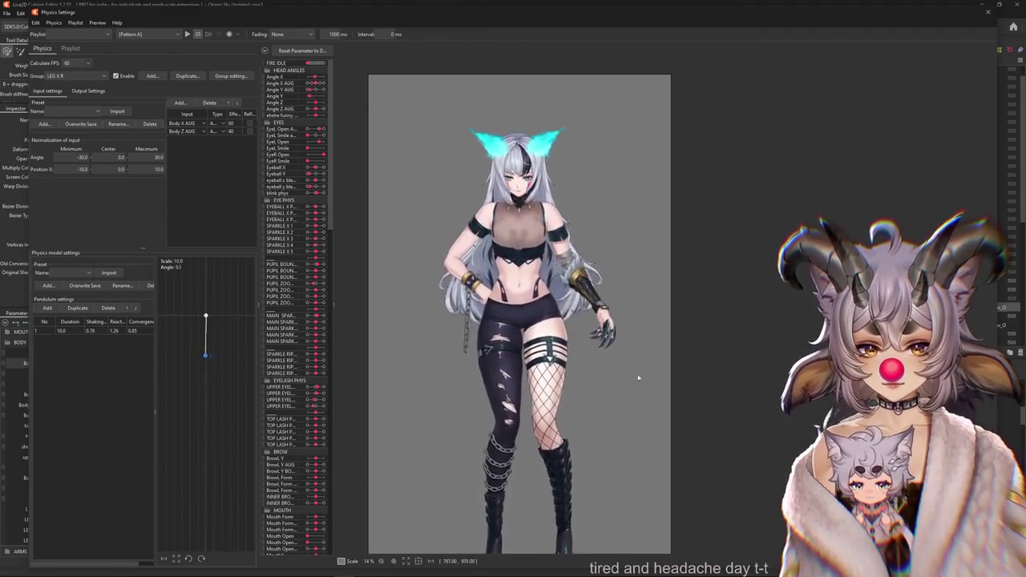
{"action": "scroll", "coordinate": [563, 257], "scroll_direction": "up", "scroll_amount": 2}
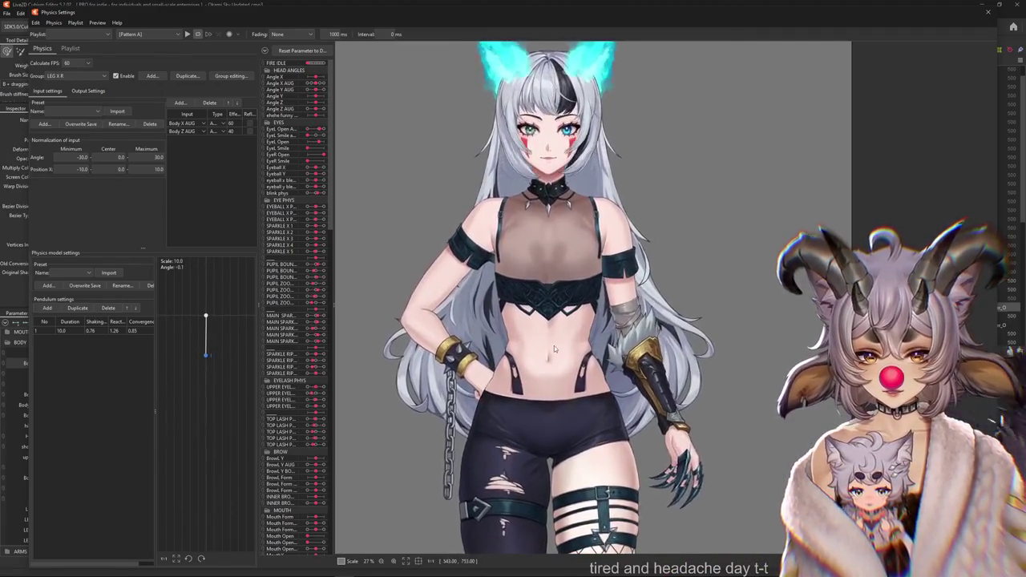
{"action": "left_click", "coordinate": [997, 14]}
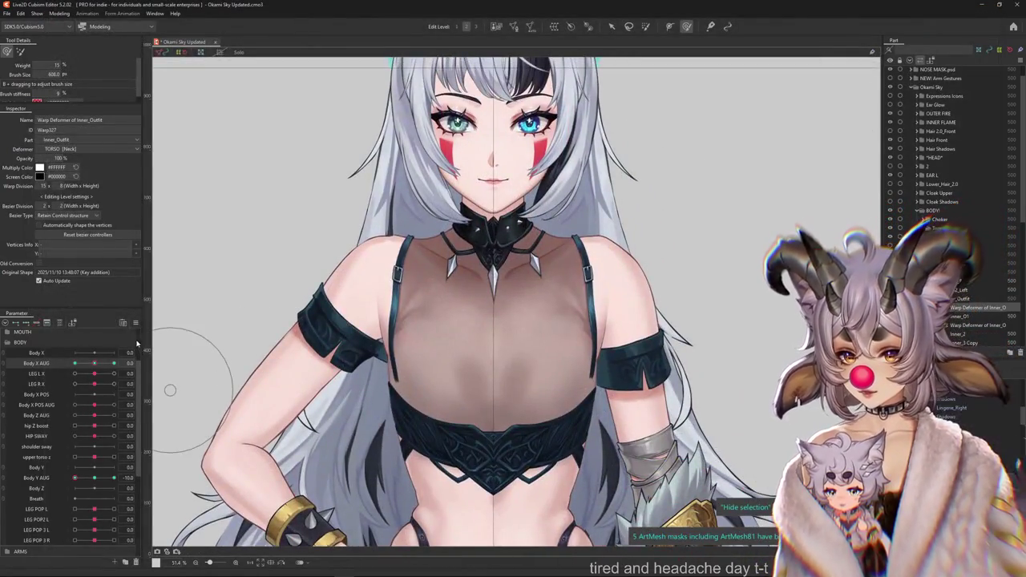
- Drag Body X AUG to 10
{"action": "right_click", "coordinate": [141, 319]}
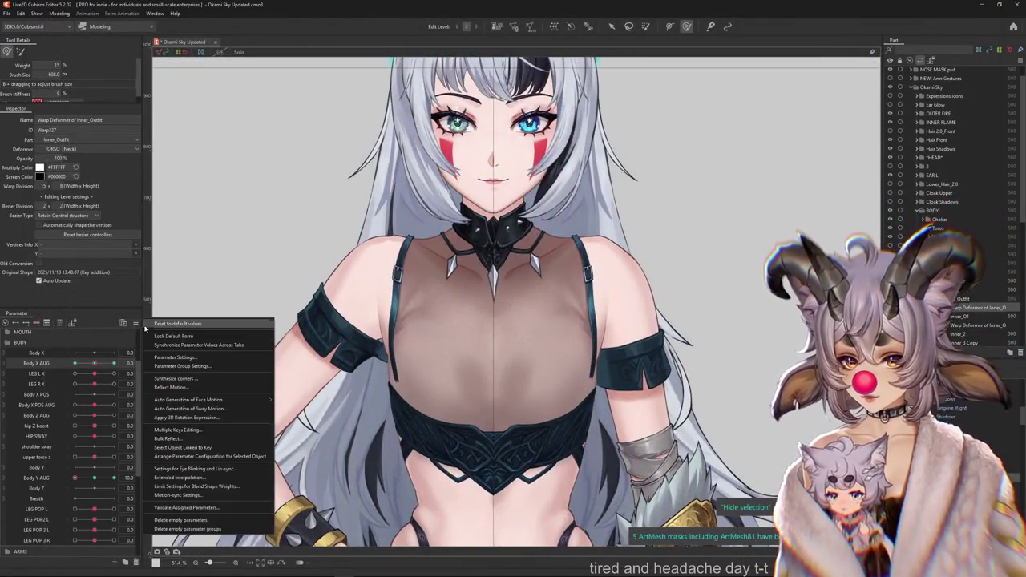
{"action": "scroll", "coordinate": [492, 321], "scroll_direction": "down", "scroll_amount": 2}
{"action": "scroll", "coordinate": [425, 355], "scroll_direction": "up", "scroll_amount": 2}
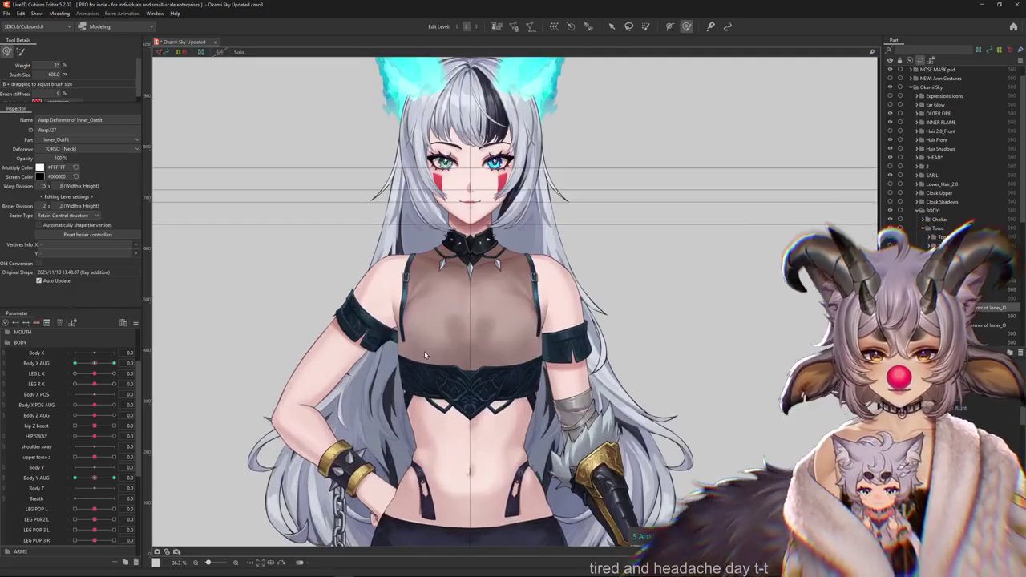
{"action": "left_click_drag", "start_coordinate": [94, 369], "coordinate": [118, 364]}
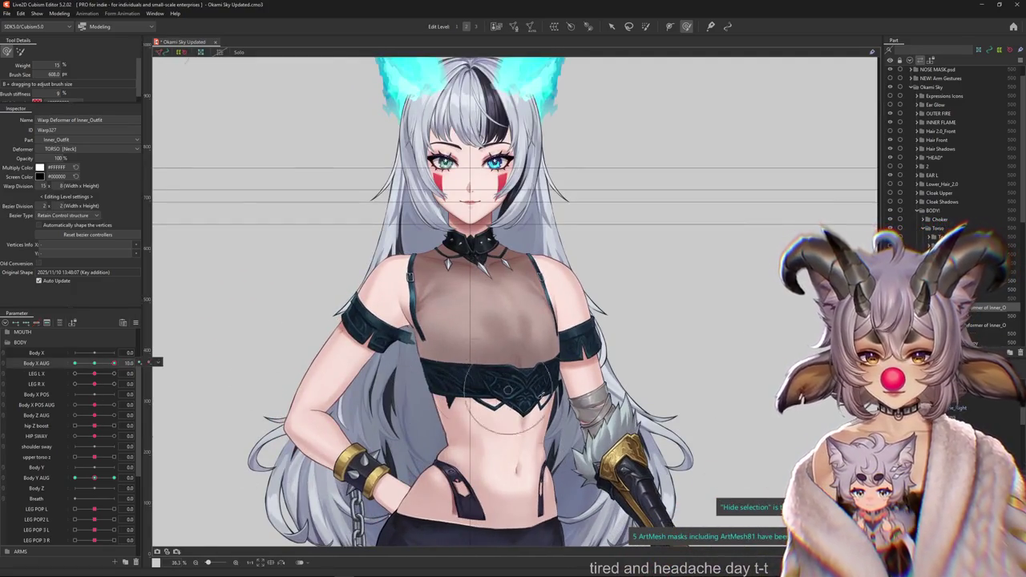
{"action": "scroll", "coordinate": [535, 396], "scroll_direction": "up", "scroll_amount": 5}
- Pick Inner_4 Copy from the layer stack below the belt, then select Warp Deformer of Inner_Outfit3
{"action": "right_click", "coordinate": [594, 388]}
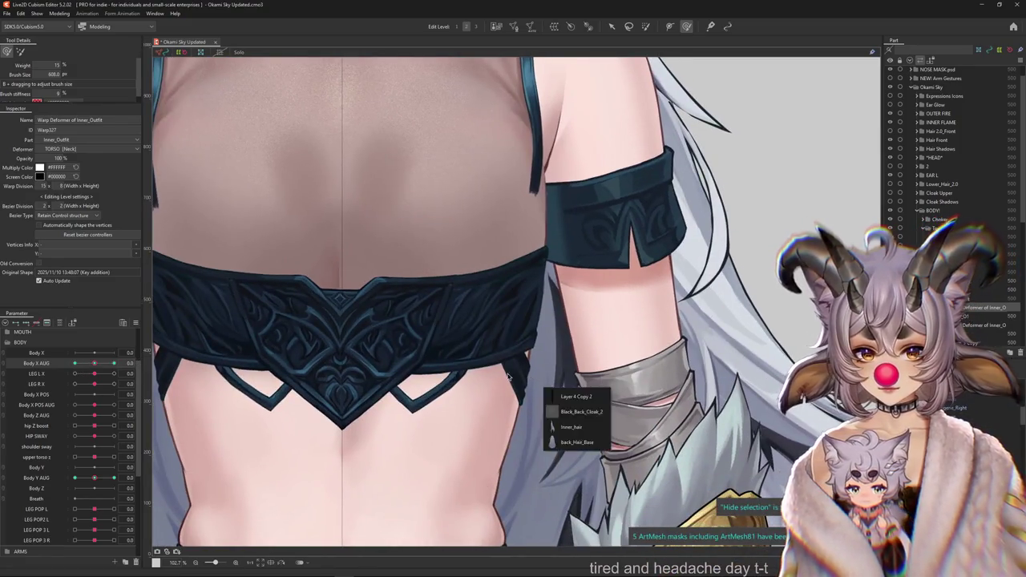
{"action": "right_click", "coordinate": [521, 377]}
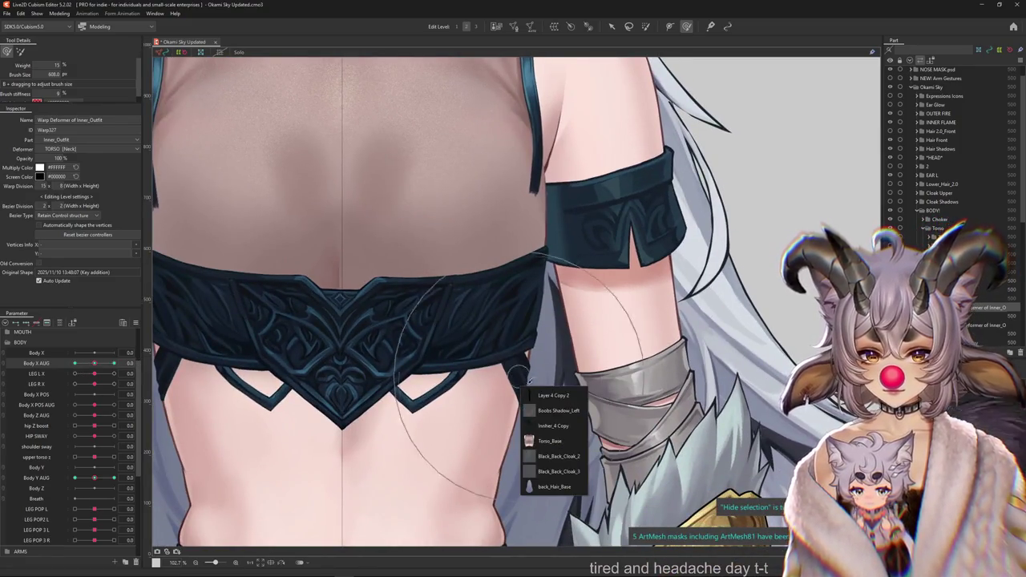
{"action": "left_click", "coordinate": [543, 396]}
{"action": "right_click", "coordinate": [526, 388]}
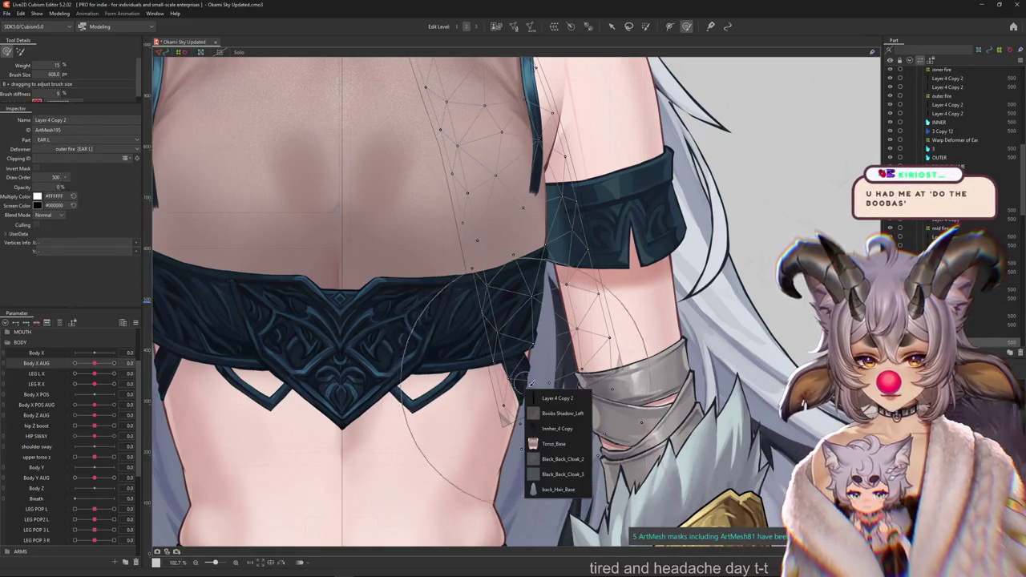
{"action": "left_click", "coordinate": [553, 429]}
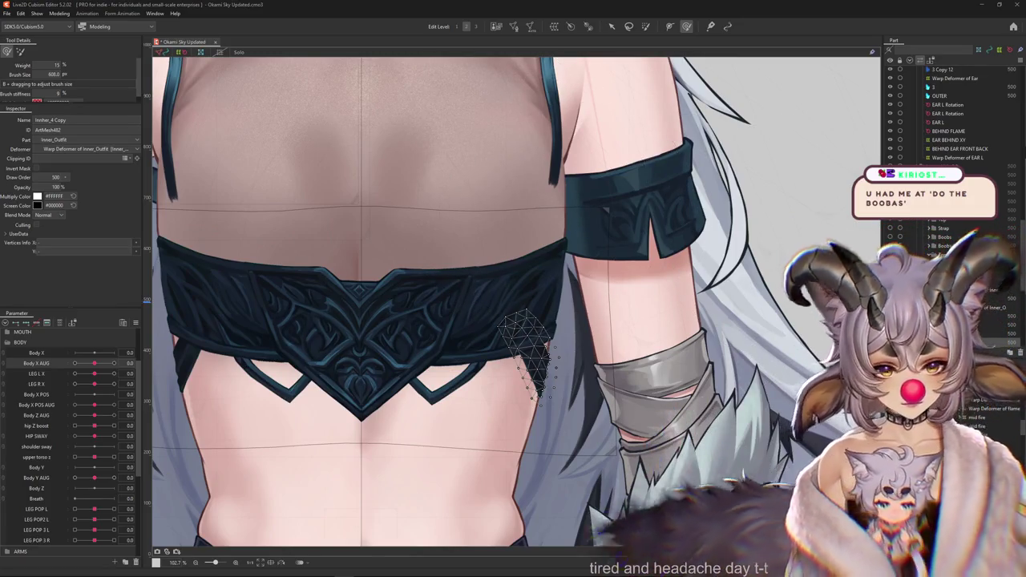
{"action": "left_click", "coordinate": [994, 342]}
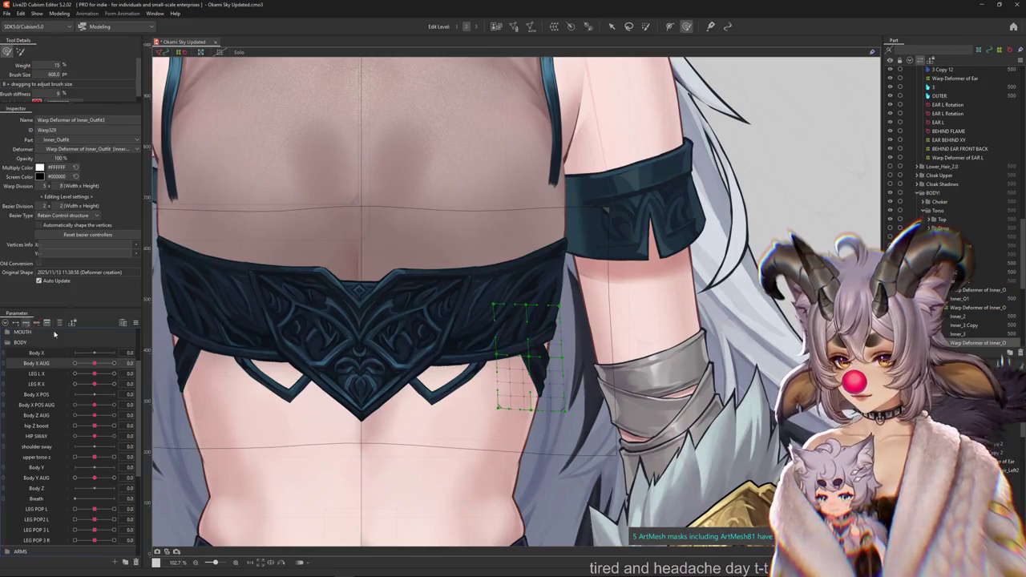
- At Body X AUG 10, brush the strap's warp grid rightward and smooth it near the waist
{"action": "left_click", "coordinate": [74, 363]}
{"action": "scroll", "coordinate": [492, 423], "scroll_direction": "up", "scroll_amount": 3}
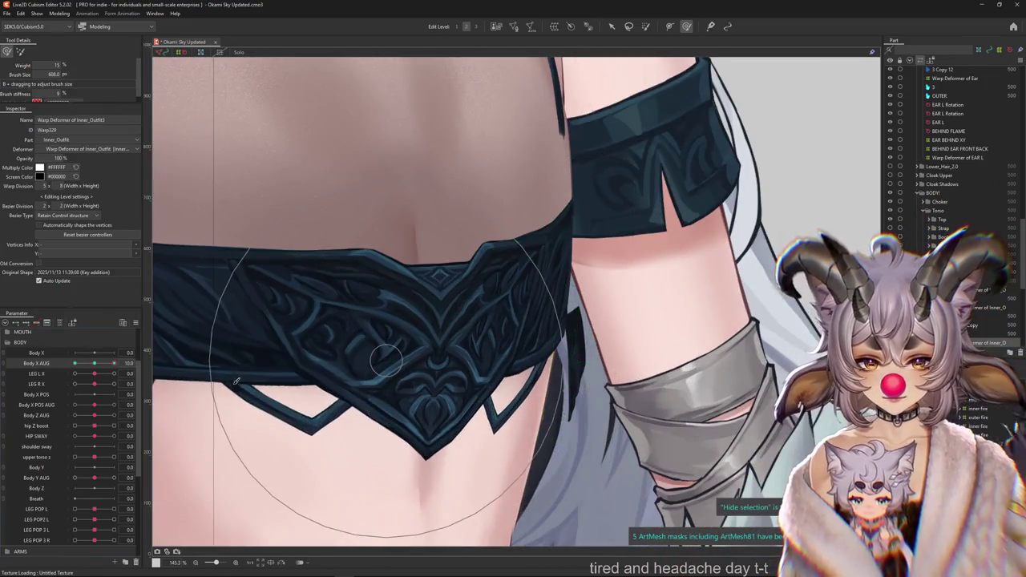
{"action": "scroll", "coordinate": [519, 391], "scroll_direction": "down", "scroll_amount": 3}
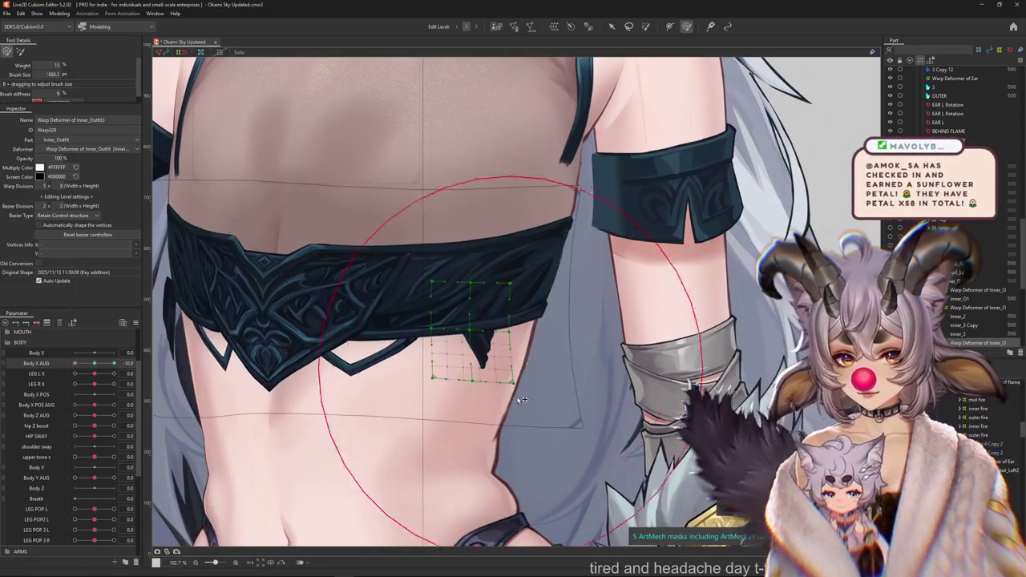
{"action": "left_click_drag", "start_coordinate": [520, 391], "coordinate": [574, 388]}
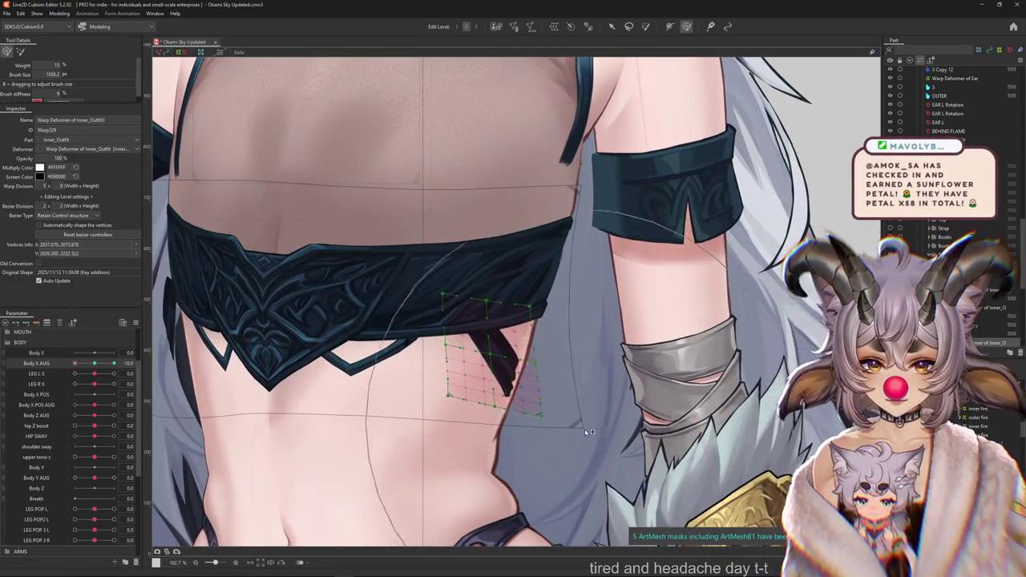
{"action": "left_click_drag", "start_coordinate": [517, 330], "coordinate": [519, 352]}
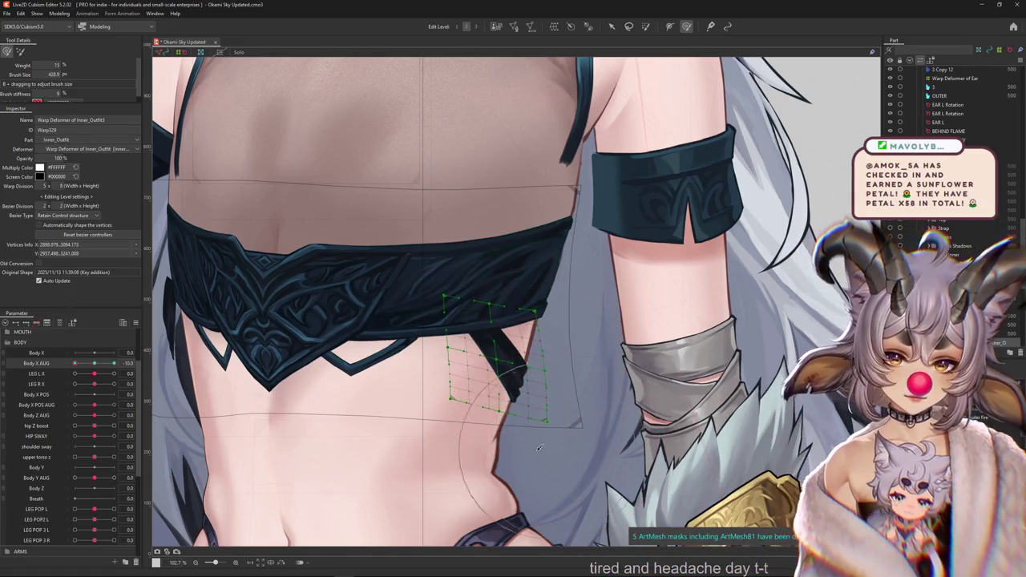
{"action": "key", "text": "ctrl+h"}
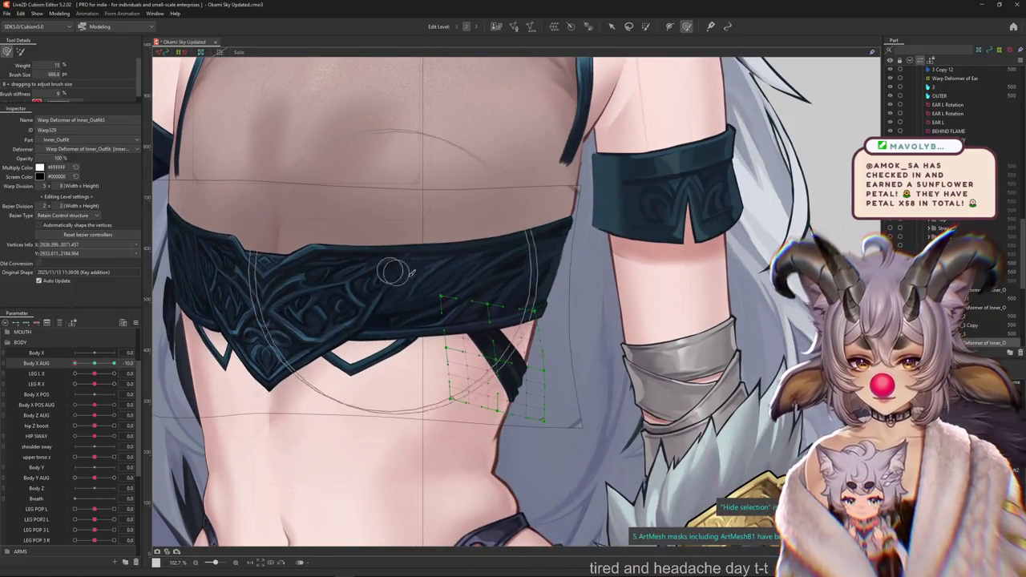
{"action": "left_click_drag", "start_coordinate": [405, 271], "coordinate": [421, 314]}
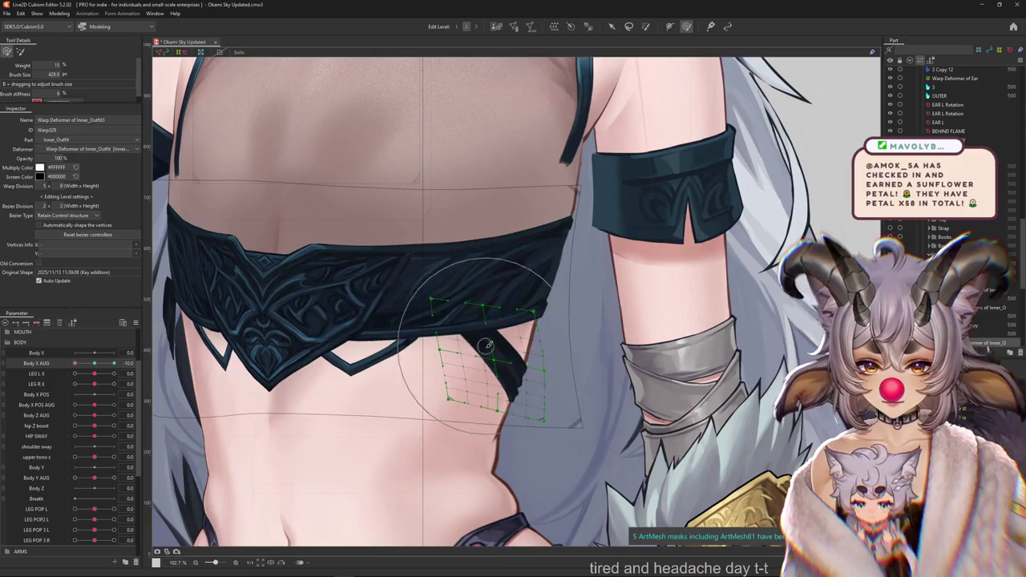
{"action": "left_click_drag", "start_coordinate": [524, 425], "coordinate": [513, 436]}
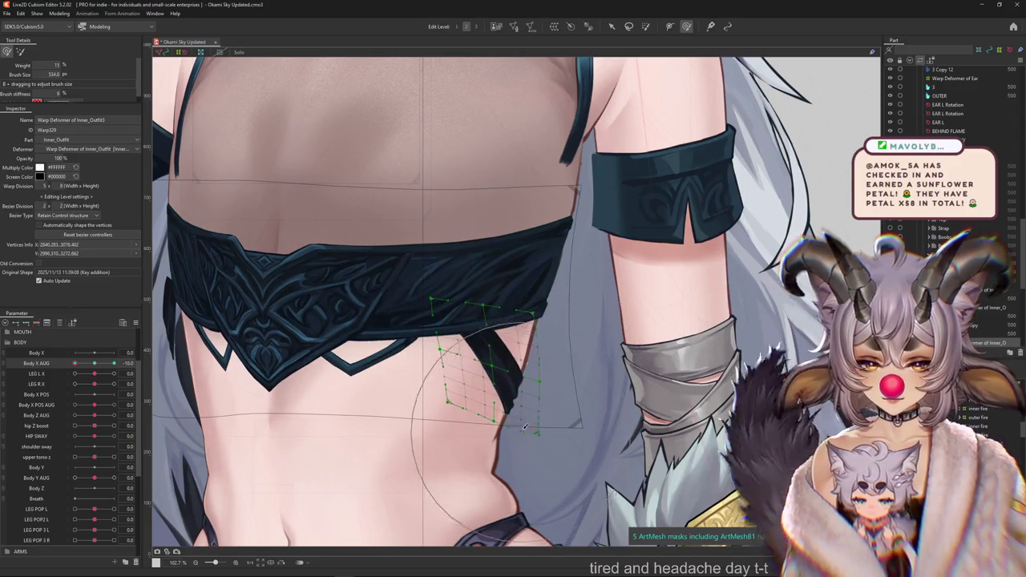
- Return Body X AUG to 0, push the strap warp into shape, undo the last stroke, and zoom out
{"action": "mouse_move", "coordinate": [76, 362]}
{"action": "left_mouse_down"}
{"action": "mouse_move", "coordinate": [95, 363]}
{"action": "mouse_move", "coordinate": [75, 363]}
{"action": "left_mouse_up"}
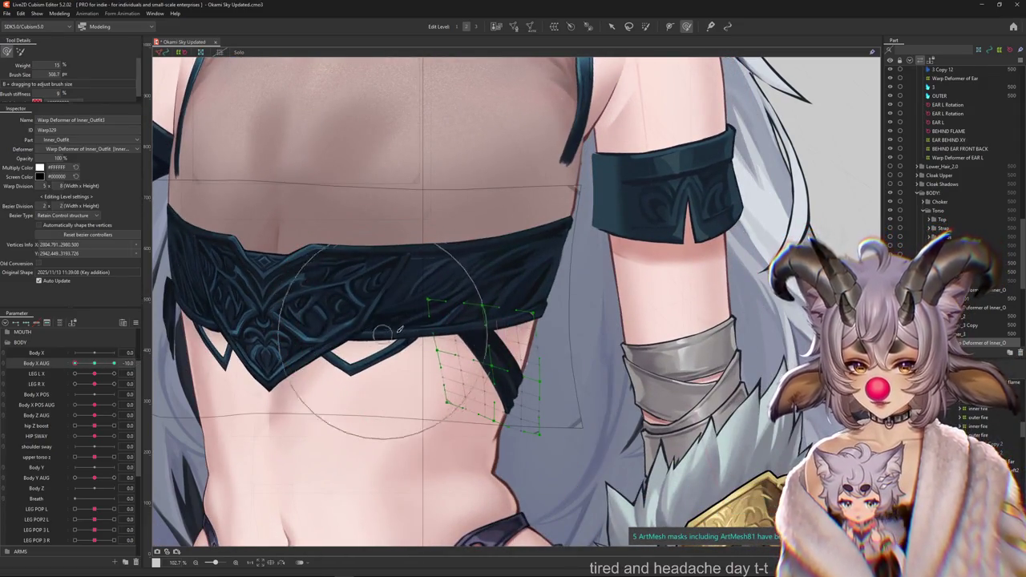
{"action": "left_click_drag", "start_coordinate": [496, 318], "coordinate": [521, 347]}
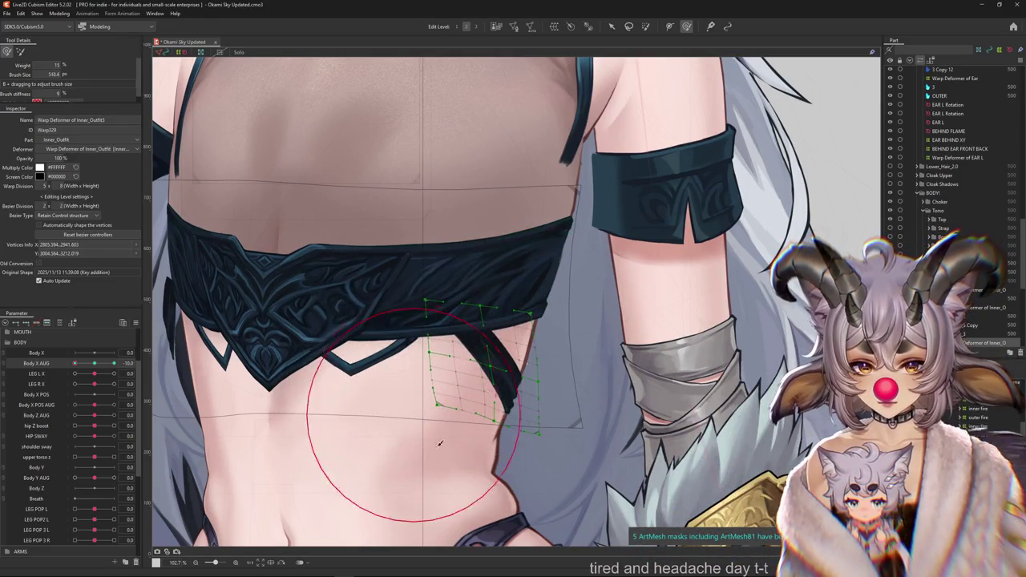
{"action": "left_click_drag", "start_coordinate": [455, 457], "coordinate": [511, 383]}
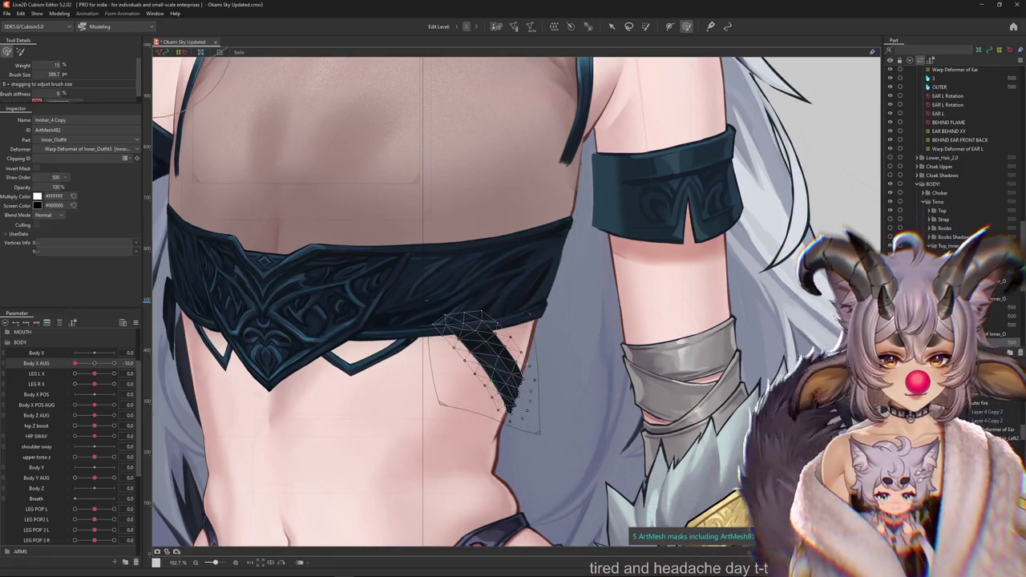
{"action": "left_click_drag", "start_coordinate": [401, 336], "coordinate": [371, 290]}
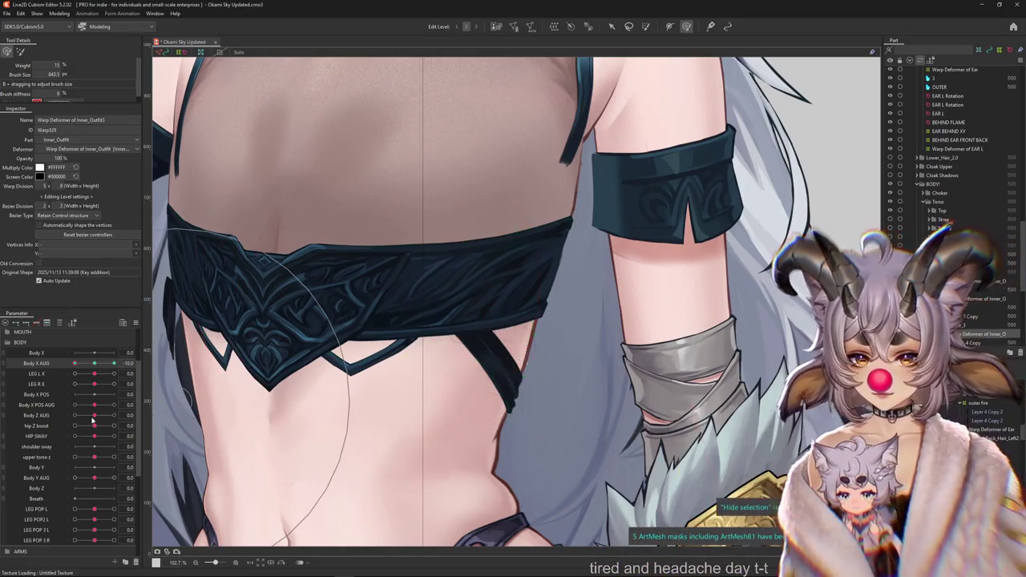
{"action": "key", "text": "ctrl+z"}
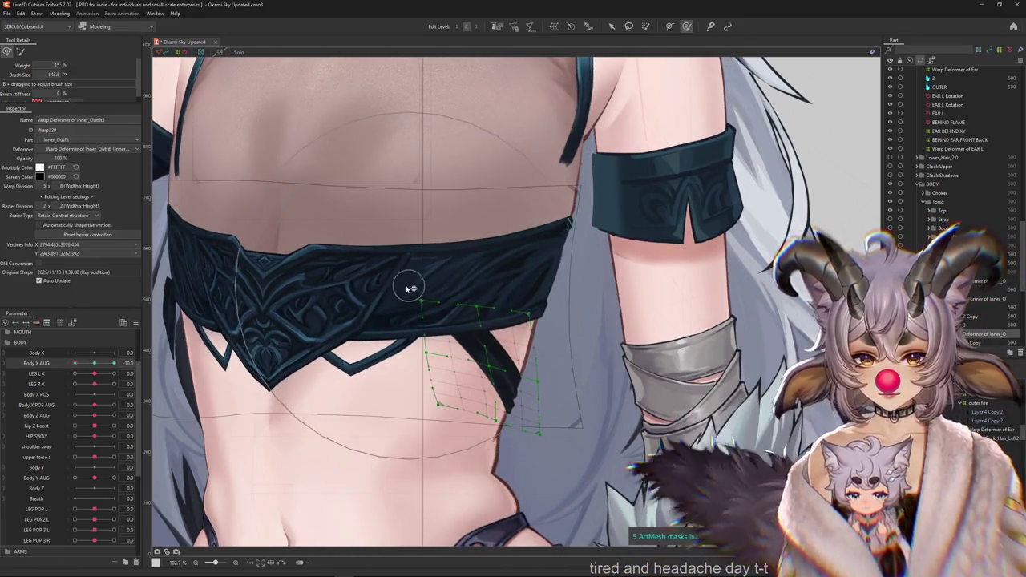
{"action": "scroll", "coordinate": [396, 291], "scroll_direction": "down", "scroll_amount": 3}
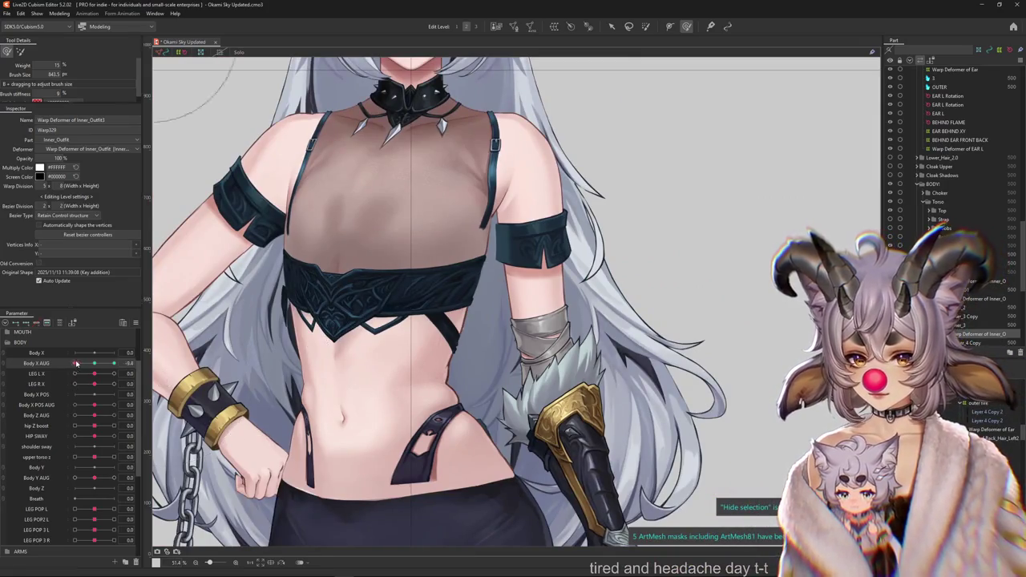
- At Body X AUG 10, pull the strap warp toward the chest band and reshape the band's edge at a coarser edit level
{"action": "left_click_drag", "start_coordinate": [76, 363], "coordinate": [81, 364]}
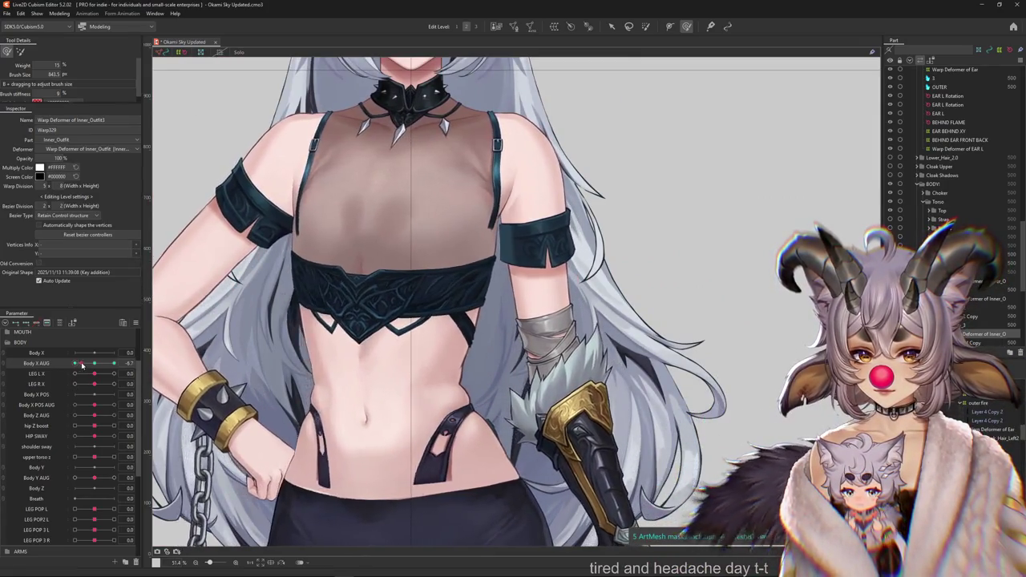
{"action": "left_click_drag", "start_coordinate": [81, 365], "coordinate": [114, 363]}
{"action": "scroll", "coordinate": [521, 313], "scroll_direction": "up", "scroll_amount": 3}
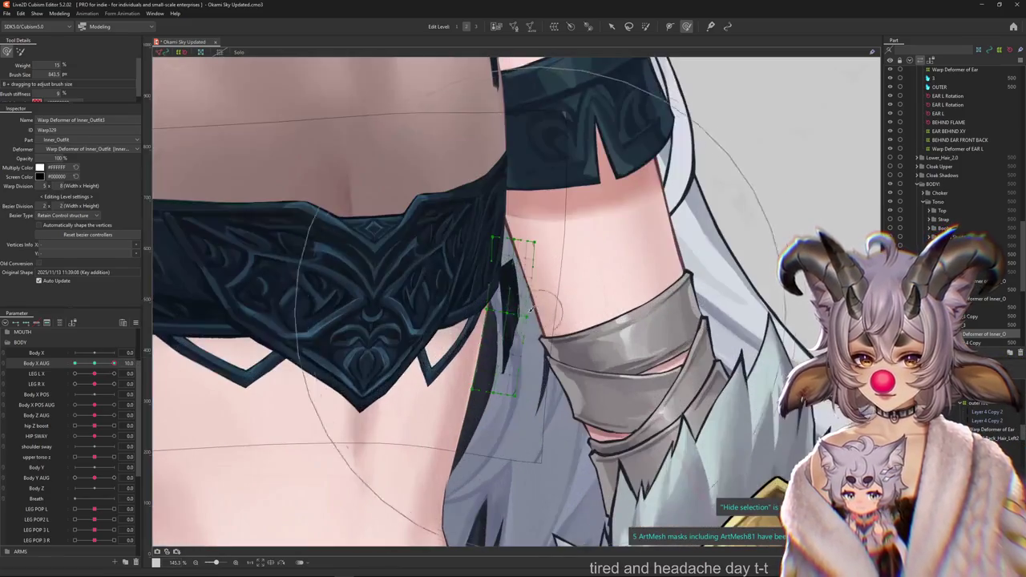
{"action": "left_click_drag", "start_coordinate": [505, 310], "coordinate": [444, 269]}
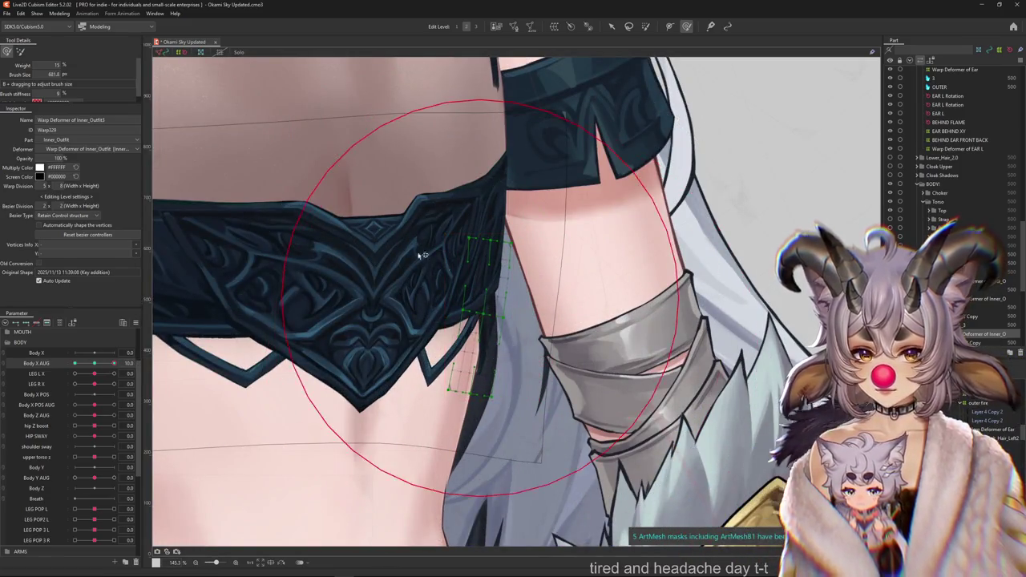
{"action": "left_click", "coordinate": [475, 25]}
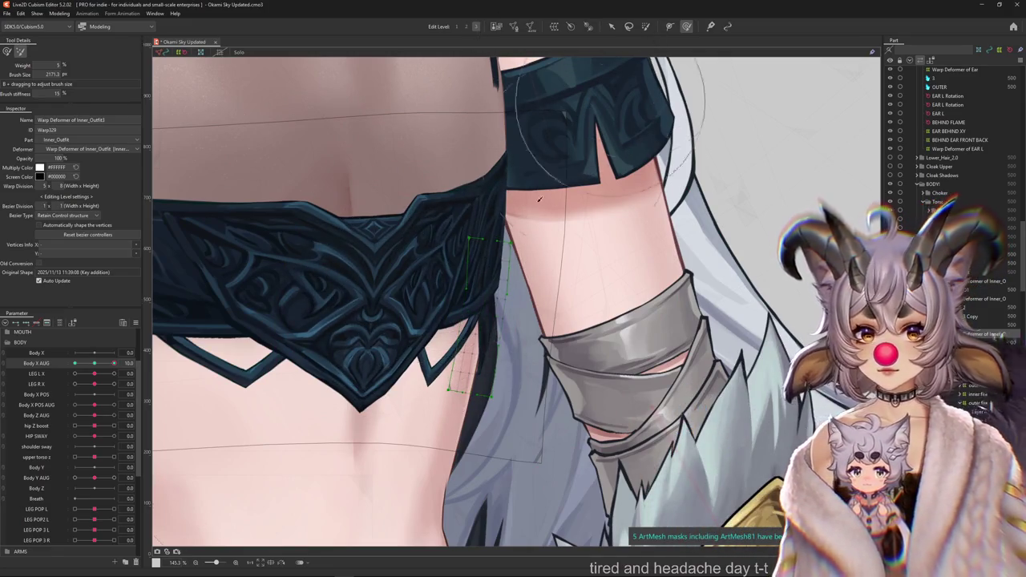
{"action": "scroll", "coordinate": [564, 169], "scroll_direction": "down", "scroll_amount": 3}
{"action": "scroll", "coordinate": [457, 298], "scroll_direction": "up", "scroll_amount": 3}
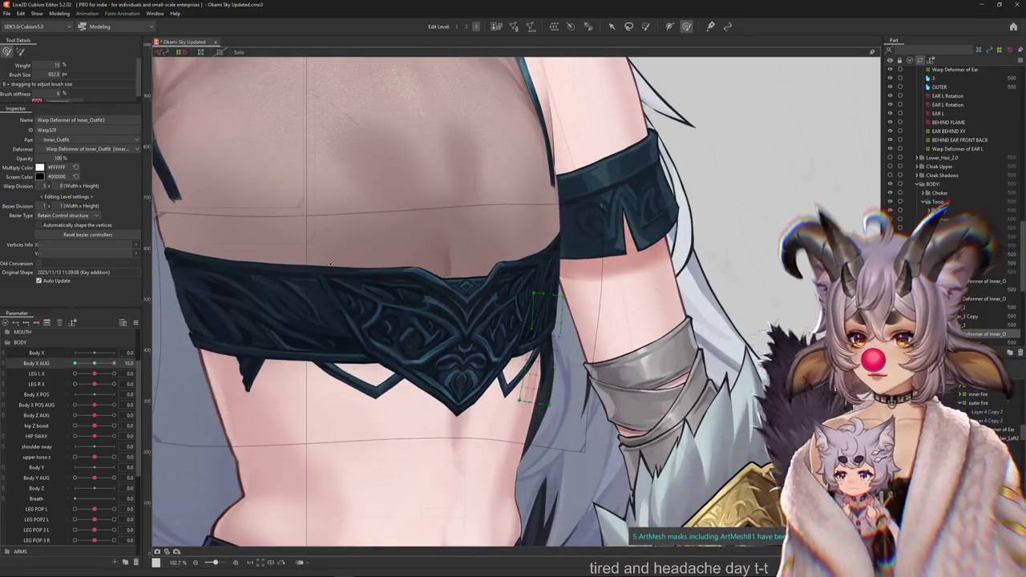
{"action": "left_click", "coordinate": [538, 349]}
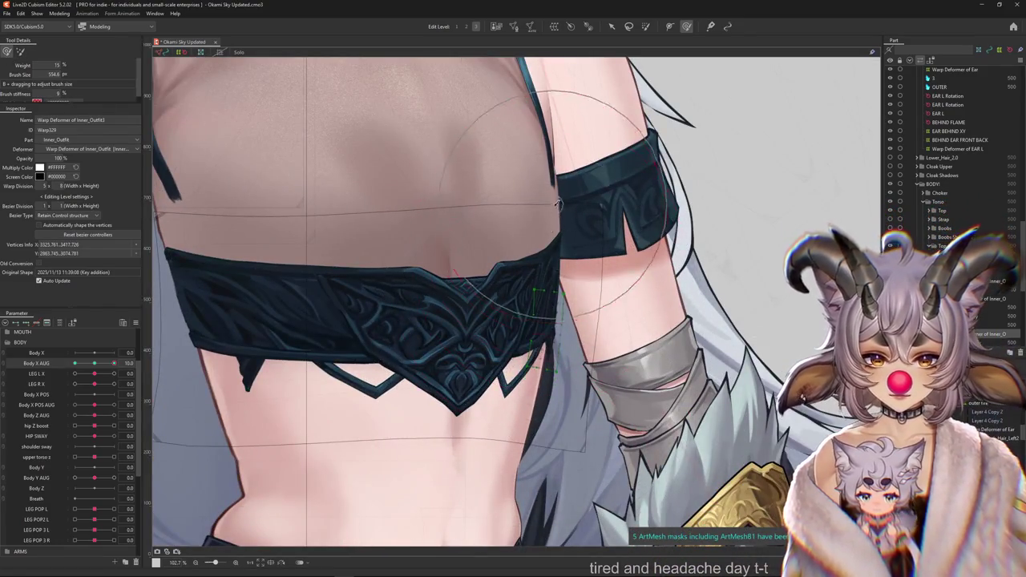
{"action": "left_click_drag", "start_coordinate": [585, 329], "coordinate": [481, 343]}
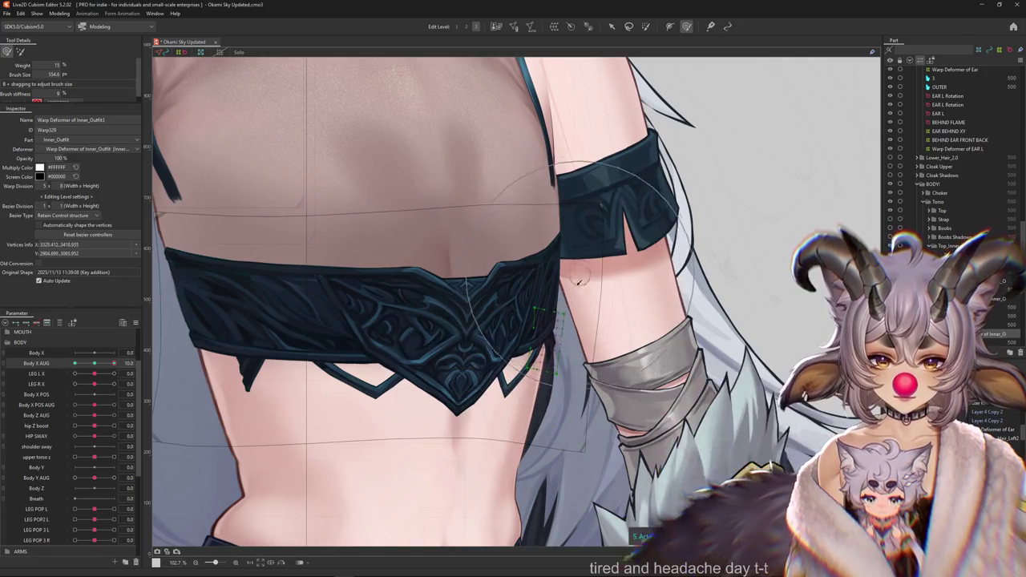
{"action": "scroll", "coordinate": [473, 341], "scroll_direction": "up", "scroll_amount": 2}
{"action": "scroll", "coordinate": [522, 344], "scroll_direction": "up", "scroll_amount": 1}
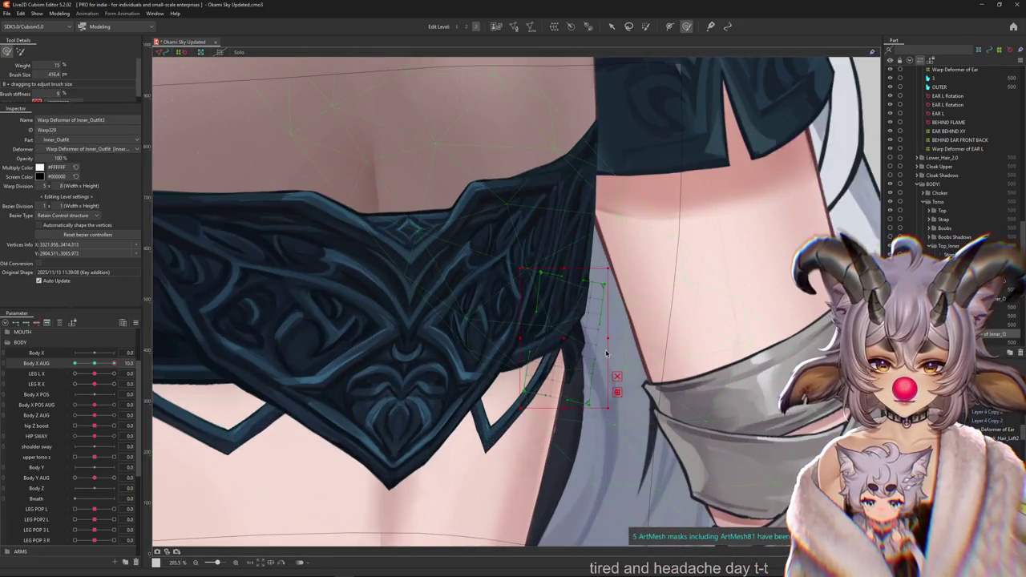
{"action": "left_click_drag", "start_coordinate": [613, 337], "coordinate": [565, 338]}
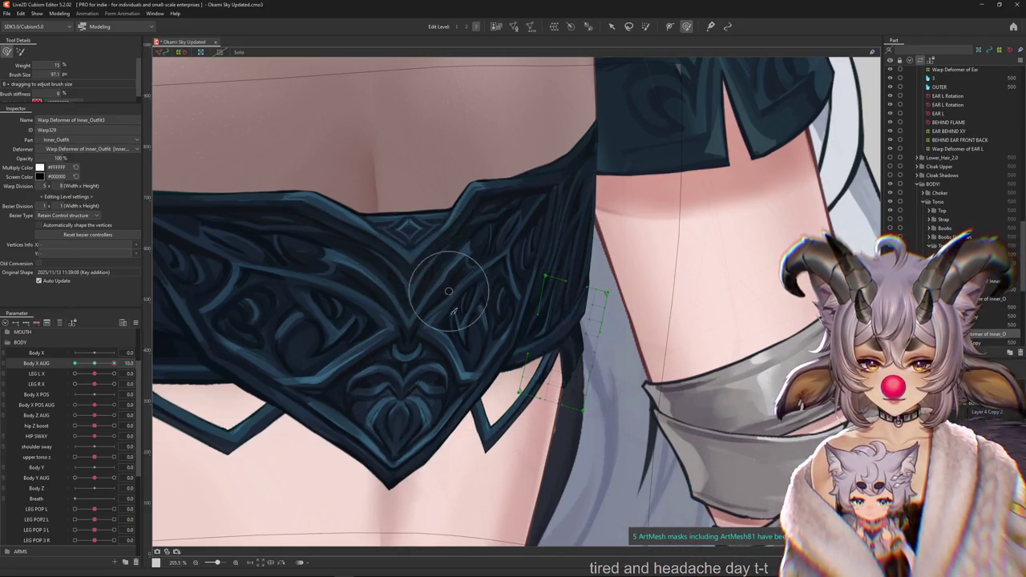
- Compare at Body X AUG 0 and brush-smooth the cloth edge beside the band
{"action": "left_click_drag", "start_coordinate": [106, 361], "coordinate": [97, 366]}
{"action": "left_click_drag", "start_coordinate": [439, 346], "coordinate": [463, 343]}
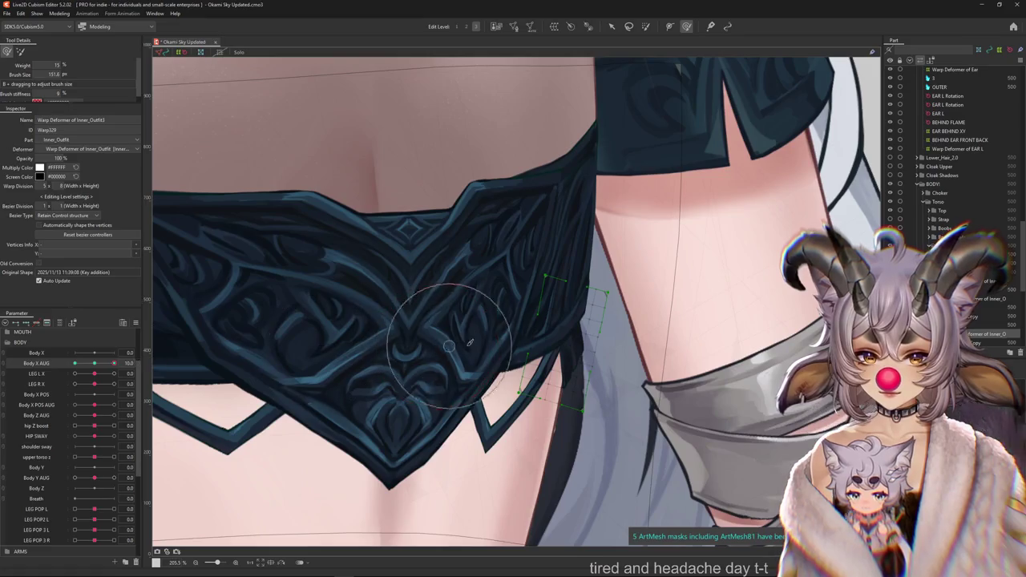
{"action": "left_click_drag", "start_coordinate": [545, 319], "coordinate": [619, 379]}
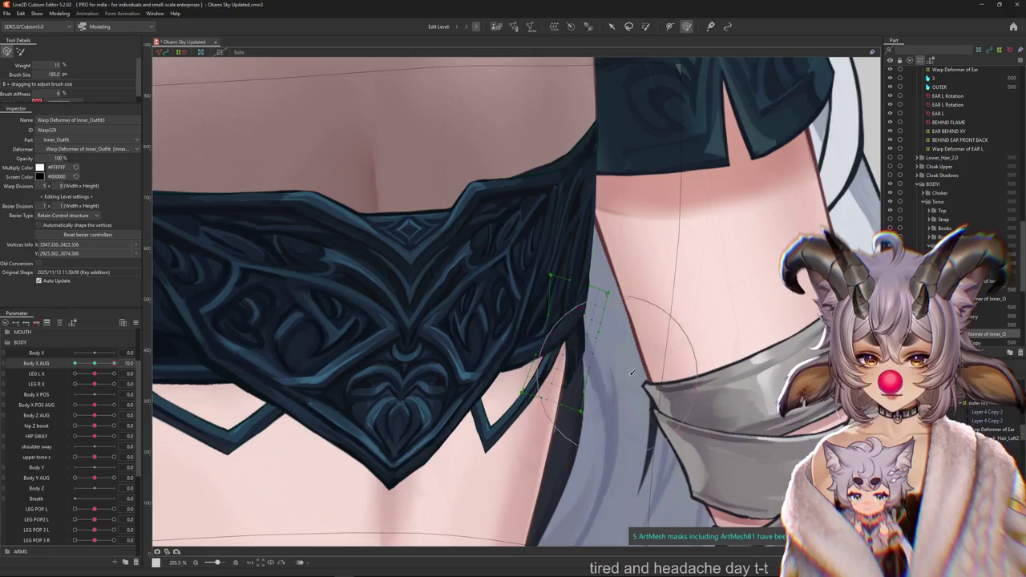
{"action": "left_click_drag", "start_coordinate": [638, 340], "coordinate": [665, 353]}
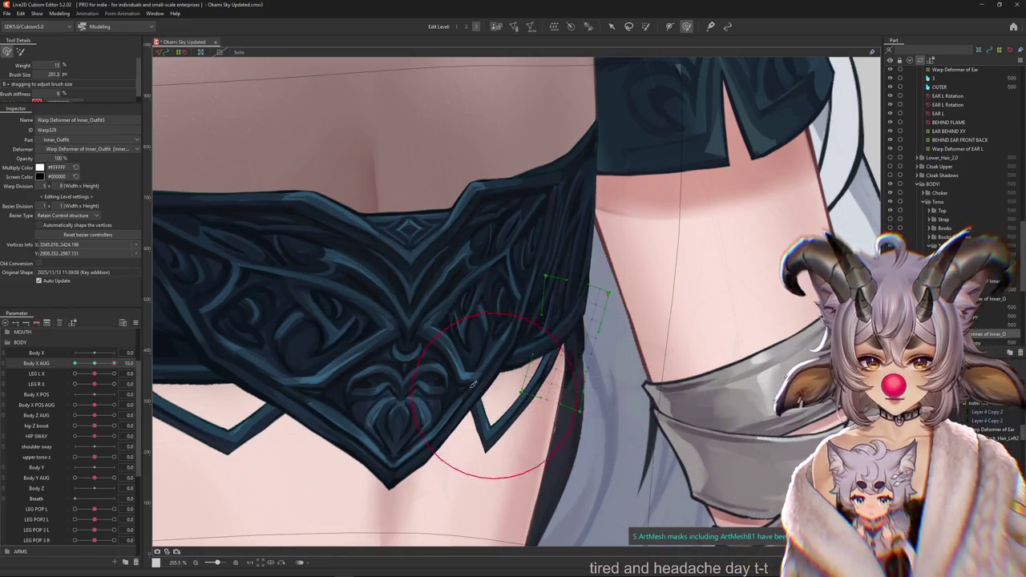
{"action": "mouse_move", "coordinate": [490, 394]}
{"action": "left_mouse_down"}
{"action": "mouse_move", "coordinate": [435, 377]}
{"action": "mouse_move", "coordinate": [523, 354]}
{"action": "left_mouse_up"}
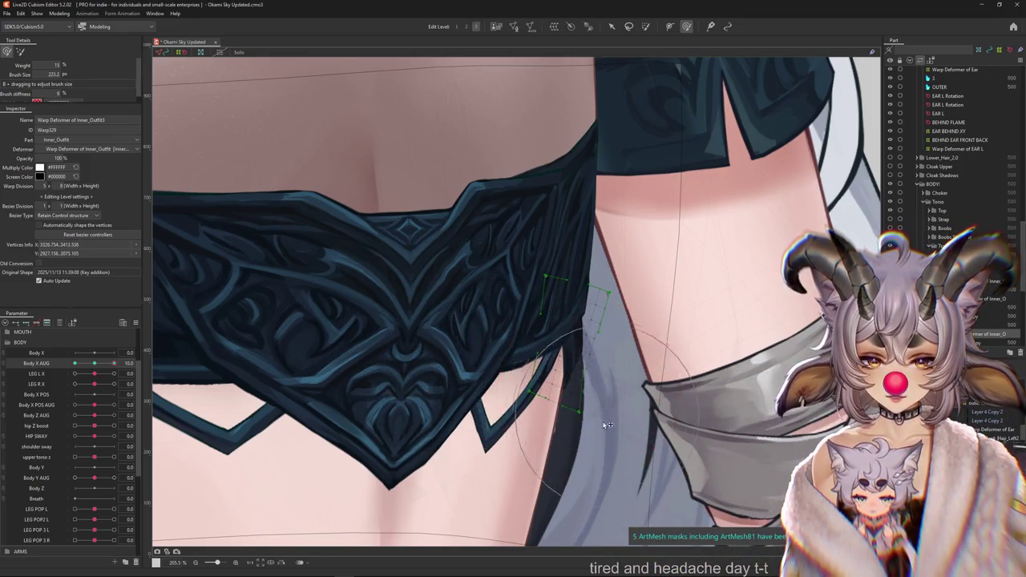
{"action": "left_click_drag", "start_coordinate": [589, 425], "coordinate": [616, 379]}
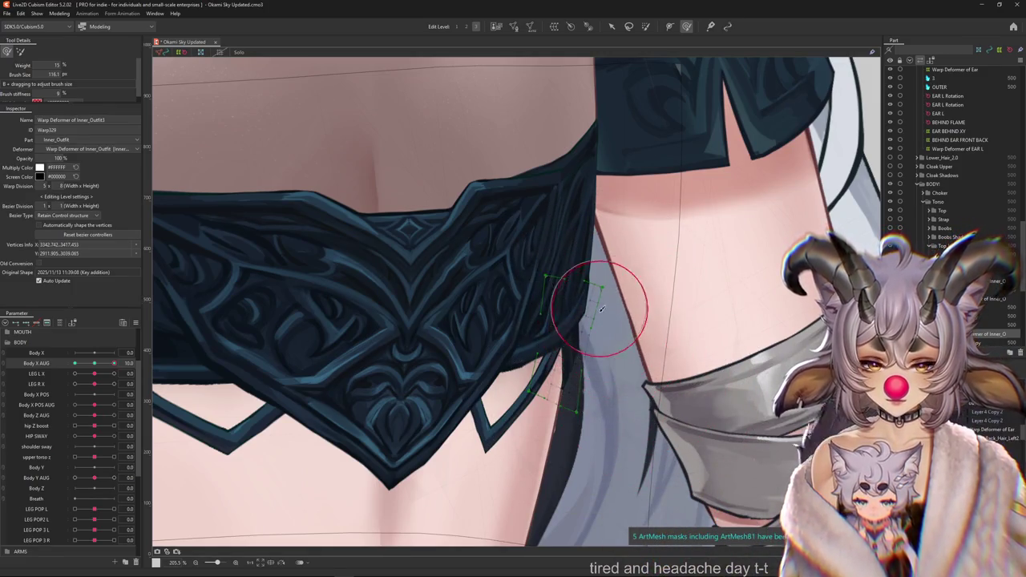
{"action": "left_click_drag", "start_coordinate": [601, 306], "coordinate": [644, 267]}
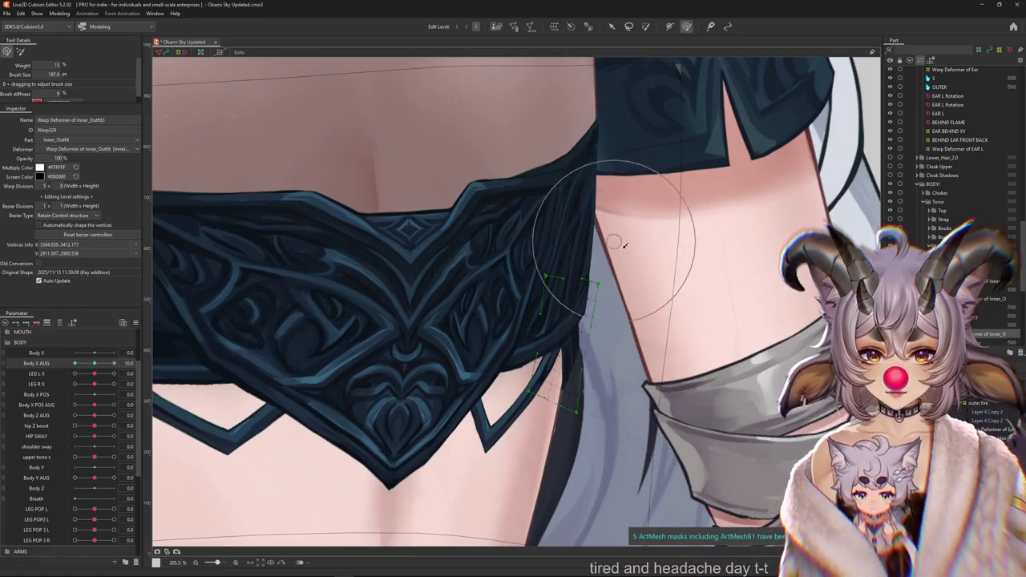
{"action": "left_click_drag", "start_coordinate": [620, 241], "coordinate": [521, 243]}
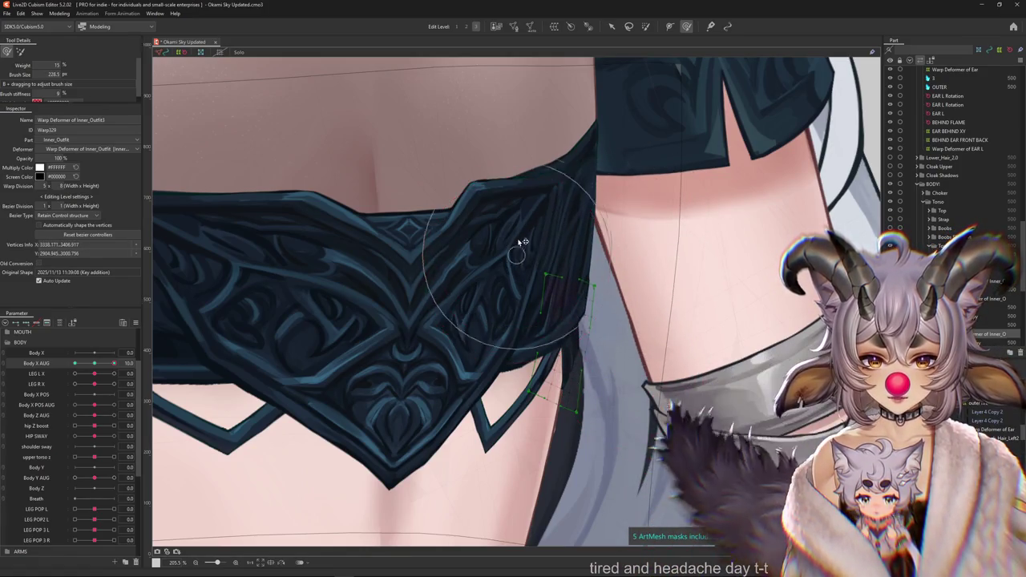
{"action": "scroll", "coordinate": [521, 243], "scroll_direction": "down", "scroll_amount": 5}
{"action": "scroll", "coordinate": [447, 252], "scroll_direction": "up", "scroll_amount": 2}
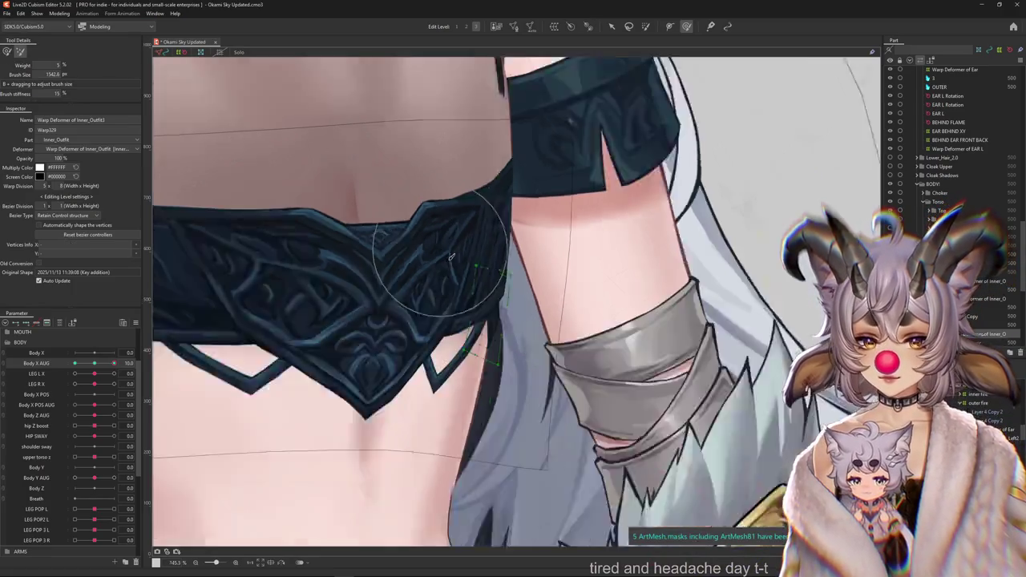
{"action": "scroll", "coordinate": [448, 252], "scroll_direction": "down", "scroll_amount": 2}
{"action": "scroll", "coordinate": [448, 256], "scroll_direction": "up", "scroll_amount": 5}
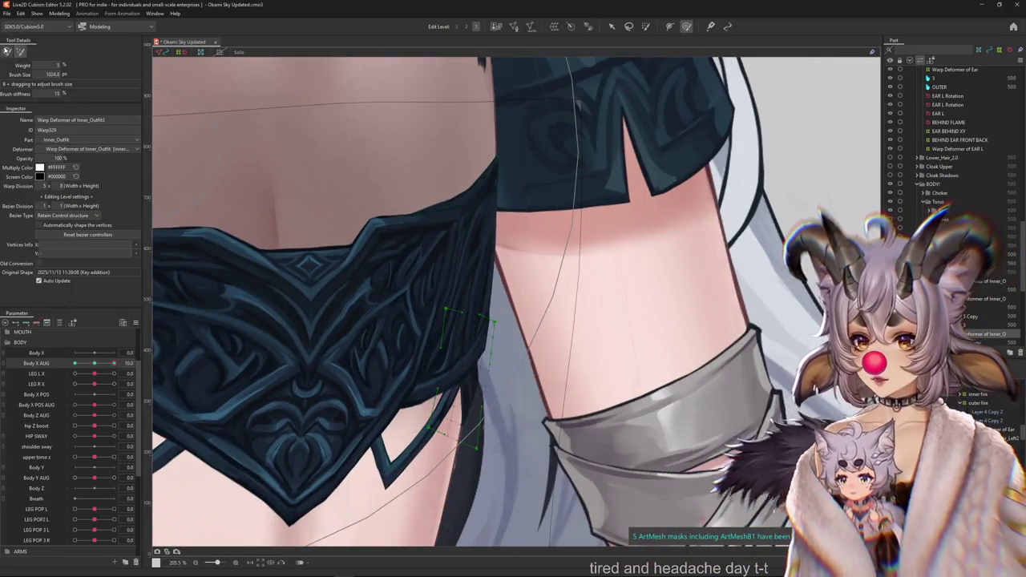
- Switch to the Deform Brush and shape the dark cloth and strap beneath the band edge
{"action": "left_click", "coordinate": [6, 50]}
{"action": "scroll", "coordinate": [401, 361], "scroll_direction": "up", "scroll_amount": 2}
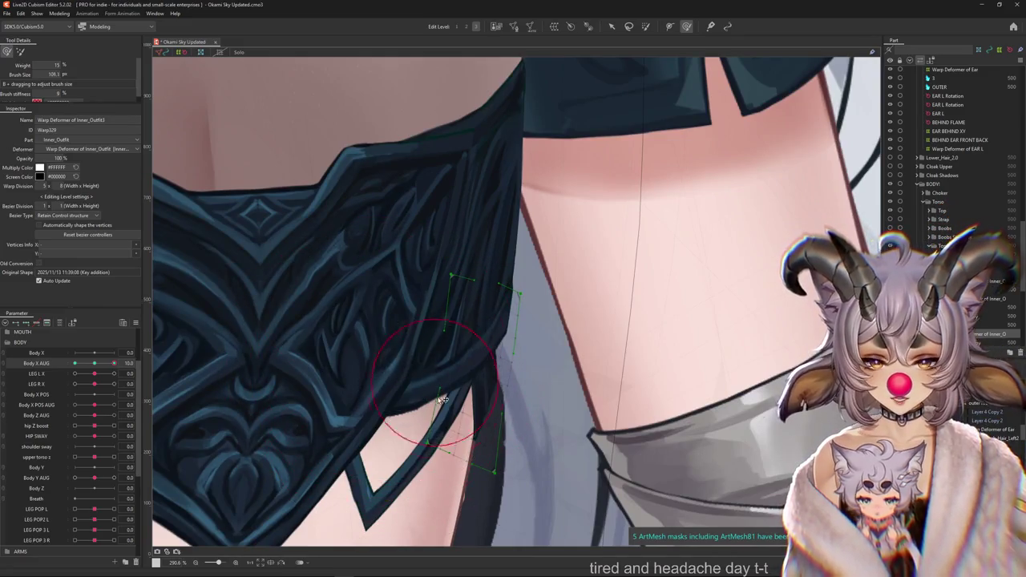
{"action": "left_click_drag", "start_coordinate": [428, 372], "coordinate": [445, 370]}
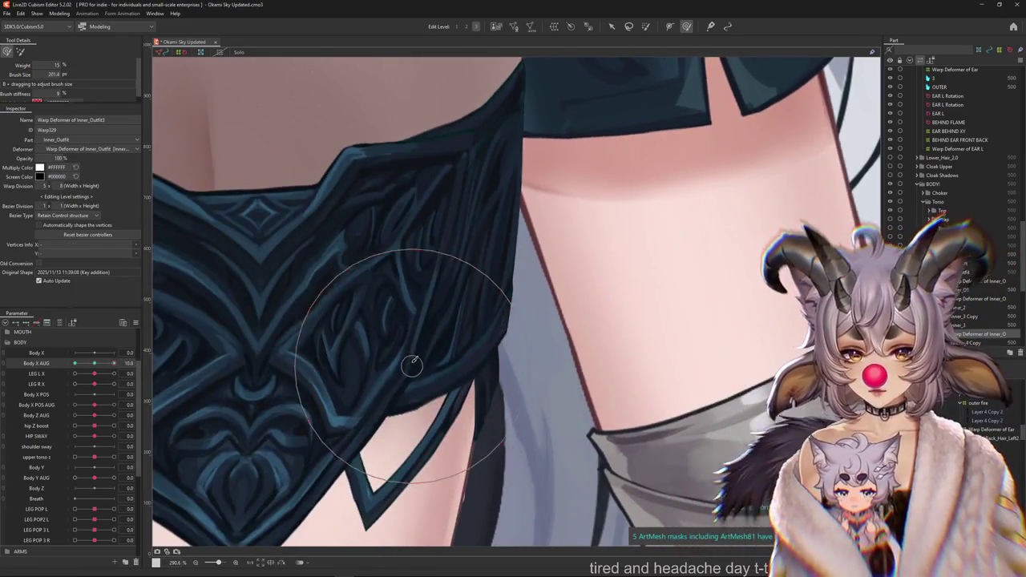
{"action": "mouse_move", "coordinate": [375, 343]}
{"action": "left_mouse_down"}
{"action": "mouse_move", "coordinate": [593, 354]}
{"action": "mouse_move", "coordinate": [584, 340]}
{"action": "left_mouse_up"}
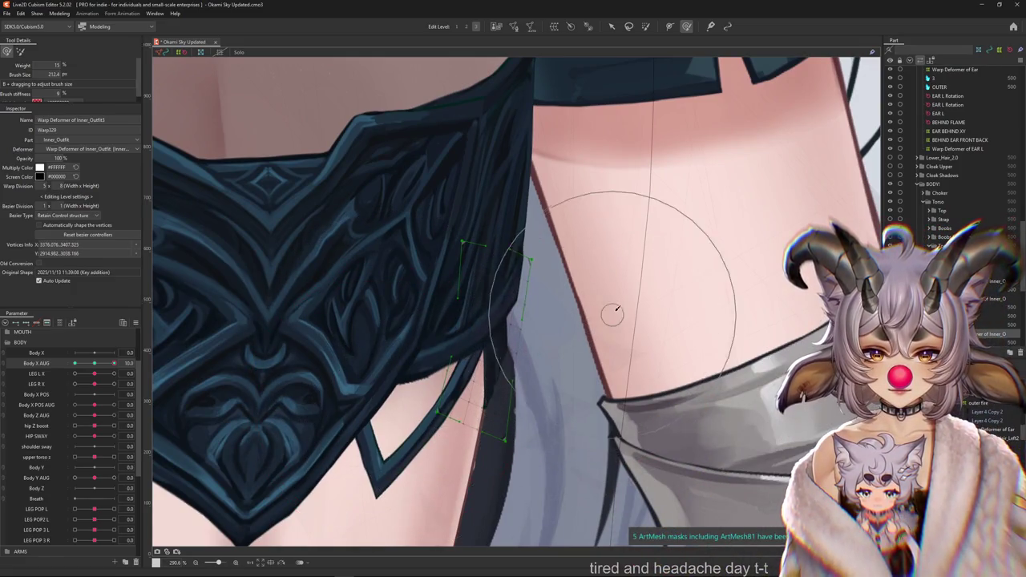
{"action": "mouse_move", "coordinate": [591, 250]}
{"action": "left_mouse_down"}
{"action": "mouse_move", "coordinate": [423, 254]}
{"action": "mouse_move", "coordinate": [443, 235]}
{"action": "left_mouse_up"}
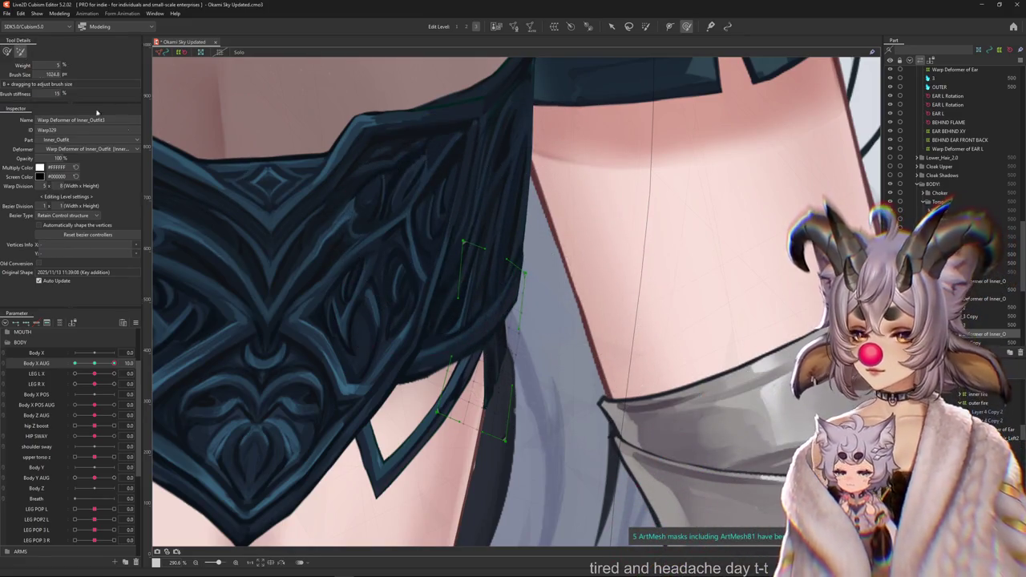
{"action": "key", "text": "ctrl+h"}
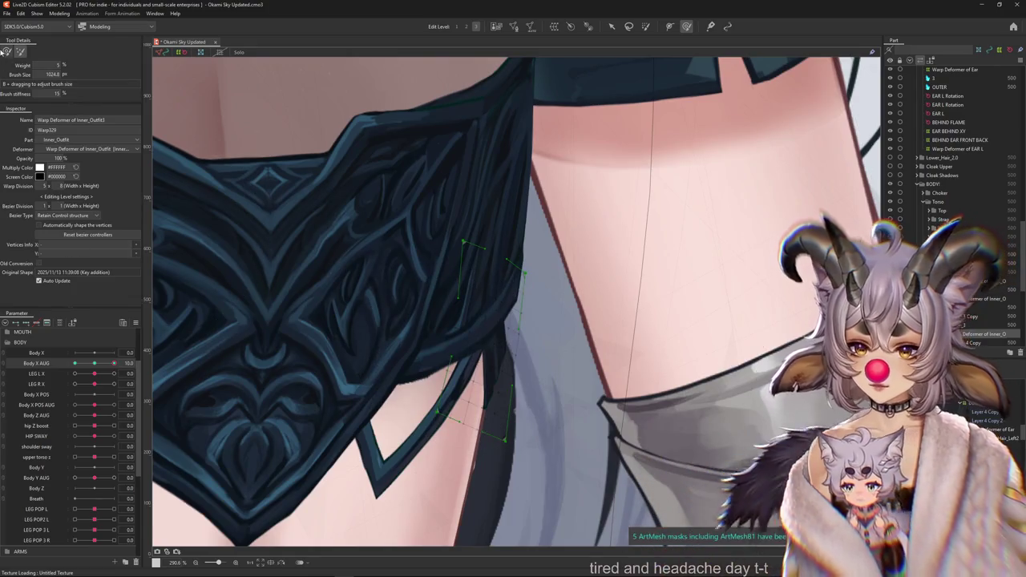
{"action": "left_click_drag", "start_coordinate": [485, 319], "coordinate": [494, 325]}
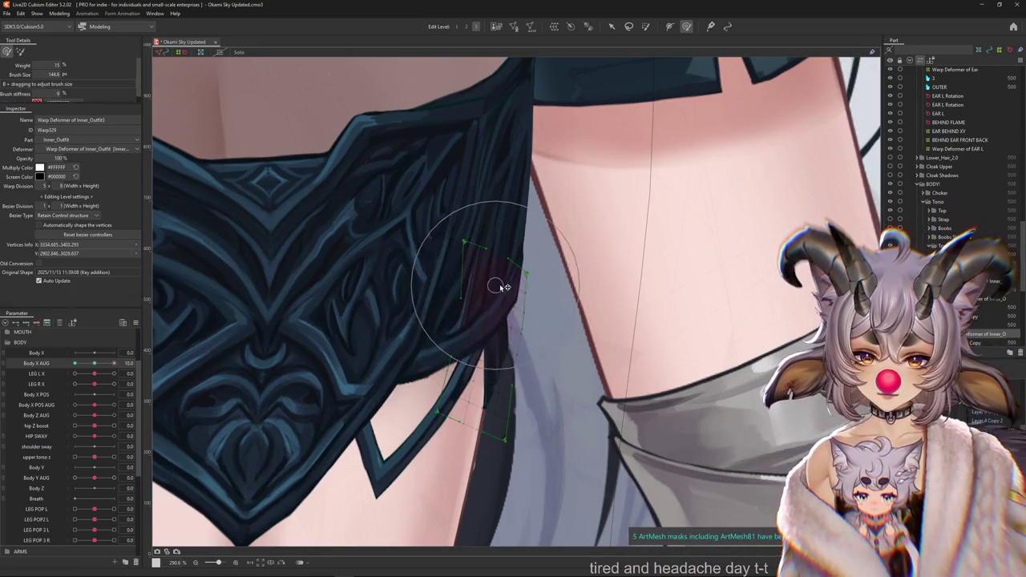
{"action": "left_click_drag", "start_coordinate": [490, 275], "coordinate": [425, 295]}
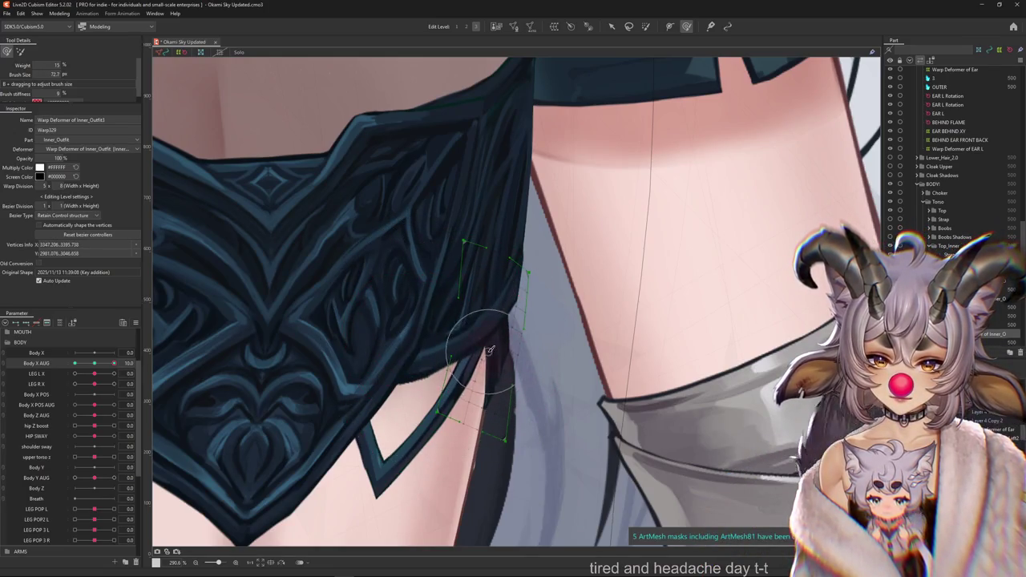
{"action": "key", "text": "ctrl+h"}
{"action": "left_click_drag", "start_coordinate": [538, 390], "coordinate": [286, 423]}
- Sweep Body X AUG to 10 and push the band's side edge toward the body
{"action": "left_click_drag", "start_coordinate": [101, 366], "coordinate": [124, 363]}
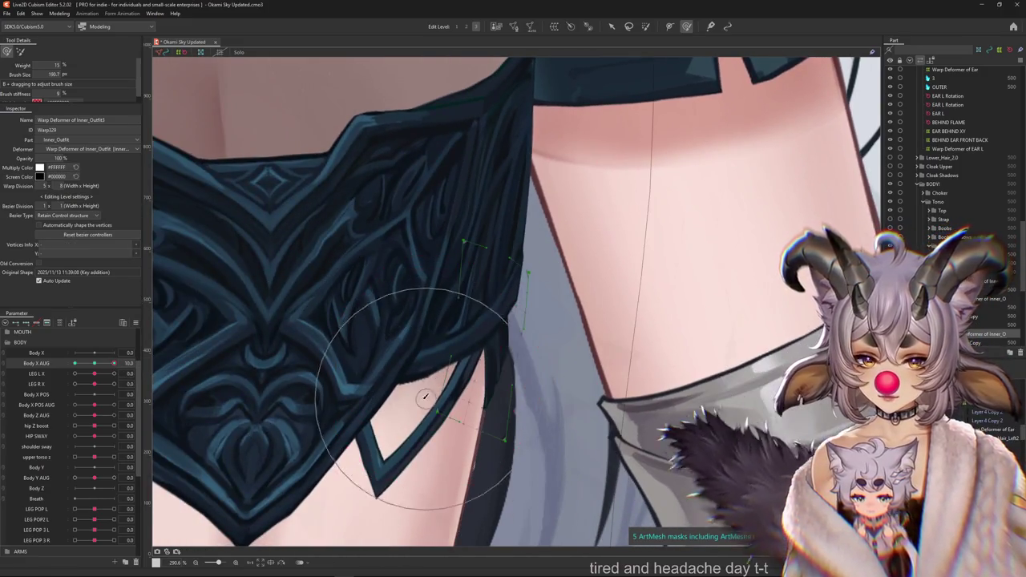
{"action": "left_click_drag", "start_coordinate": [437, 356], "coordinate": [553, 417]}
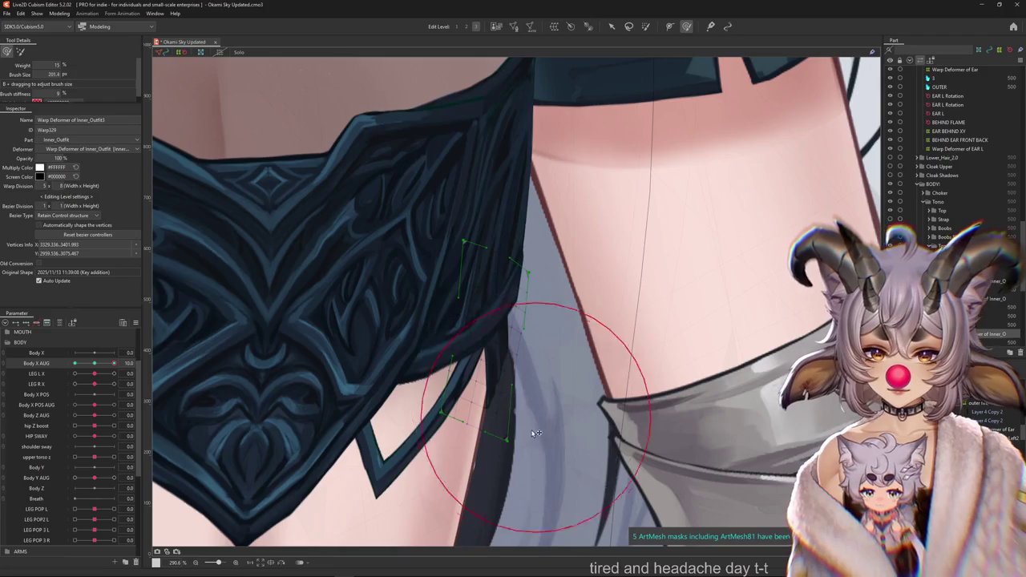
{"action": "left_click_drag", "start_coordinate": [533, 372], "coordinate": [496, 348]}
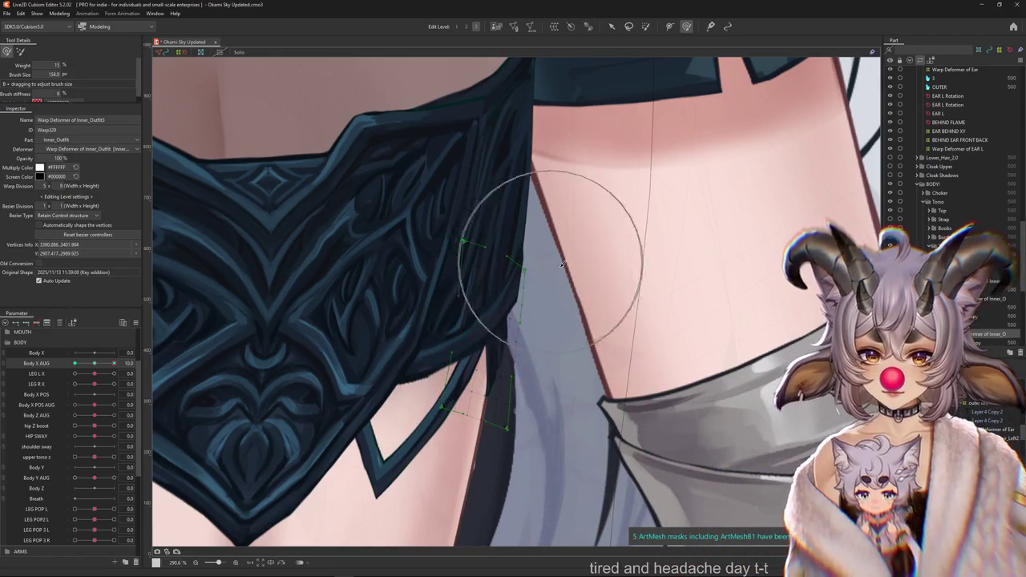
{"action": "left_click_drag", "start_coordinate": [559, 278], "coordinate": [511, 273]}
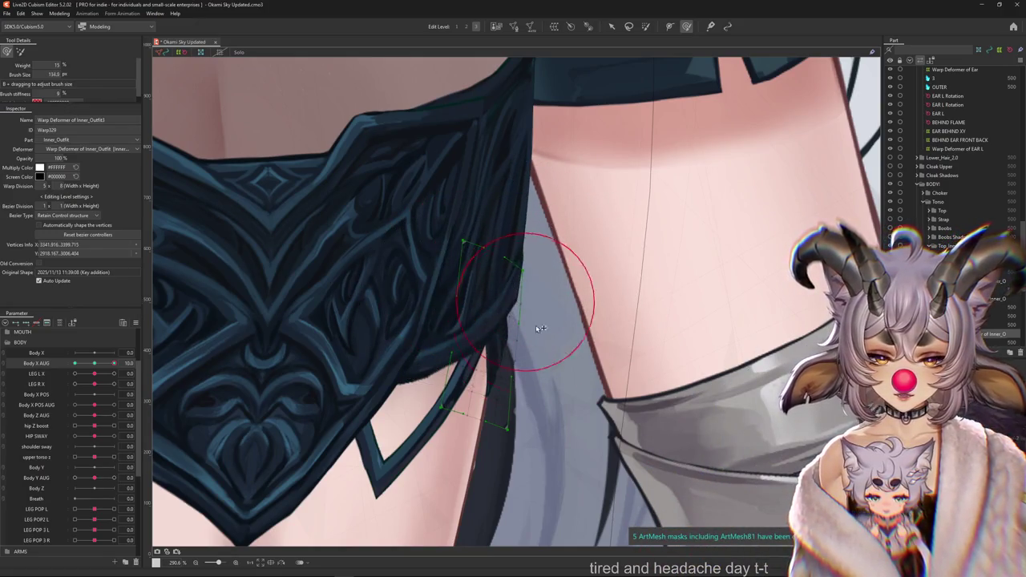
{"action": "key", "text": "ctrl+h"}
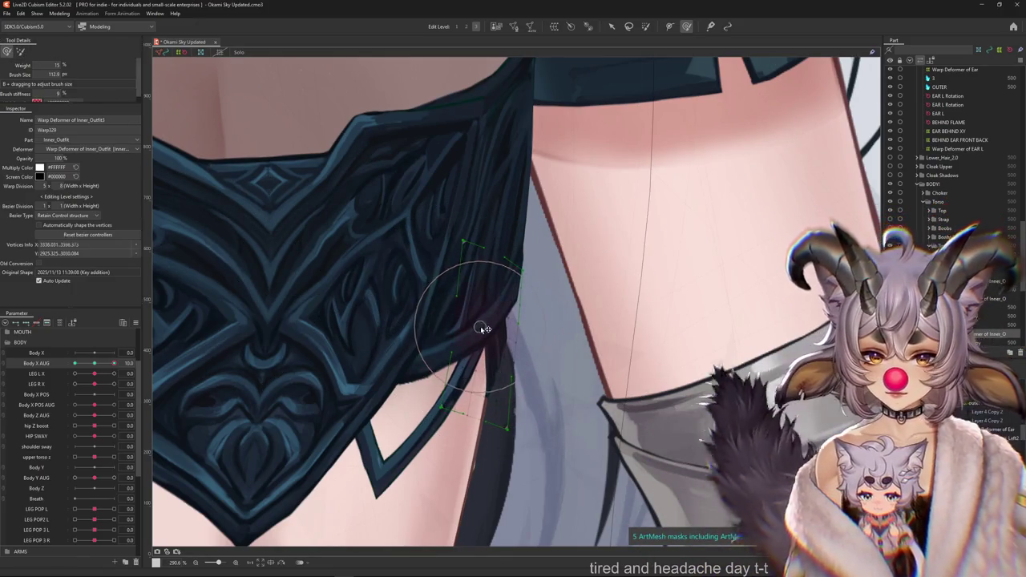
{"action": "left_click_drag", "start_coordinate": [449, 339], "coordinate": [449, 401]}
{"action": "key", "text": "ctrl+h"}
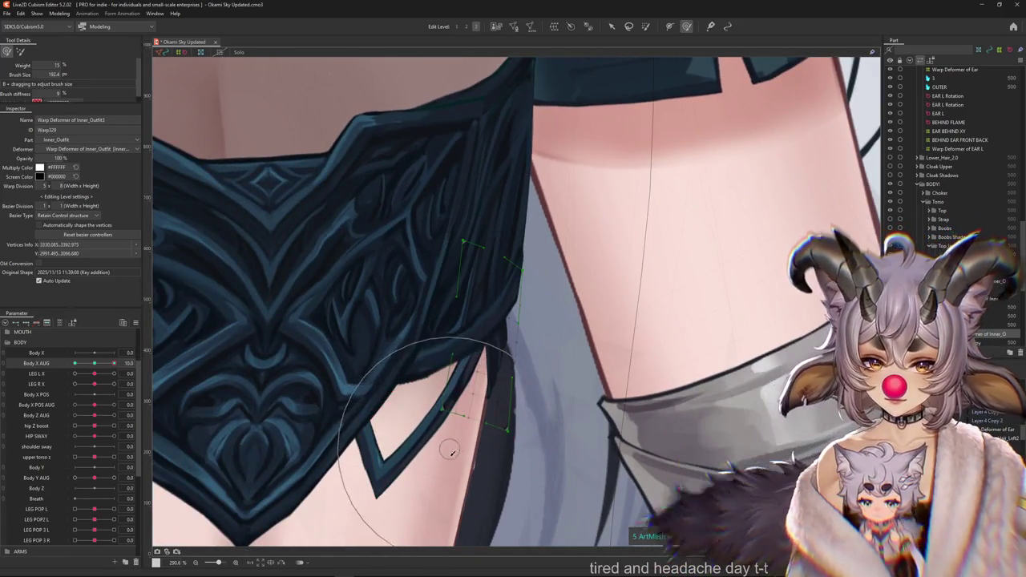
{"action": "left_click_drag", "start_coordinate": [435, 446], "coordinate": [499, 408]}
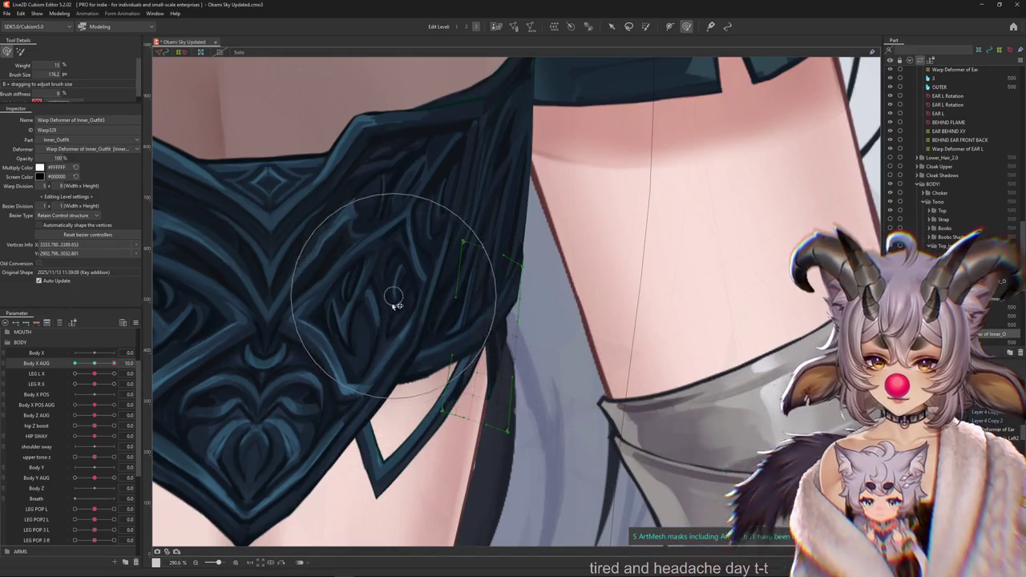
{"action": "mouse_move", "coordinate": [366, 309]}
{"action": "left_mouse_down"}
{"action": "mouse_move", "coordinate": [394, 293]}
{"action": "mouse_move", "coordinate": [380, 255]}
{"action": "left_mouse_up"}
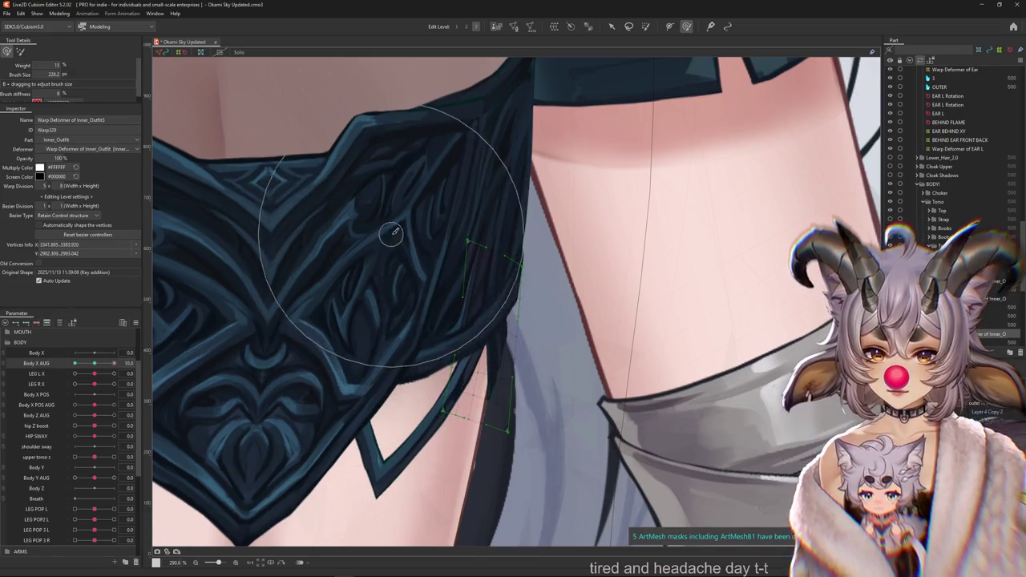
{"action": "mouse_move", "coordinate": [346, 398]}
{"action": "left_mouse_down"}
{"action": "mouse_move", "coordinate": [452, 341]}
{"action": "mouse_move", "coordinate": [511, 412]}
{"action": "left_mouse_up"}
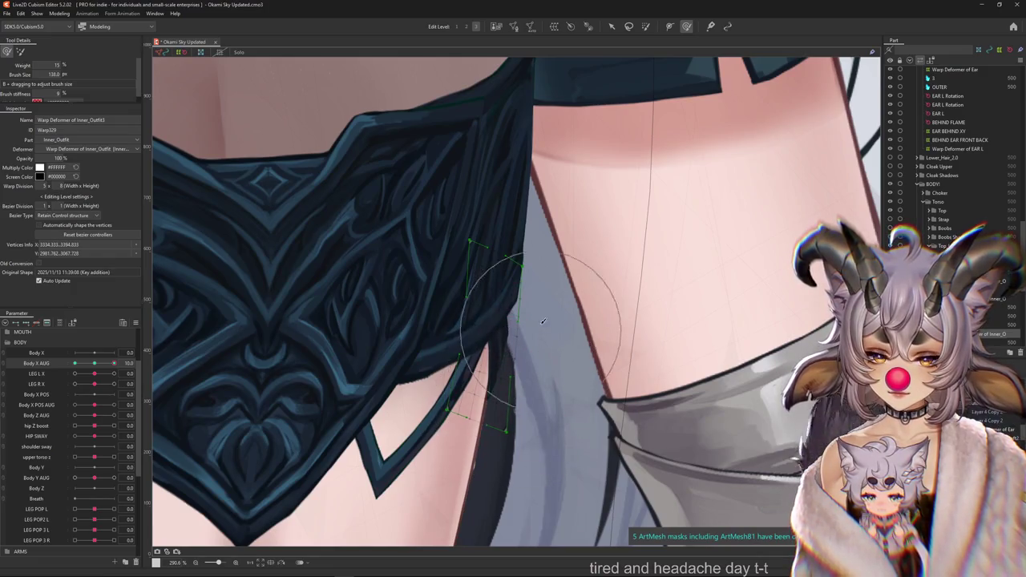
{"action": "left_click_drag", "start_coordinate": [542, 323], "coordinate": [492, 257]}
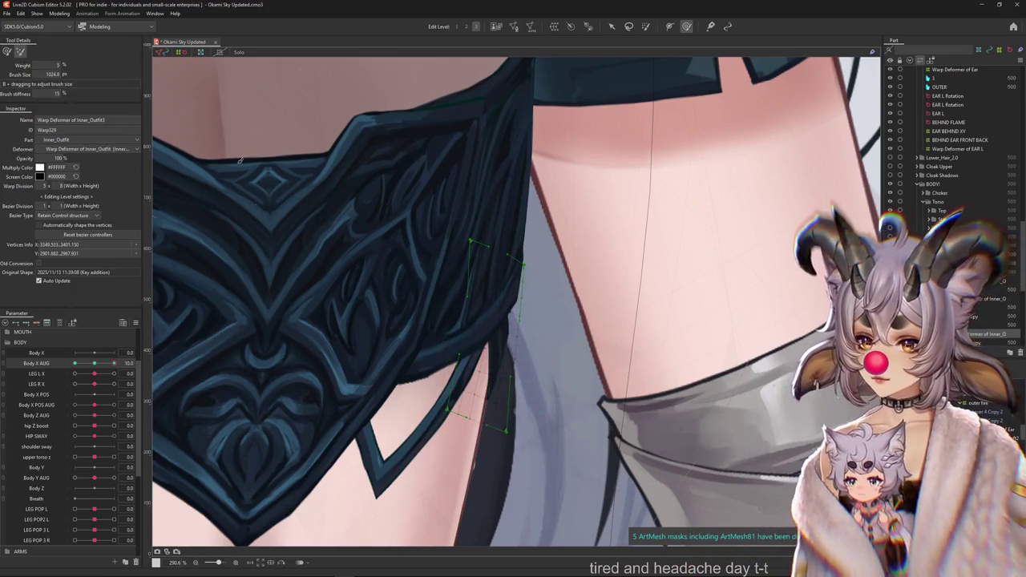
- Test the torso turn with Body X AUG, switch brush preset, and return Body X AUG to neutral
{"action": "scroll", "coordinate": [202, 142], "scroll_direction": "down", "scroll_amount": 2}
{"action": "mouse_move", "coordinate": [113, 364]}
{"action": "left_mouse_down"}
{"action": "mouse_move", "coordinate": [99, 367]}
{"action": "mouse_move", "coordinate": [114, 363]}
{"action": "left_mouse_up"}
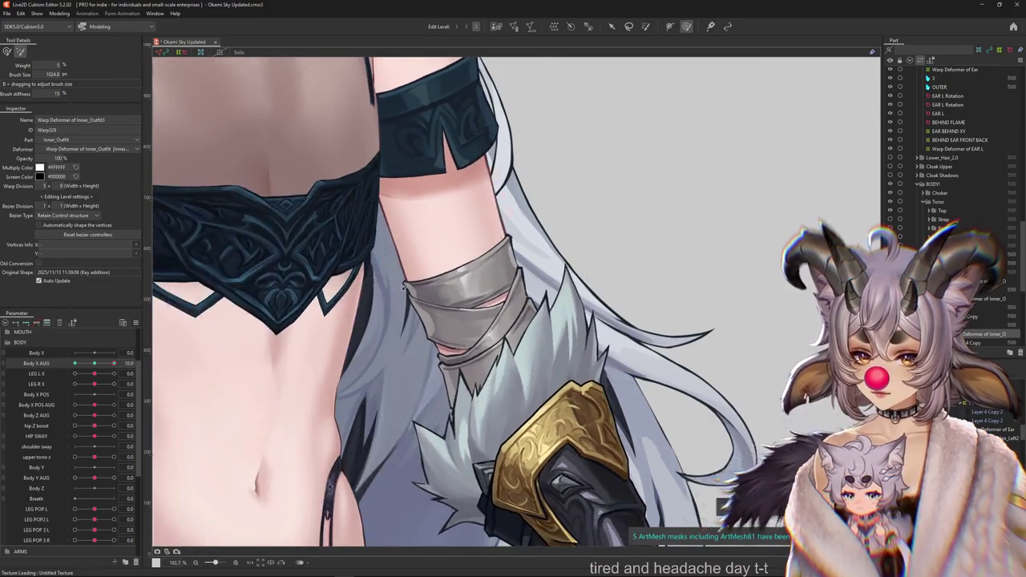
{"action": "scroll", "coordinate": [465, 275], "scroll_direction": "up", "scroll_amount": 2}
{"action": "scroll", "coordinate": [465, 274], "scroll_direction": "up", "scroll_amount": 2}
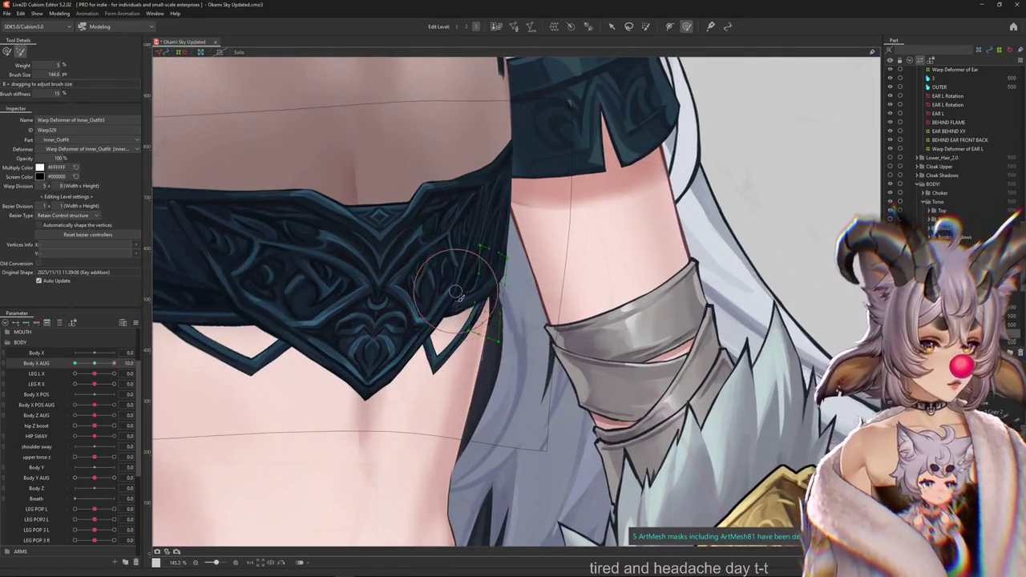
{"action": "scroll", "coordinate": [456, 292], "scroll_direction": "up", "scroll_amount": 3}
{"action": "scroll", "coordinate": [453, 301], "scroll_direction": "up", "scroll_amount": 3}
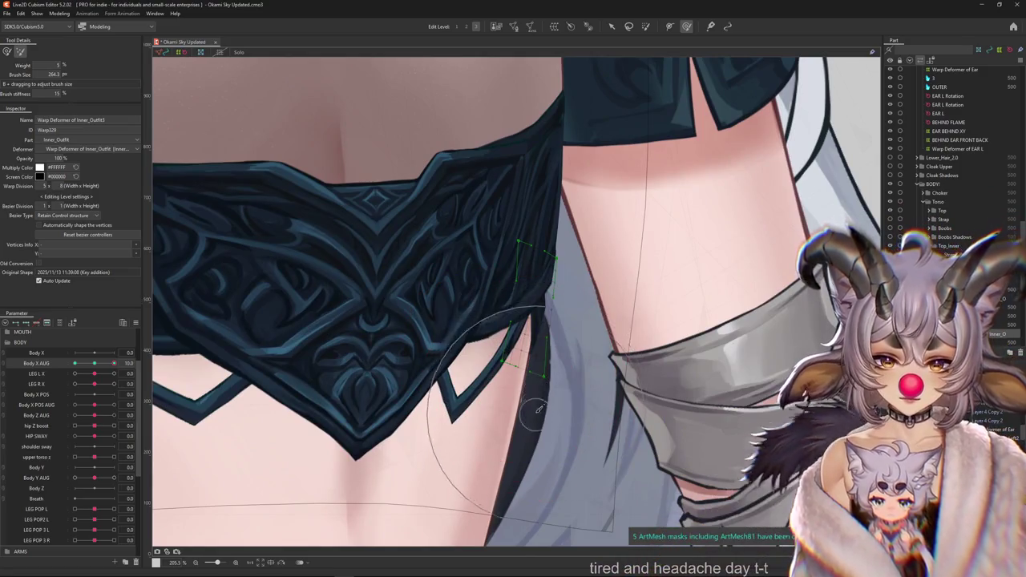
{"action": "key", "text": "b"}
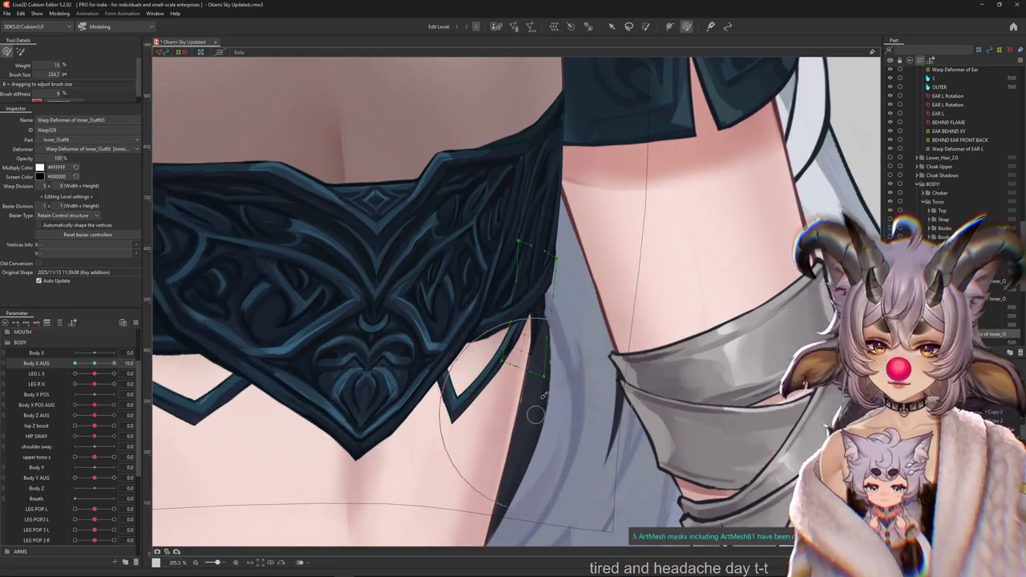
{"action": "scroll", "coordinate": [543, 401], "scroll_direction": "down", "scroll_amount": 5}
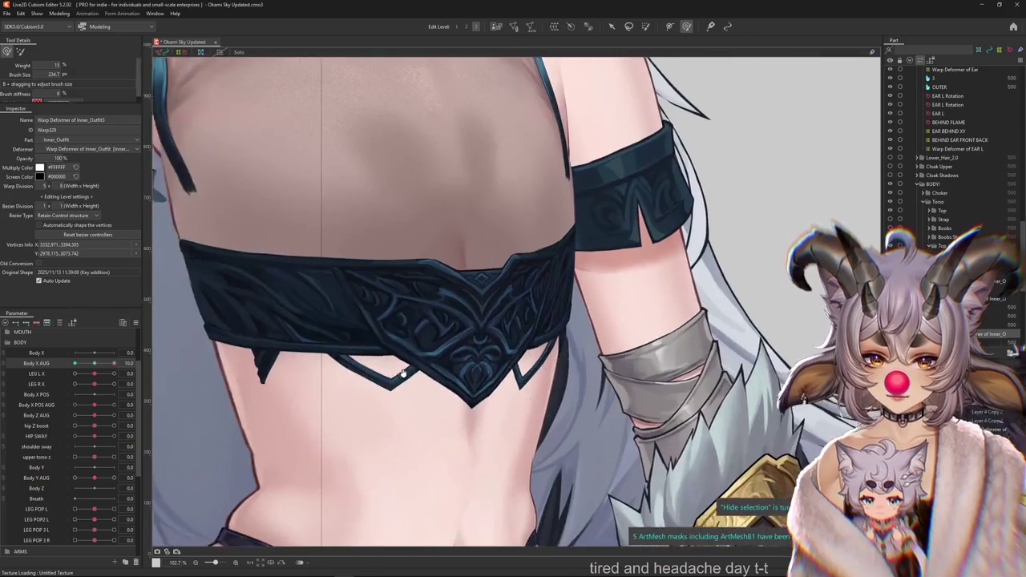
{"action": "left_click_drag", "start_coordinate": [113, 363], "coordinate": [74, 363]}
{"action": "scroll", "coordinate": [366, 363], "scroll_direction": "up", "scroll_amount": 3}
{"action": "left_click_drag", "start_coordinate": [365, 363], "coordinate": [340, 383]}
{"action": "left_click_drag", "start_coordinate": [75, 363], "coordinate": [94, 365]}
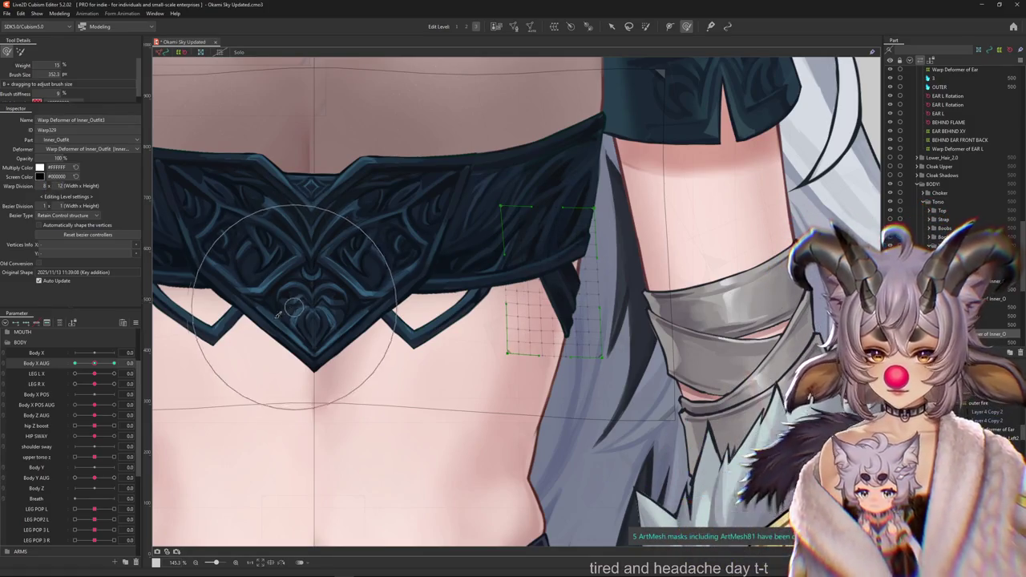
- Set Body X AUG to -10 and brush-reshape the black strap under the band
{"action": "left_click", "coordinate": [75, 367]}
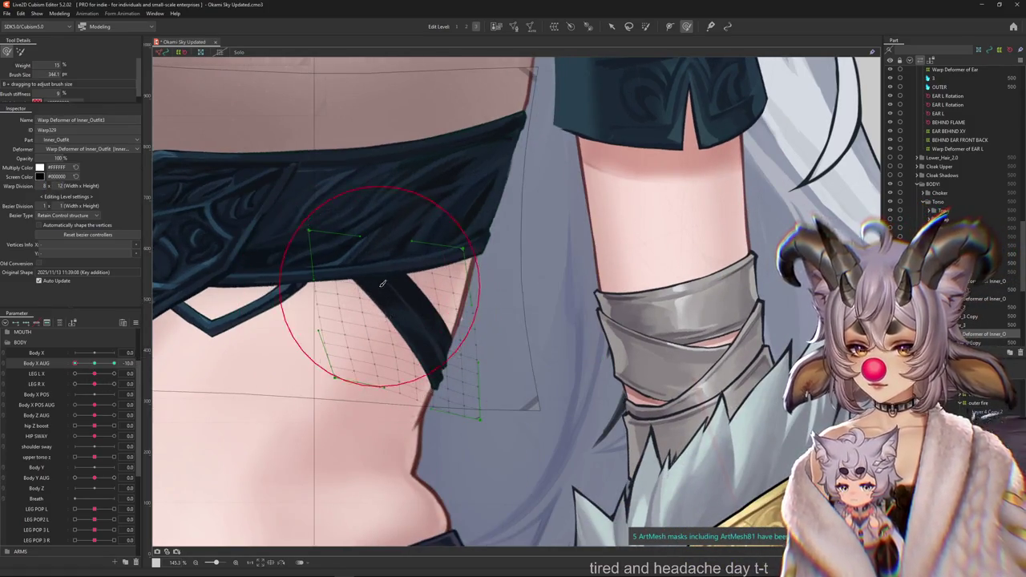
{"action": "mouse_move", "coordinate": [387, 323]}
{"action": "left_mouse_down"}
{"action": "mouse_move", "coordinate": [426, 305]}
{"action": "mouse_move", "coordinate": [482, 322]}
{"action": "mouse_move", "coordinate": [464, 393]}
{"action": "left_mouse_up"}
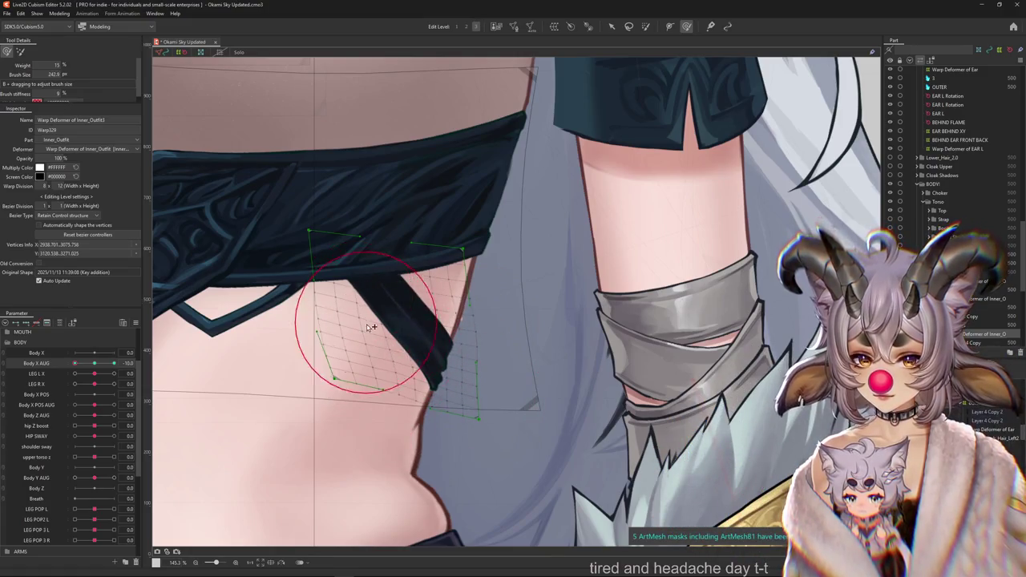
{"action": "left_click_drag", "start_coordinate": [343, 270], "coordinate": [407, 308]}
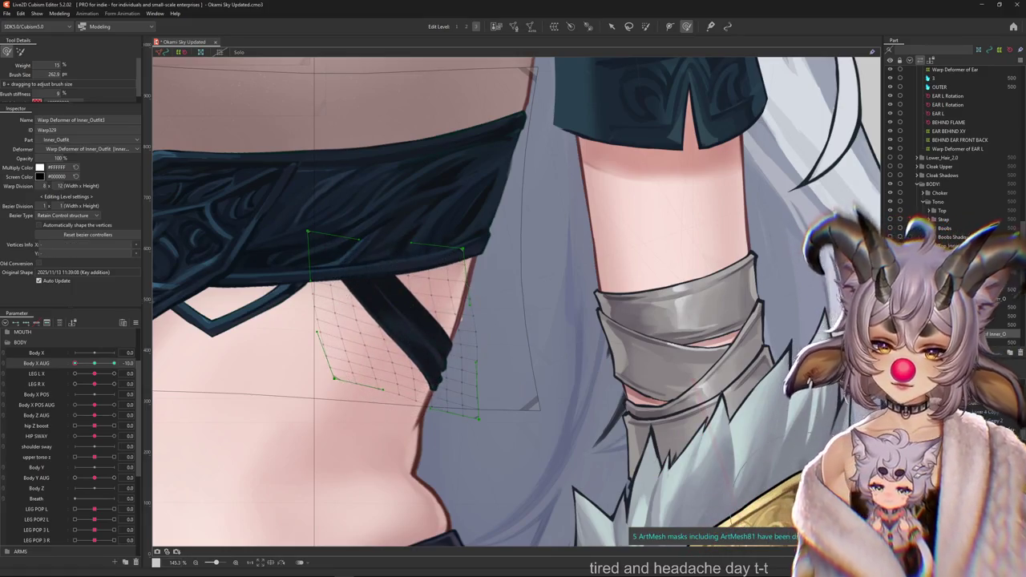
- Select the strap's Inner_4 Copy art mesh, reset Body X AUG to 0, and enter Edit Mesh
{"action": "left_click", "coordinate": [393, 321]}
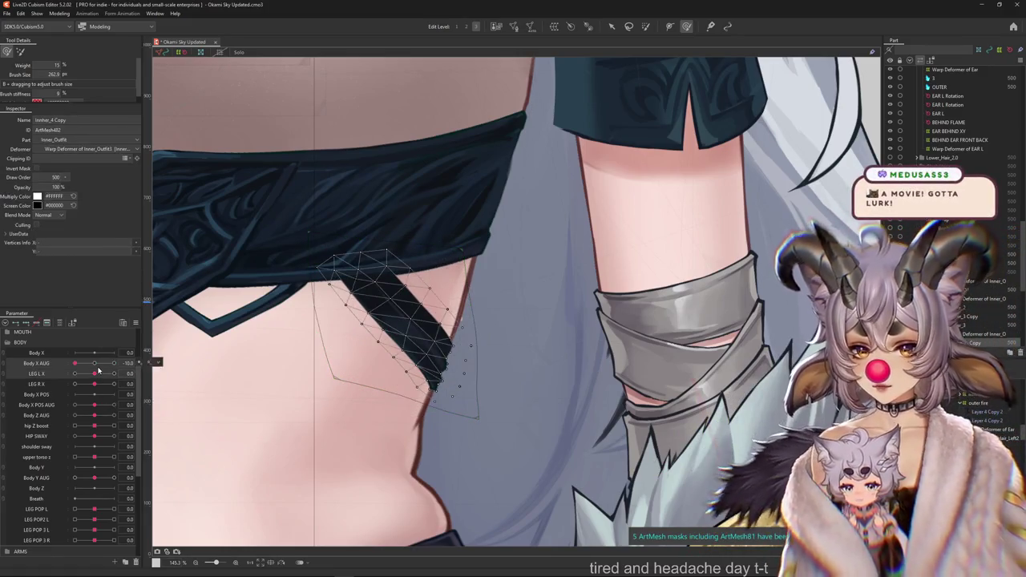
{"action": "left_click_drag", "start_coordinate": [98, 370], "coordinate": [93, 365]}
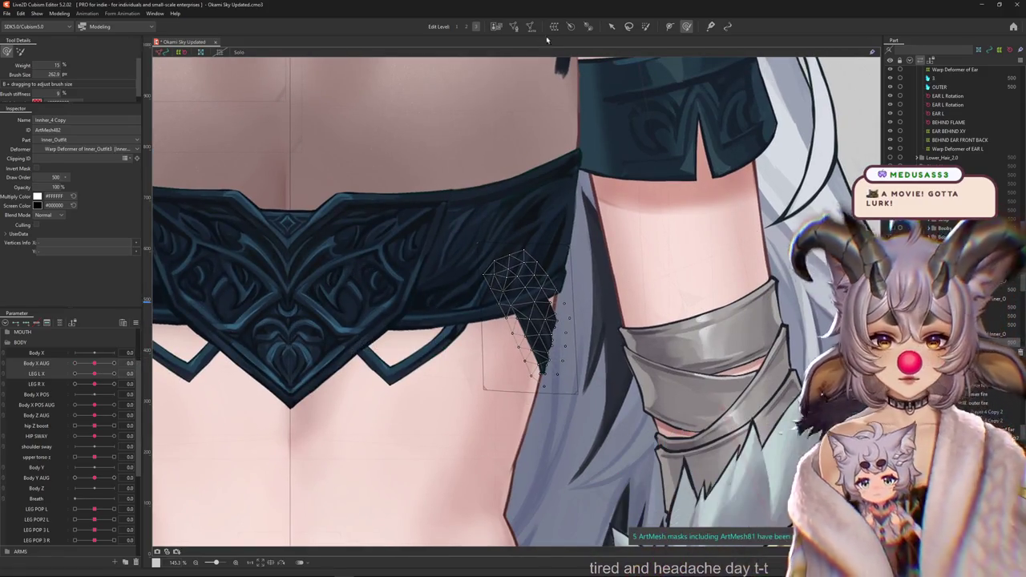
{"action": "left_click", "coordinate": [514, 27]}
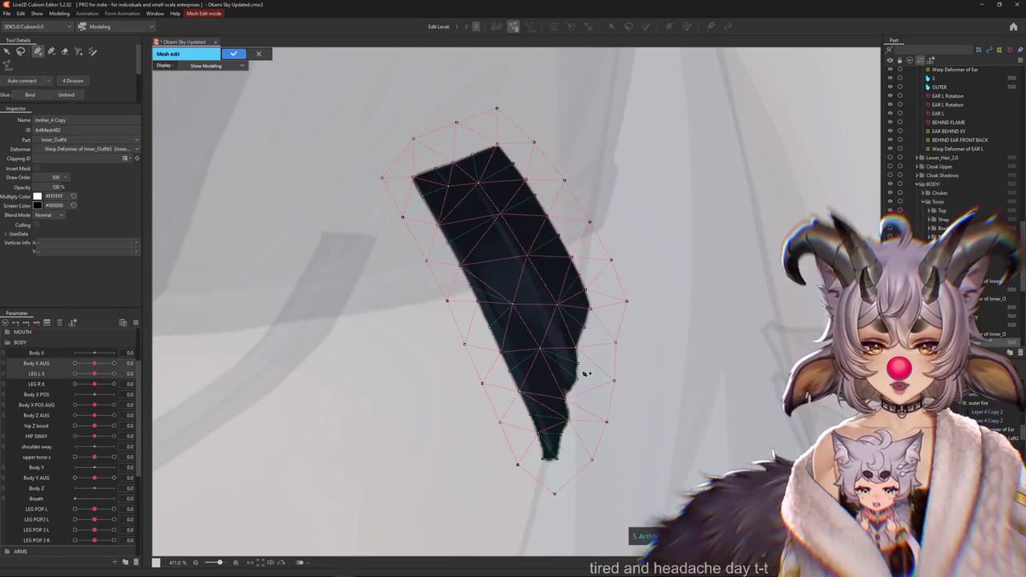
- Stroke extra vertices down the strap and into its upper corner, then apply the mesh
{"action": "scroll", "coordinate": [581, 383], "scroll_direction": "down", "scroll_amount": 2}
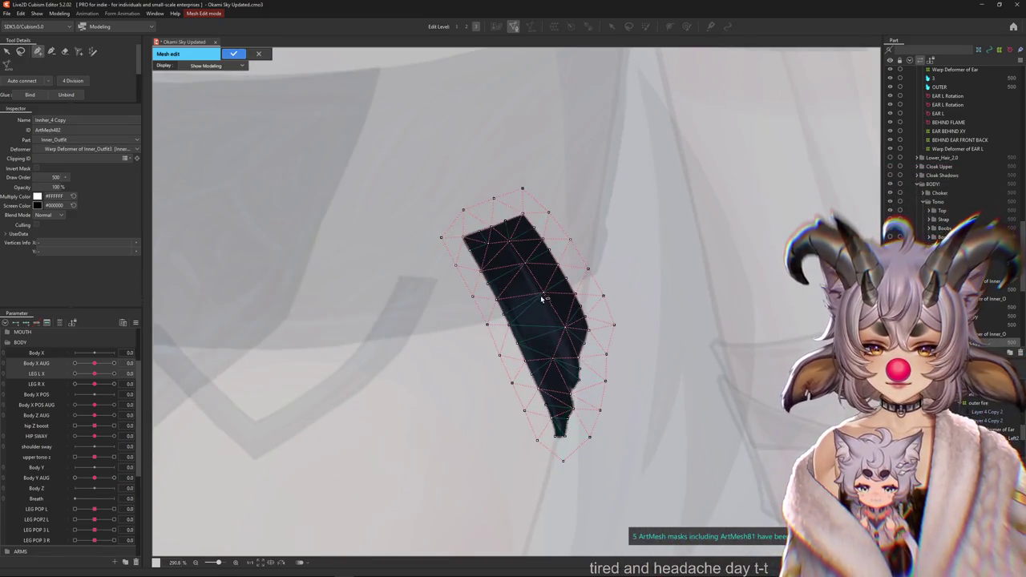
{"action": "left_click_drag", "start_coordinate": [527, 269], "coordinate": [561, 393]}
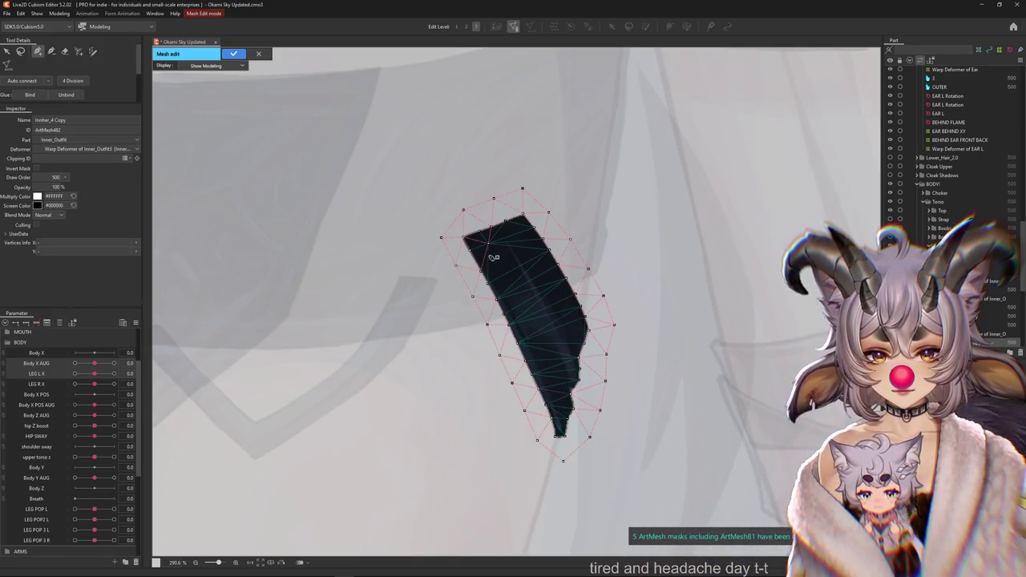
{"action": "left_click_drag", "start_coordinate": [495, 257], "coordinate": [525, 280]}
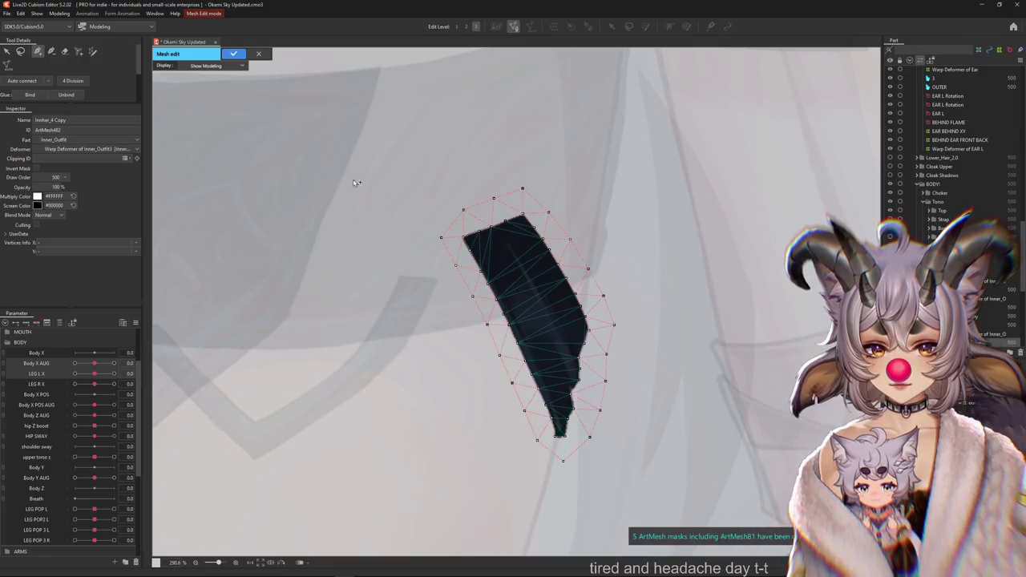
{"action": "left_click", "coordinate": [245, 52]}
- Reselect Warp Deformer of Inner_Outfit3 and scrub Body X AUG to check the strap
{"action": "mouse_move", "coordinate": [95, 363]}
{"action": "left_mouse_down"}
{"action": "mouse_move", "coordinate": [74, 363]}
{"action": "mouse_move", "coordinate": [208, 418]}
{"action": "left_mouse_up"}
{"action": "left_click", "coordinate": [157, 362]}
{"action": "left_click_drag", "start_coordinate": [74, 363], "coordinate": [95, 366]}
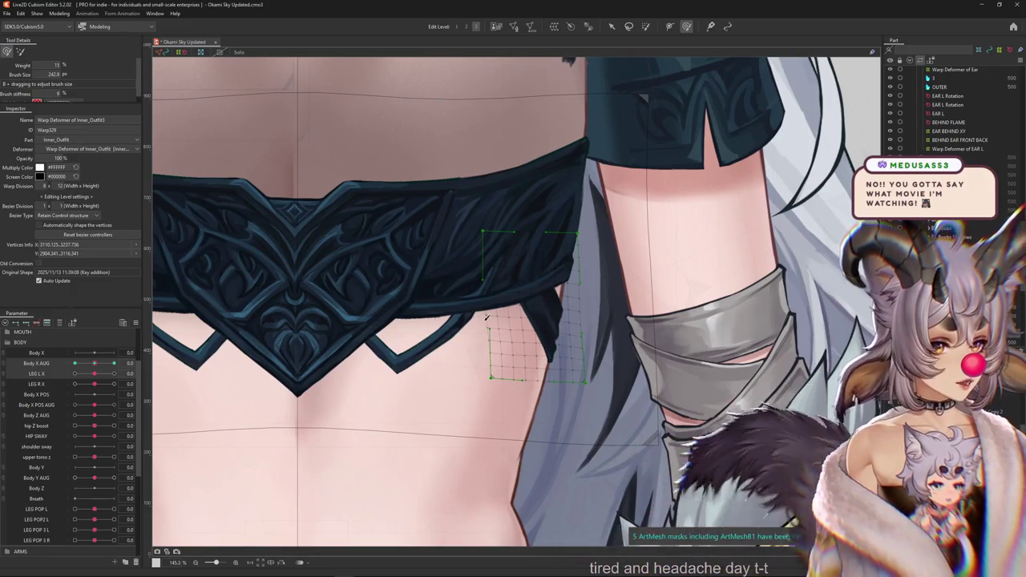
- Set Body X AUG to -10, select the strap's warp deformer and brush the strap into shape
{"action": "left_click_drag", "start_coordinate": [95, 363], "coordinate": [42, 372]}
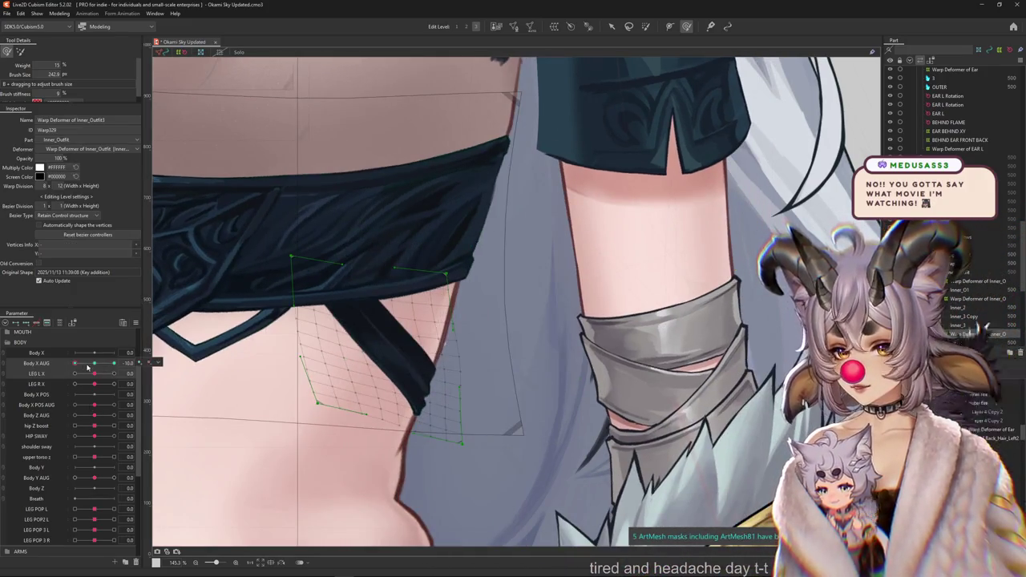
{"action": "scroll", "coordinate": [366, 280], "scroll_direction": "up", "scroll_amount": 3}
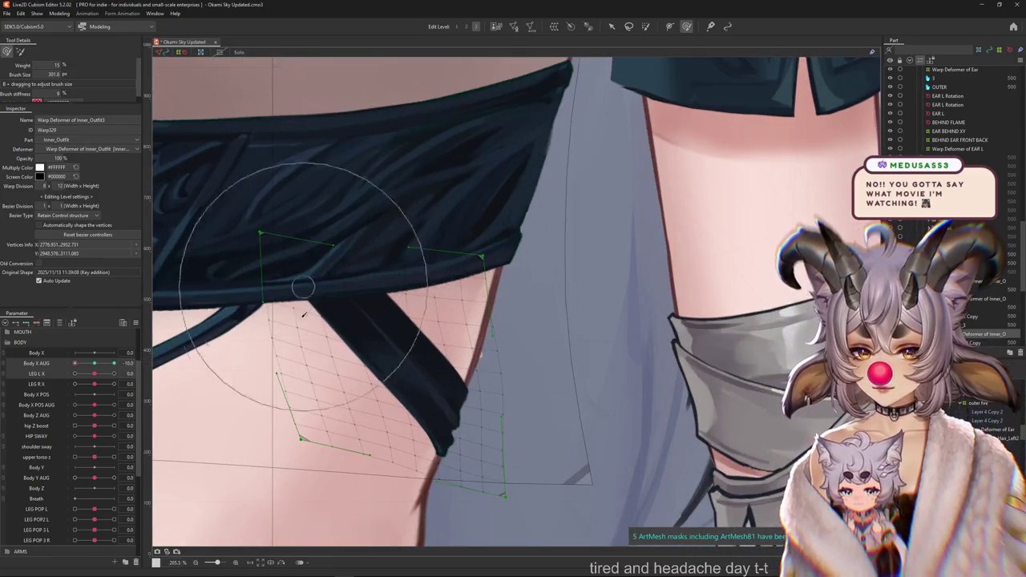
{"action": "scroll", "coordinate": [337, 241], "scroll_direction": "up", "scroll_amount": 3}
{"action": "key", "text": "ctrl+h"}
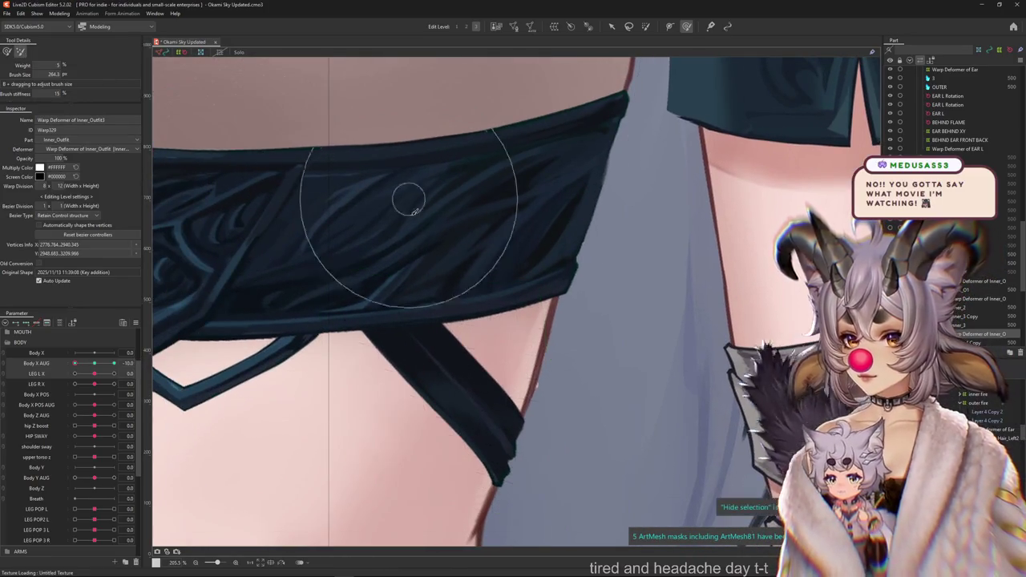
{"action": "left_click", "coordinate": [393, 332]}
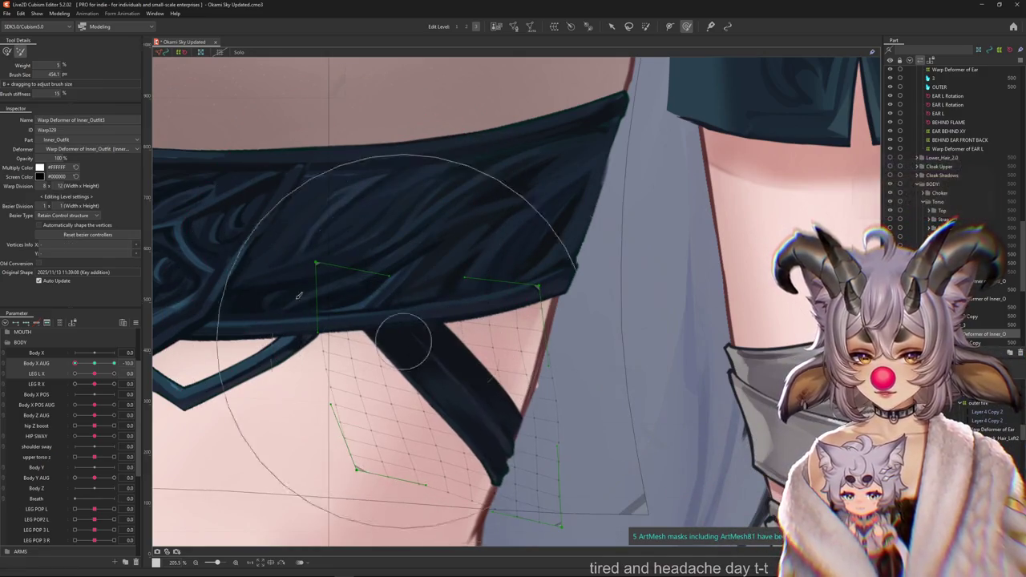
{"action": "mouse_move", "coordinate": [336, 313]}
{"action": "left_mouse_down"}
{"action": "mouse_move", "coordinate": [499, 411]}
{"action": "mouse_move", "coordinate": [486, 427]}
{"action": "left_mouse_up"}
{"action": "left_click_drag", "start_coordinate": [605, 483], "coordinate": [579, 425]}
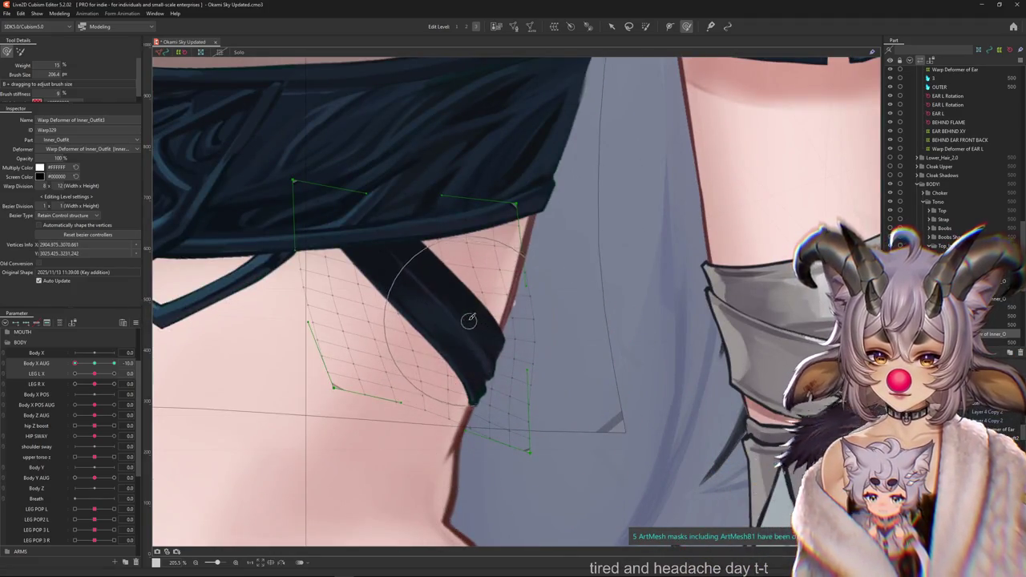
{"action": "scroll", "coordinate": [401, 377], "scroll_direction": "down", "scroll_amount": 5}
{"action": "key", "text": "ctrl+h"}
- Refine the hanging strap's shape with a smaller deform brush, checking it with selection hidden
{"action": "scroll", "coordinate": [416, 400], "scroll_direction": "up", "scroll_amount": 1}
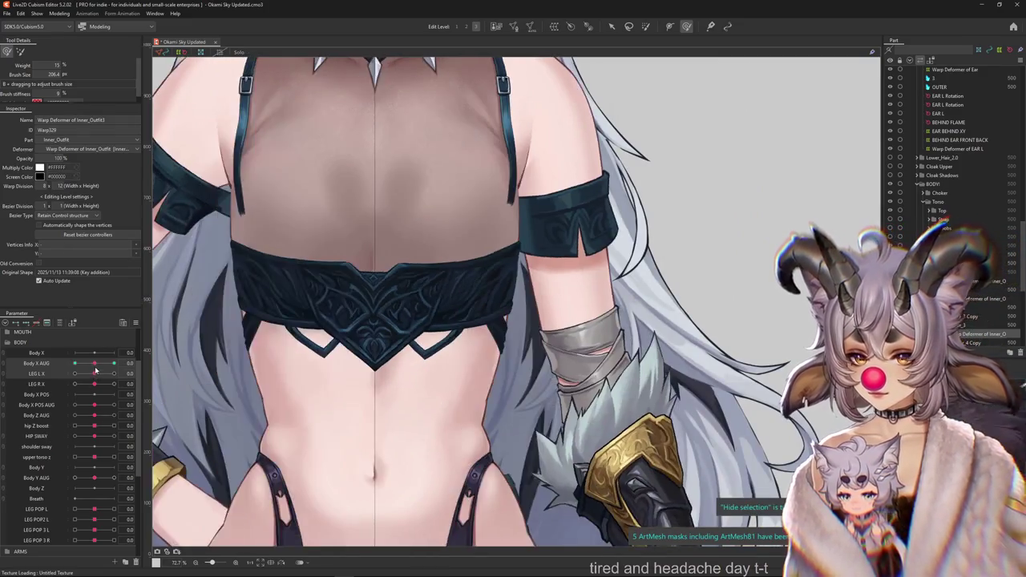
{"action": "scroll", "coordinate": [417, 401], "scroll_direction": "up", "scroll_amount": 1}
{"action": "scroll", "coordinate": [413, 397], "scroll_direction": "up", "scroll_amount": 1}
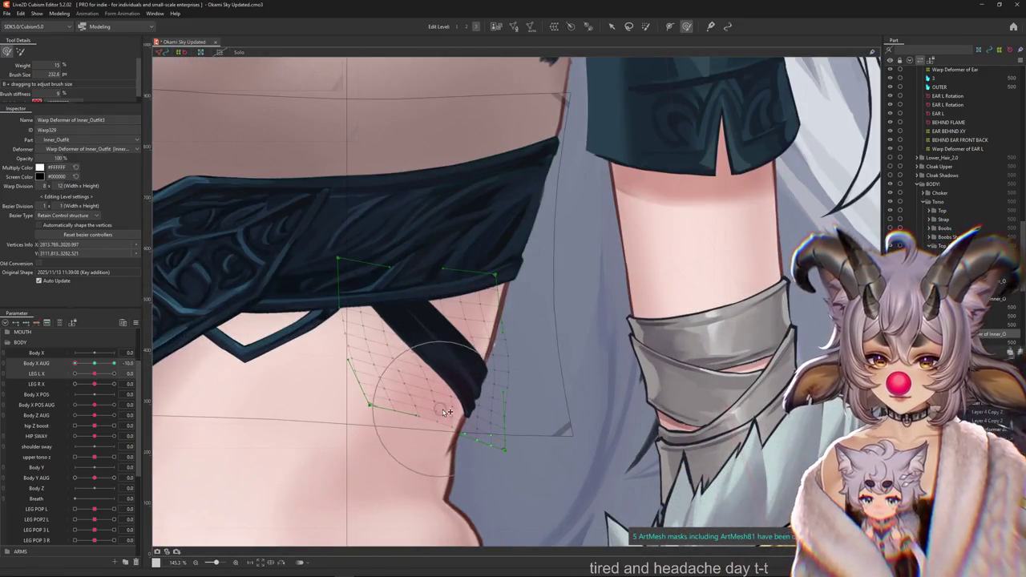
{"action": "left_click_drag", "start_coordinate": [536, 335], "coordinate": [449, 339]}
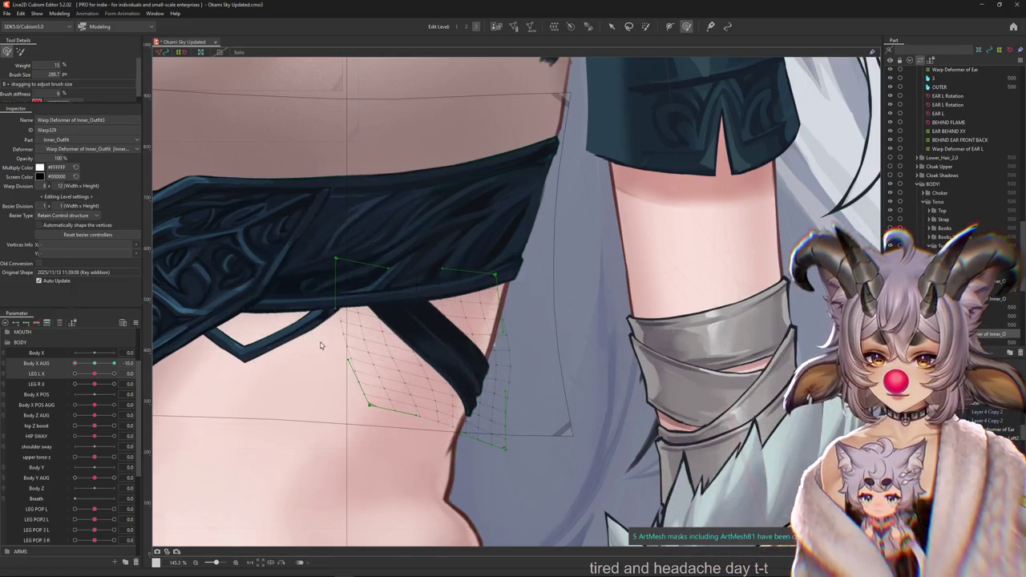
{"action": "scroll", "coordinate": [319, 343], "scroll_direction": "down", "scroll_amount": 1}
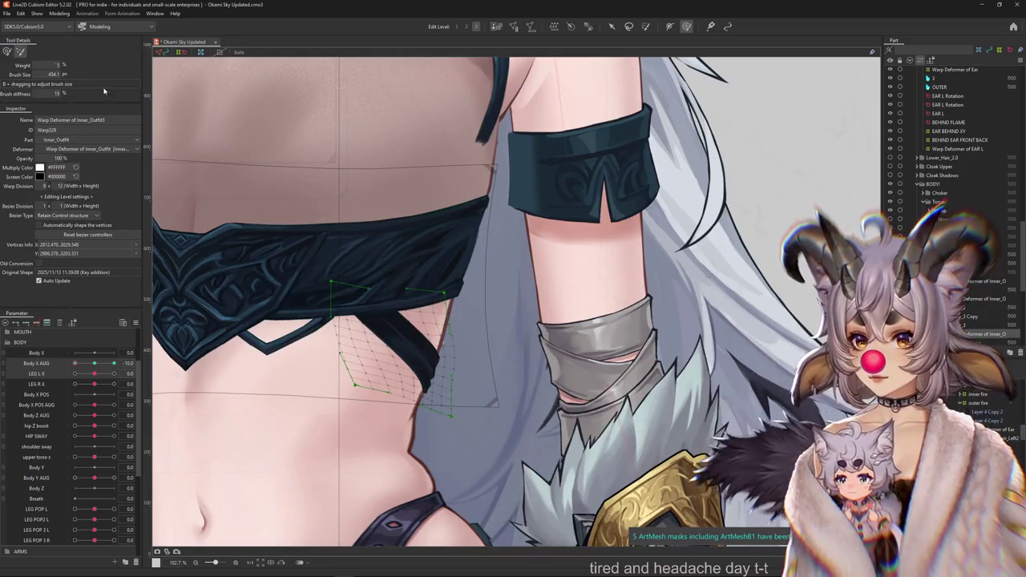
{"action": "key", "text": "b"}
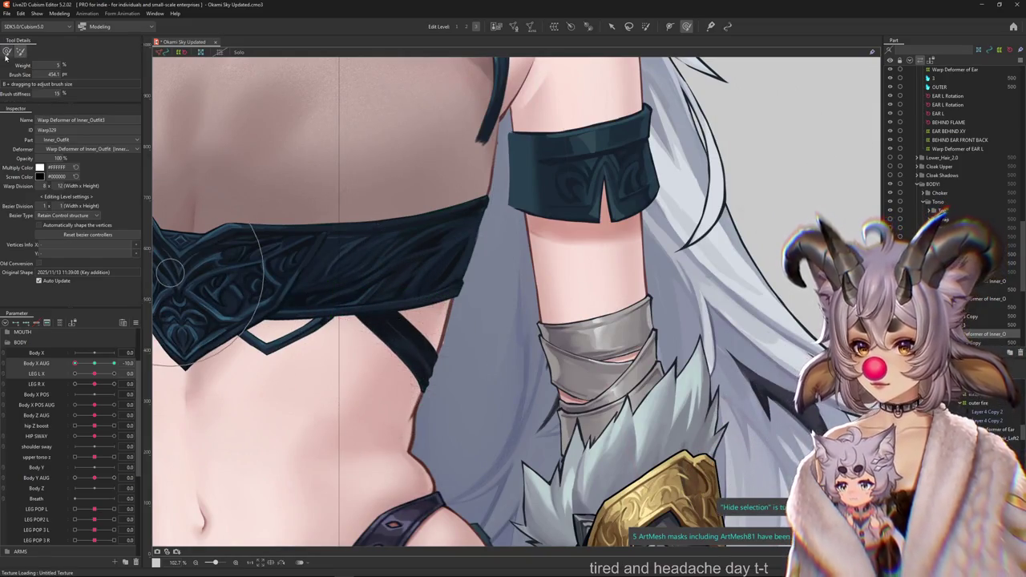
{"action": "left_click_drag", "start_coordinate": [422, 371], "coordinate": [415, 369]}
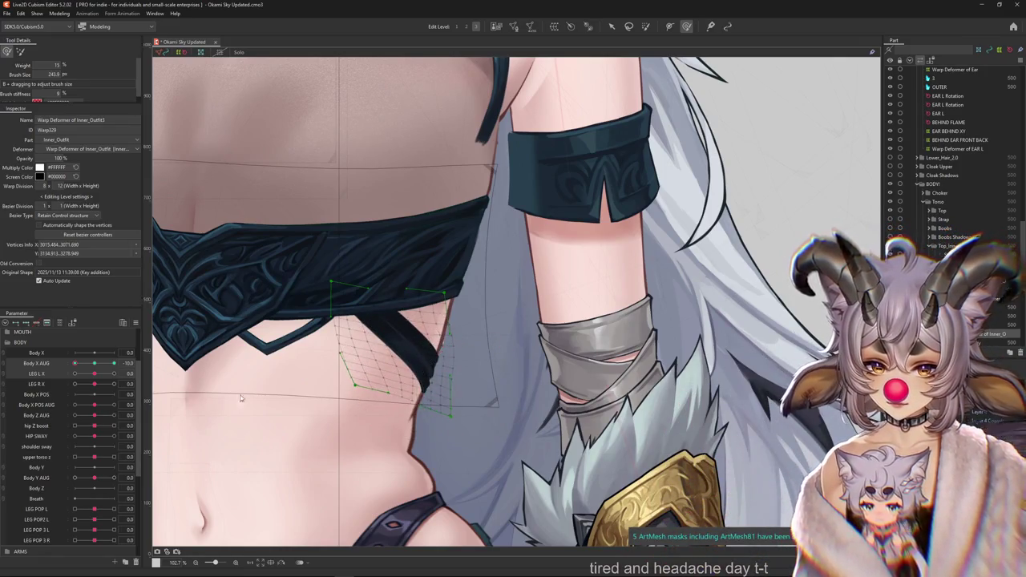
{"action": "scroll", "coordinate": [324, 400], "scroll_direction": "down", "scroll_amount": 3}
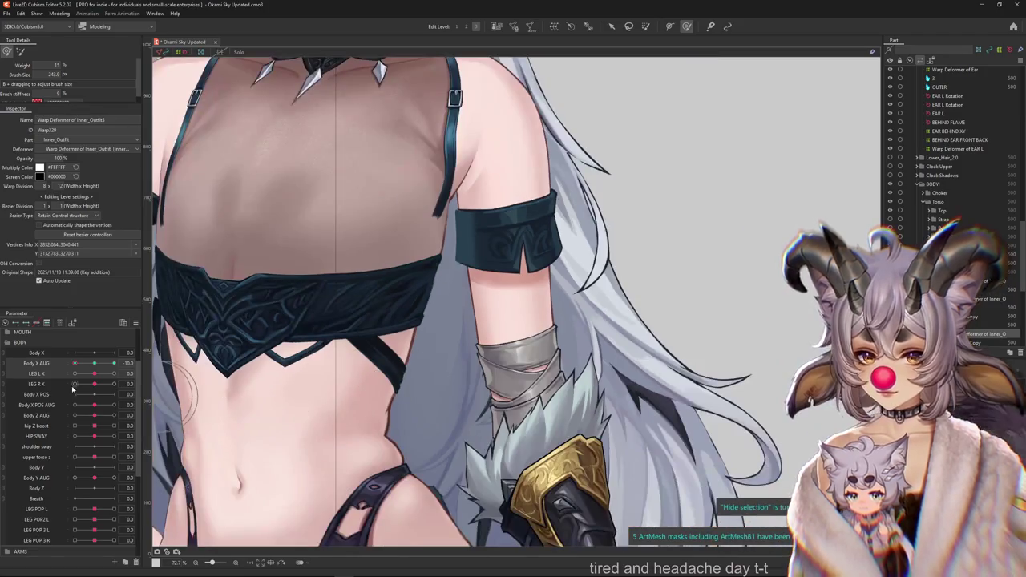
- Return Body X AUG to 0, dismiss the parameter selection error and enlarge the brush
{"action": "mouse_move", "coordinate": [79, 366]}
{"action": "left_mouse_down"}
{"action": "mouse_move", "coordinate": [97, 365]}
{"action": "mouse_move", "coordinate": [60, 365]}
{"action": "mouse_move", "coordinate": [94, 364]}
{"action": "left_mouse_up"}
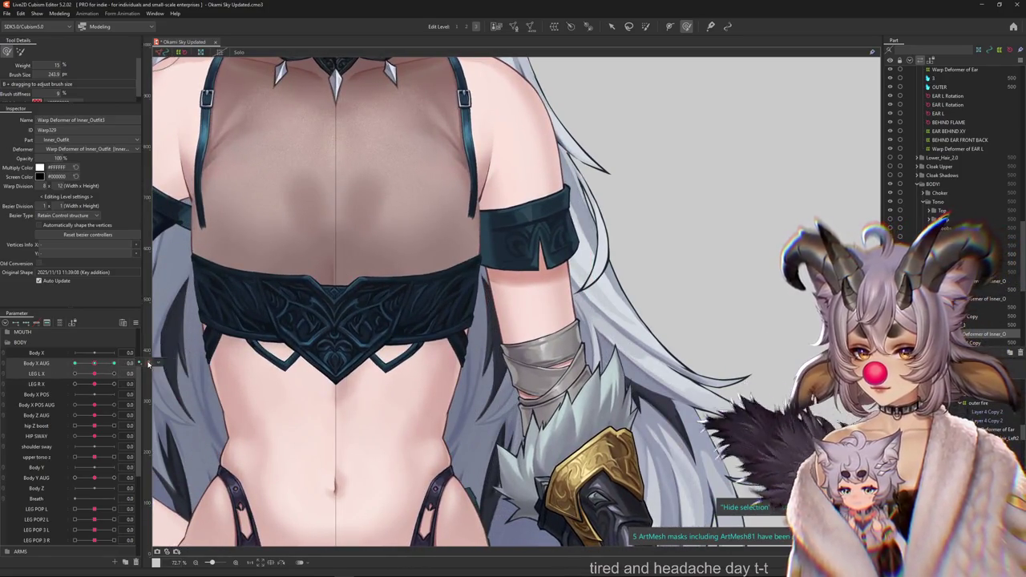
{"action": "left_click", "coordinate": [552, 302]}
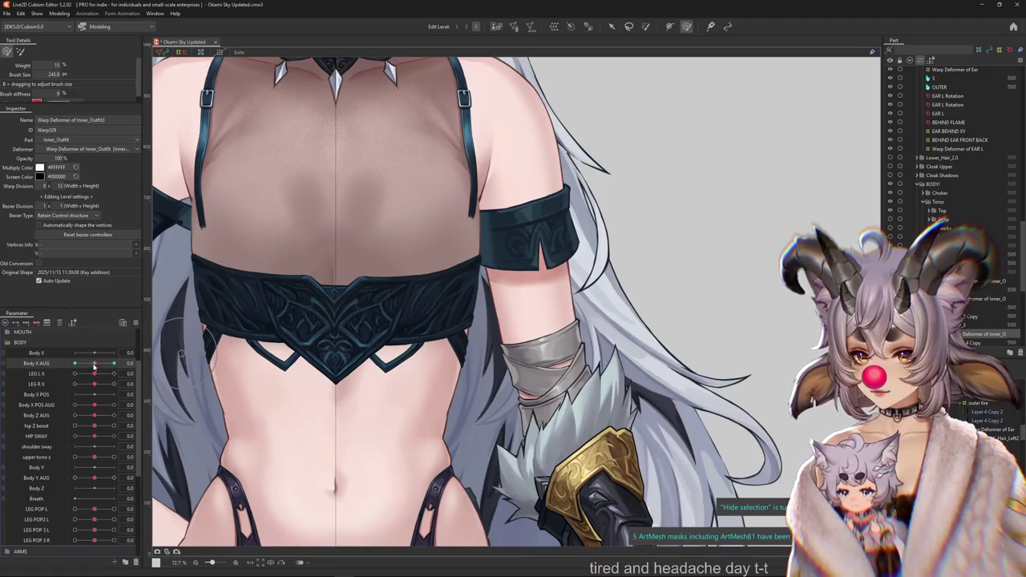
{"action": "left_click", "coordinate": [147, 363]}
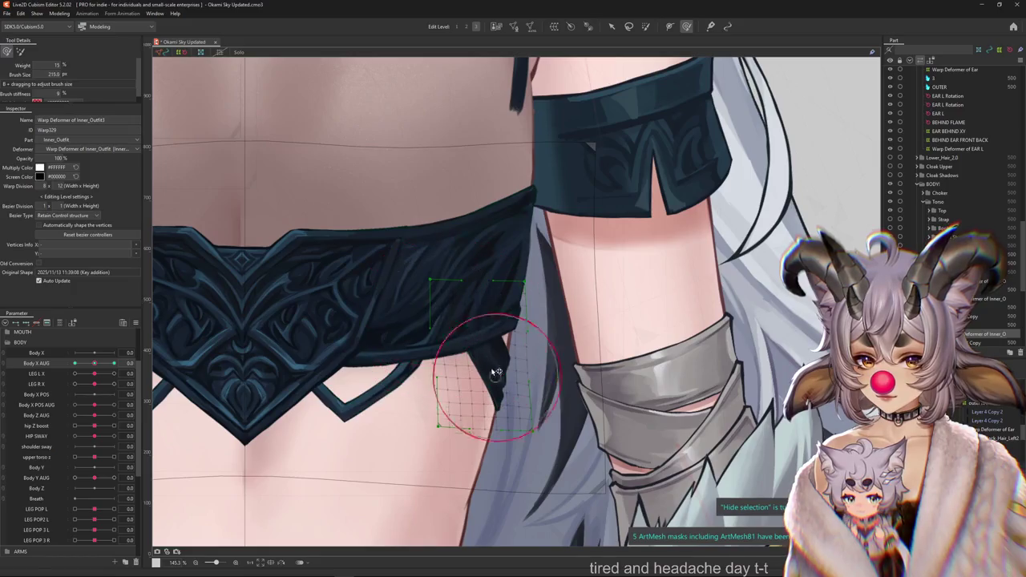
{"action": "left_click_drag", "start_coordinate": [487, 372], "coordinate": [522, 418]}
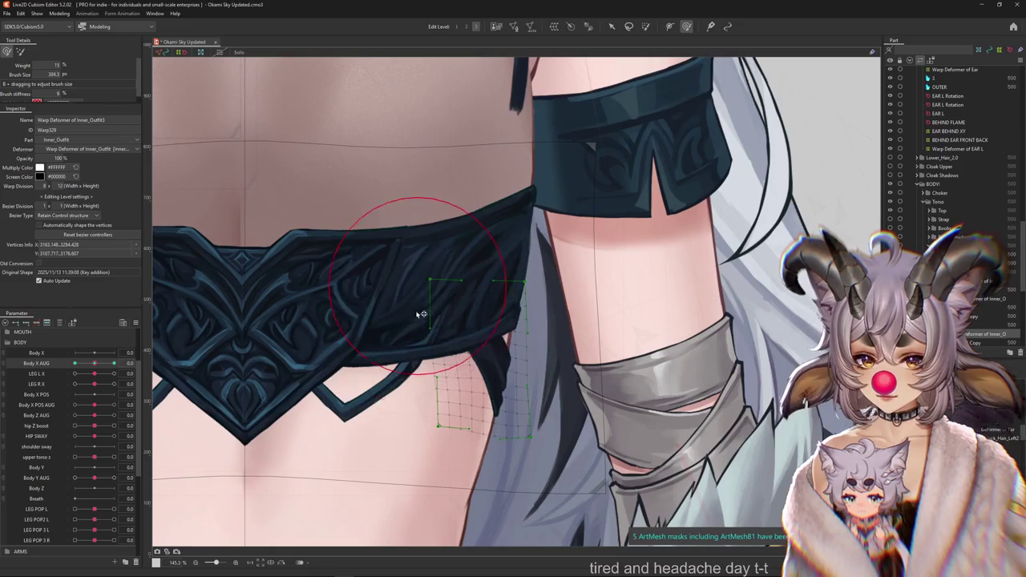
{"action": "scroll", "coordinate": [421, 307], "scroll_direction": "down", "scroll_amount": 2}
{"action": "scroll", "coordinate": [353, 321], "scroll_direction": "down", "scroll_amount": 2}
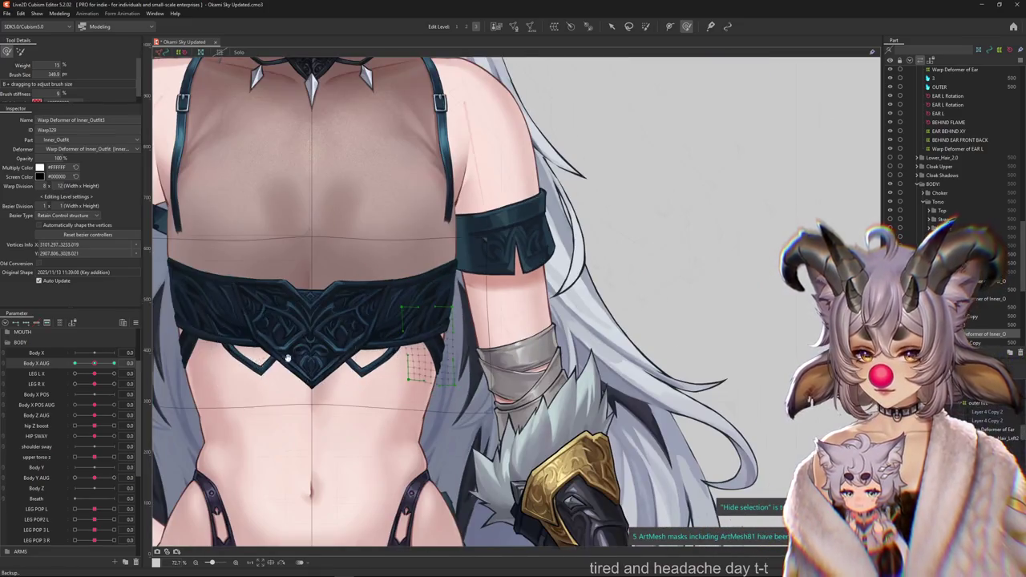
- Test the strap deformation by swinging Body X AUG to -10 and back
{"action": "left_click_drag", "start_coordinate": [94, 363], "coordinate": [65, 370]}
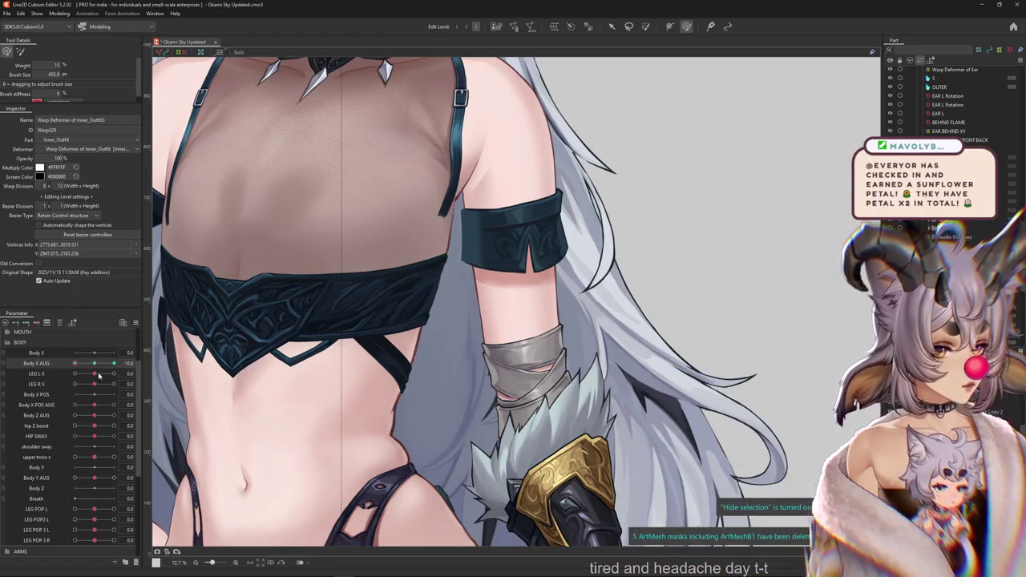
{"action": "mouse_move", "coordinate": [83, 370]}
{"action": "left_mouse_down"}
{"action": "mouse_move", "coordinate": [103, 352]}
{"action": "mouse_move", "coordinate": [72, 358]}
{"action": "left_mouse_up"}
{"action": "scroll", "coordinate": [365, 296], "scroll_direction": "up", "scroll_amount": 3}
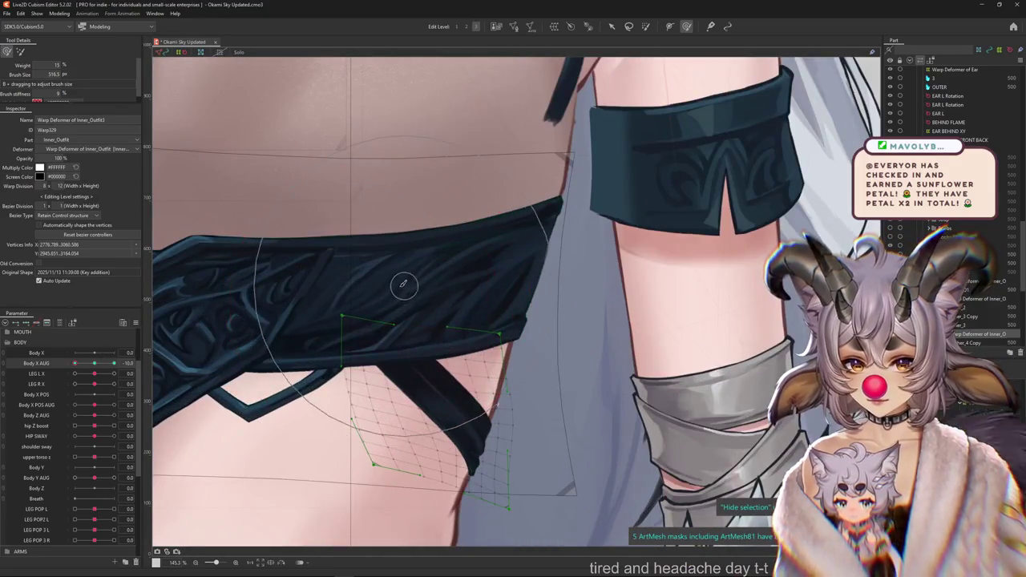
{"action": "scroll", "coordinate": [351, 311], "scroll_direction": "down", "scroll_amount": 4}
{"action": "scroll", "coordinate": [351, 366], "scroll_direction": "up", "scroll_amount": 2}
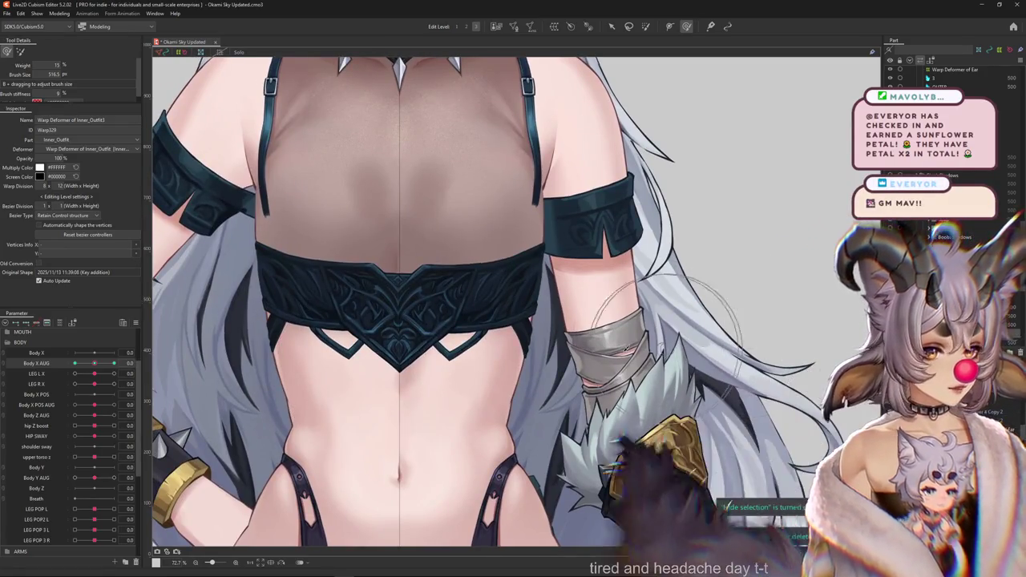
{"action": "scroll", "coordinate": [513, 353], "scroll_direction": "up", "scroll_amount": 3}
- Pick the Inner_3 Copy mesh from the belt's stacked-mesh list near its right notch
{"action": "right_click", "coordinate": [398, 355]}
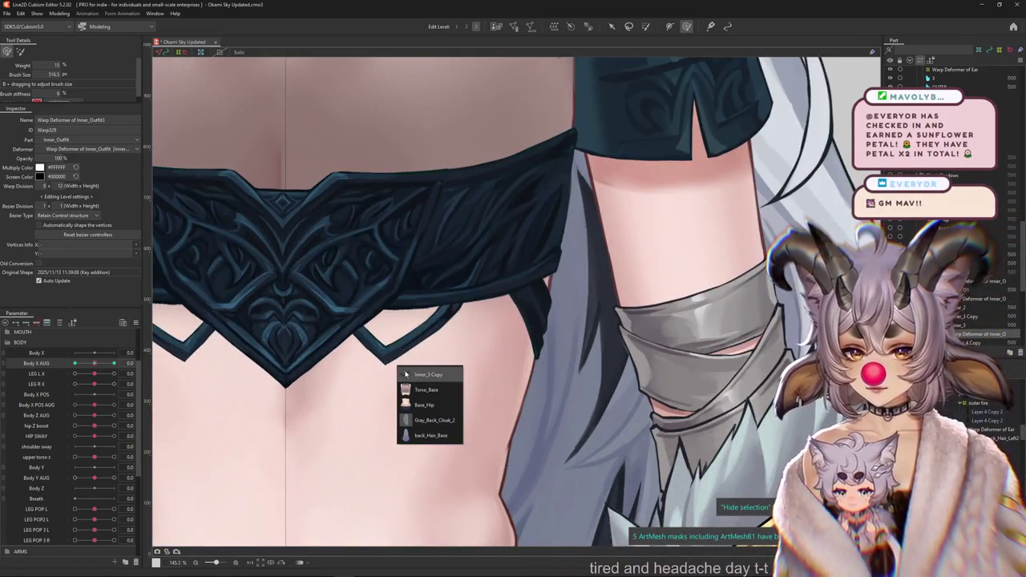
{"action": "left_click", "coordinate": [408, 376]}
{"action": "scroll", "coordinate": [449, 353], "scroll_direction": "down", "scroll_amount": 1}
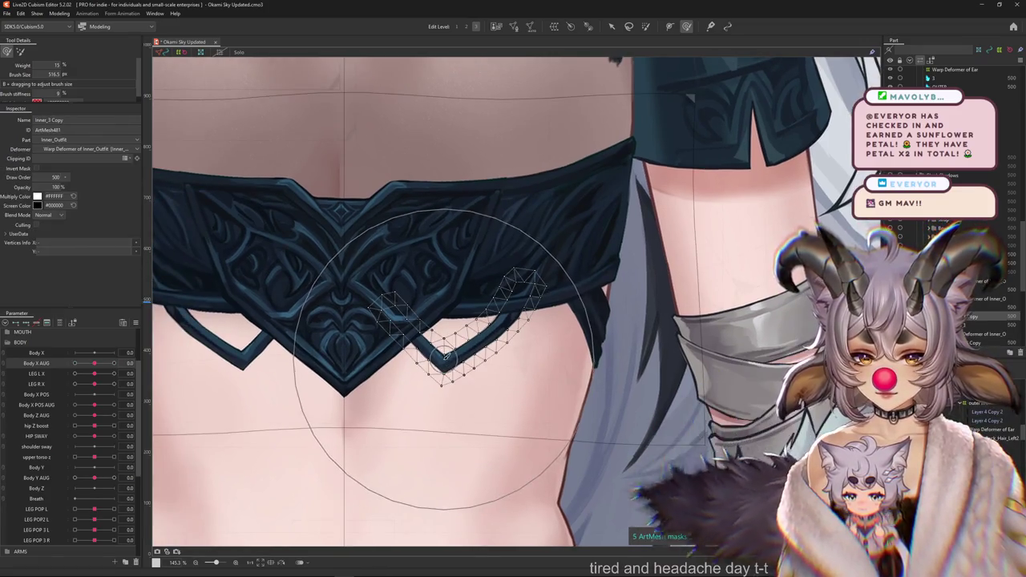
{"action": "scroll", "coordinate": [449, 353], "scroll_direction": "down", "scroll_amount": 1}
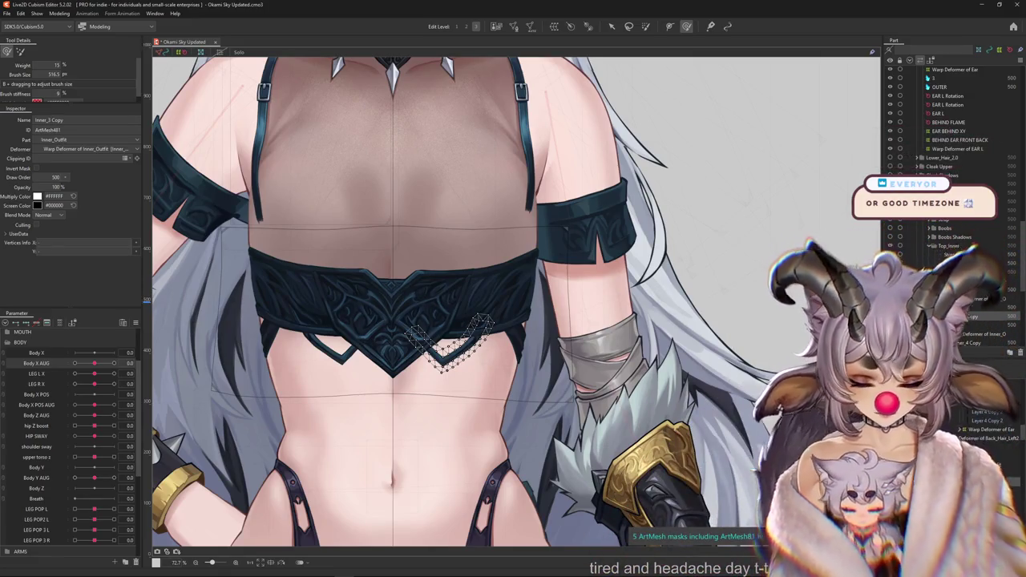
{"action": "scroll", "coordinate": [449, 353], "scroll_direction": "up", "scroll_amount": 5}
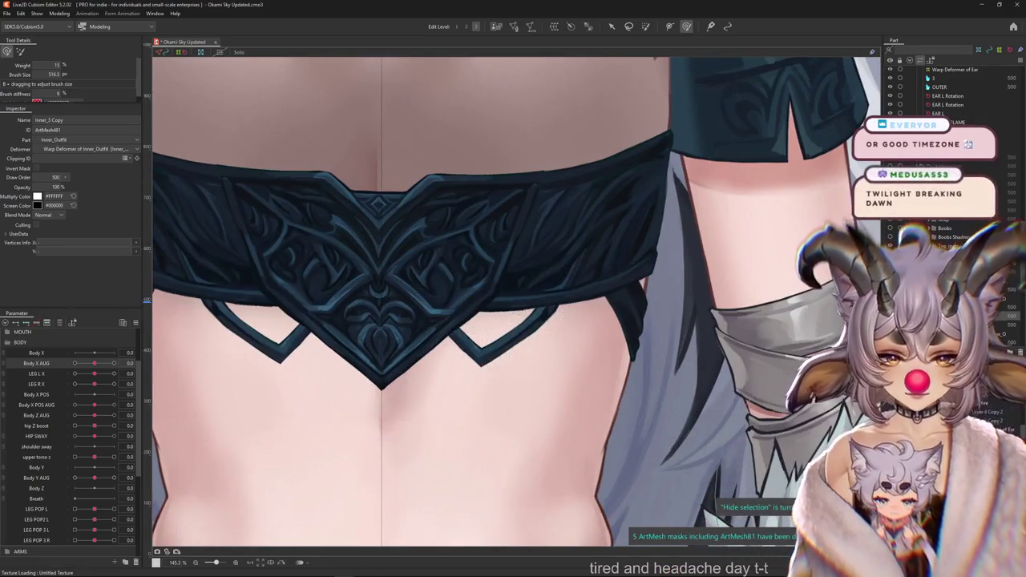
{"action": "left_click", "coordinate": [497, 328]}
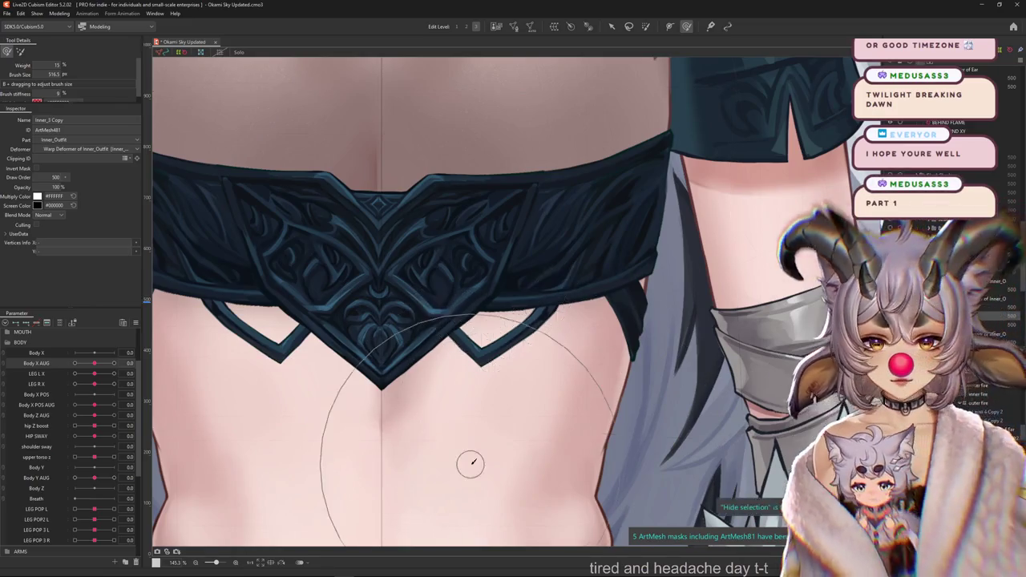
{"action": "scroll", "coordinate": [473, 397], "scroll_direction": "down", "scroll_amount": 5}
{"action": "scroll", "coordinate": [485, 369], "scroll_direction": "up", "scroll_amount": 5}
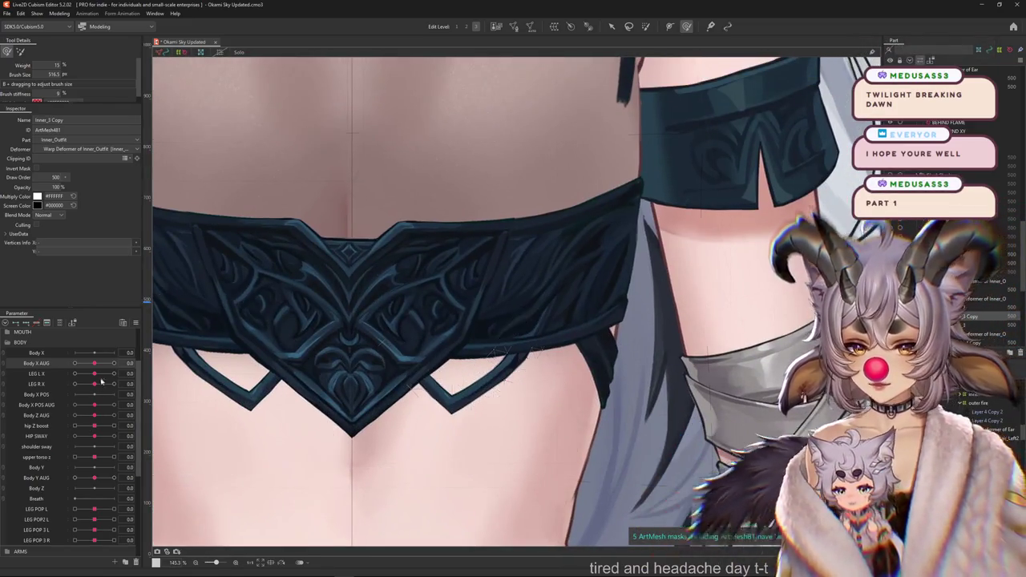
{"action": "scroll", "coordinate": [502, 393], "scroll_direction": "down", "scroll_amount": 2}
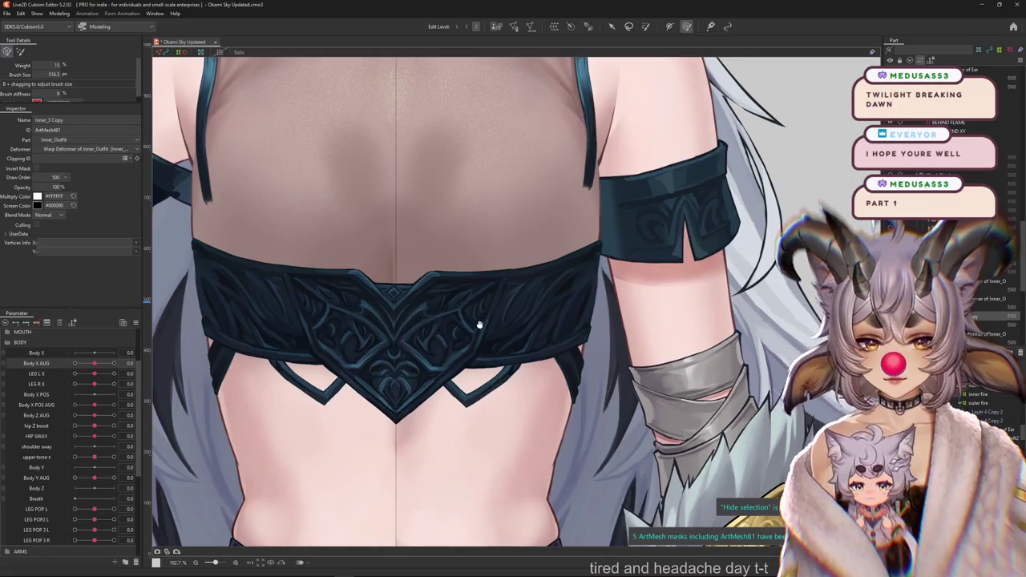
- Centre the view on the belt notch and enter Edit Mesh for Inner_3 Copy
{"action": "left_click_drag", "start_coordinate": [478, 327], "coordinate": [477, 173]}
{"action": "scroll", "coordinate": [471, 212], "scroll_direction": "up", "scroll_amount": 4}
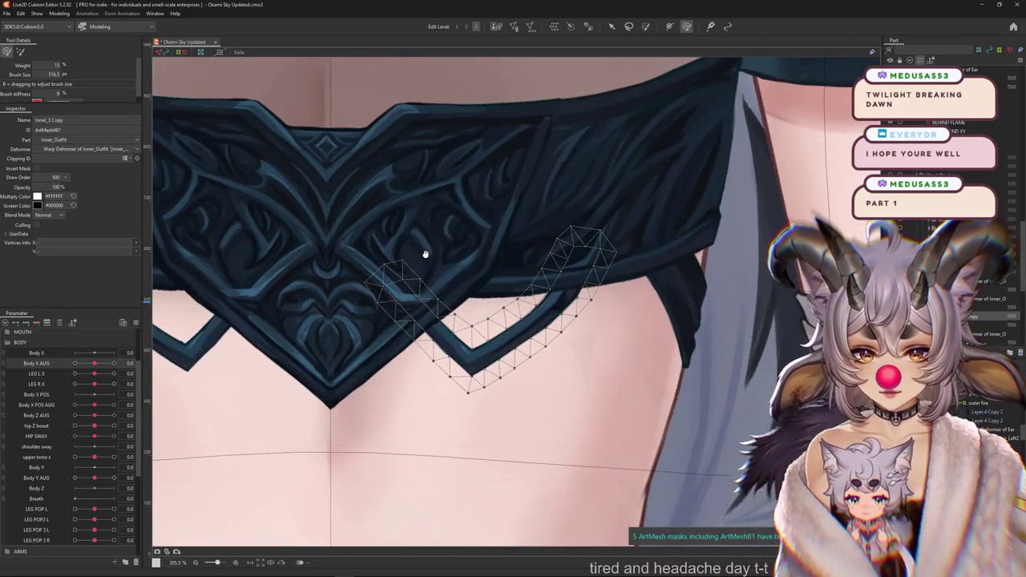
{"action": "left_click_drag", "start_coordinate": [426, 254], "coordinate": [446, 278]}
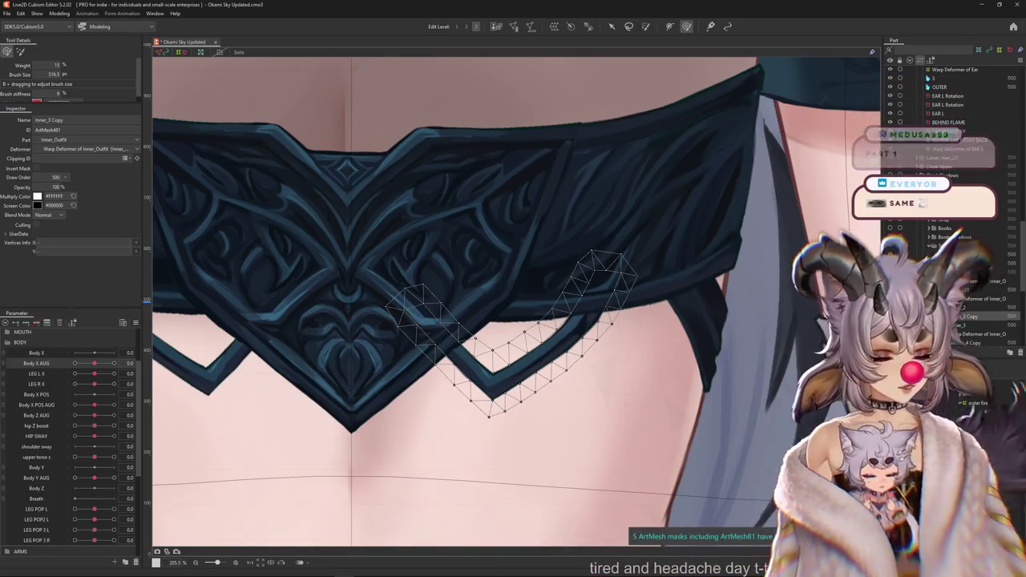
{"action": "scroll", "coordinate": [589, 253], "scroll_direction": "down", "scroll_amount": 3}
{"action": "scroll", "coordinate": [553, 264], "scroll_direction": "down", "scroll_amount": 1}
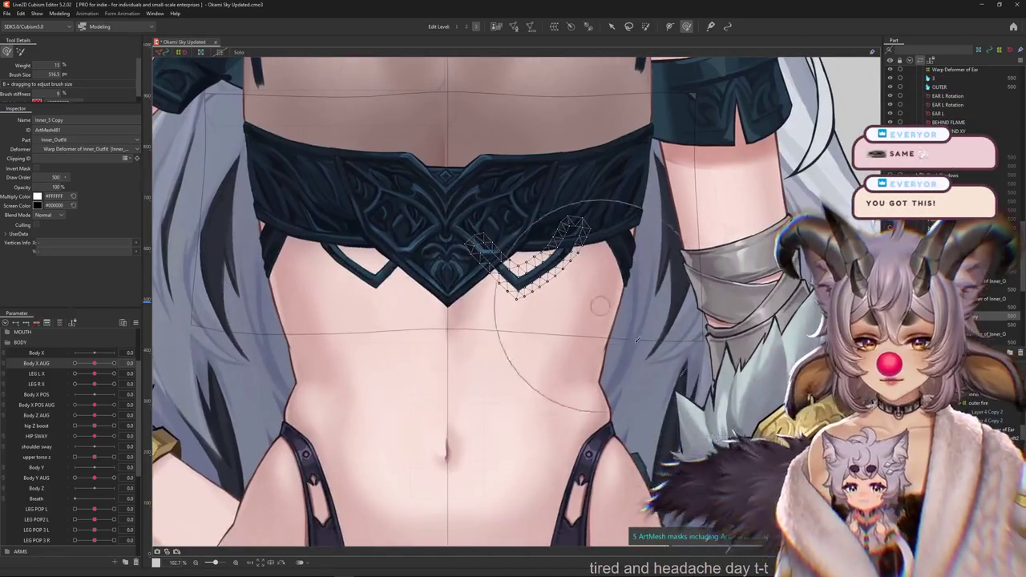
{"action": "left_click", "coordinate": [514, 26]}
{"action": "scroll", "coordinate": [469, 264], "scroll_direction": "up", "scroll_amount": 3}
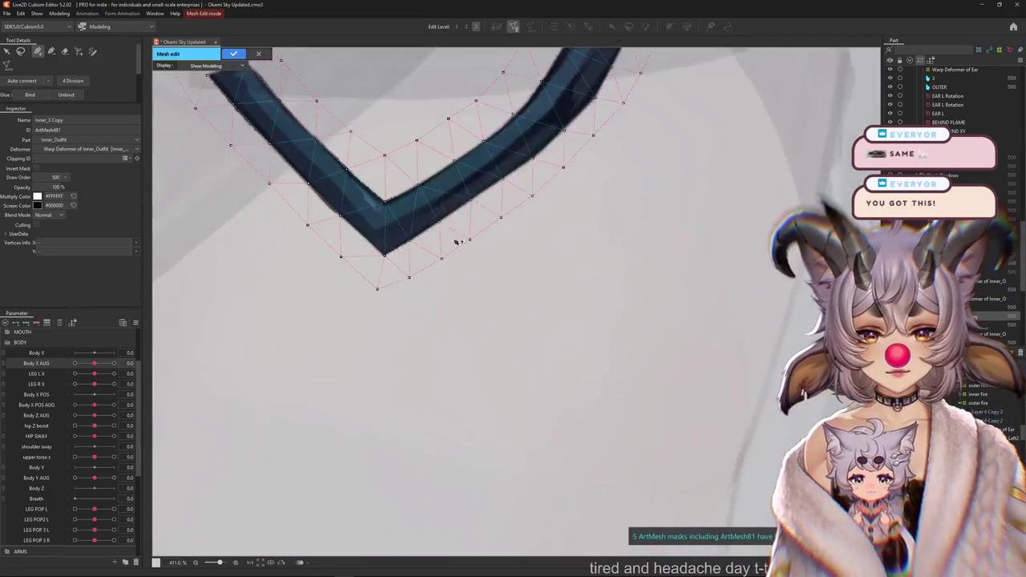
- Inspect the V-shaped Inner_3 Copy strap vertices, then close the Mesh edit bar
{"action": "scroll", "coordinate": [443, 373], "scroll_direction": "up", "scroll_amount": 3}
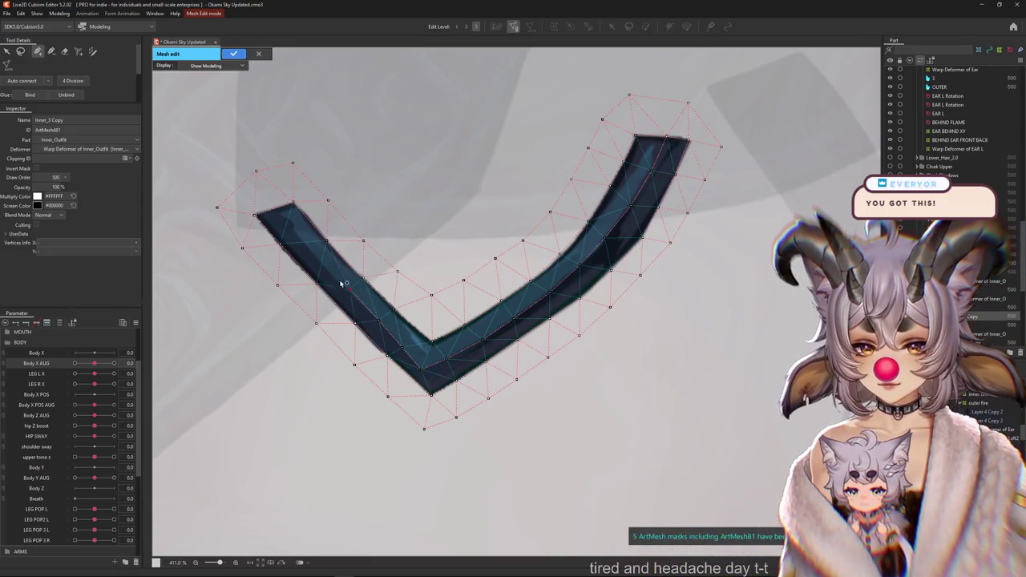
{"action": "left_click", "coordinate": [233, 54]}
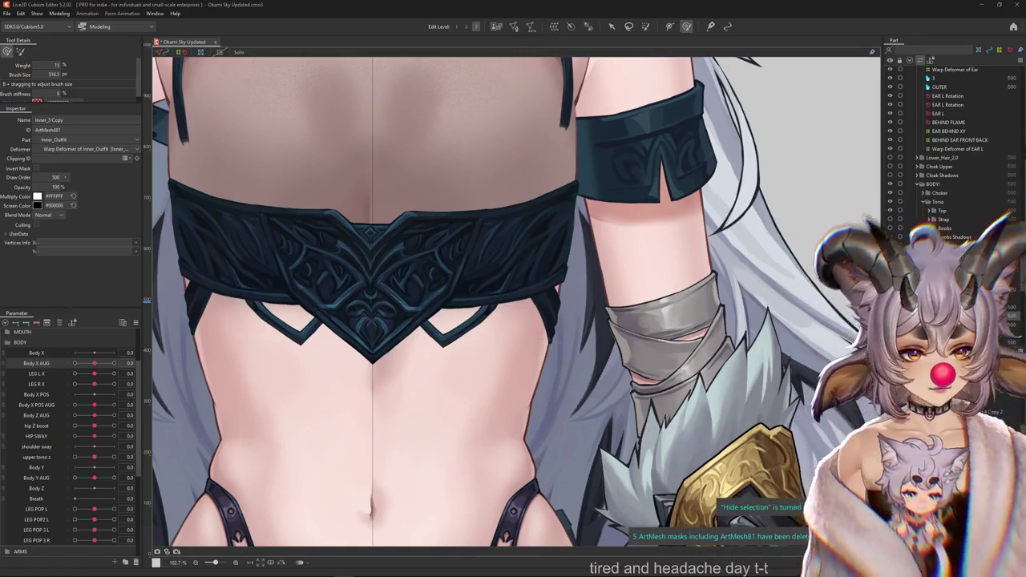
- With Warp Deformer of Inner_Outfit4 at Body X AUG 10, bend the strap under the belt
{"action": "left_click", "coordinate": [597, 193]}
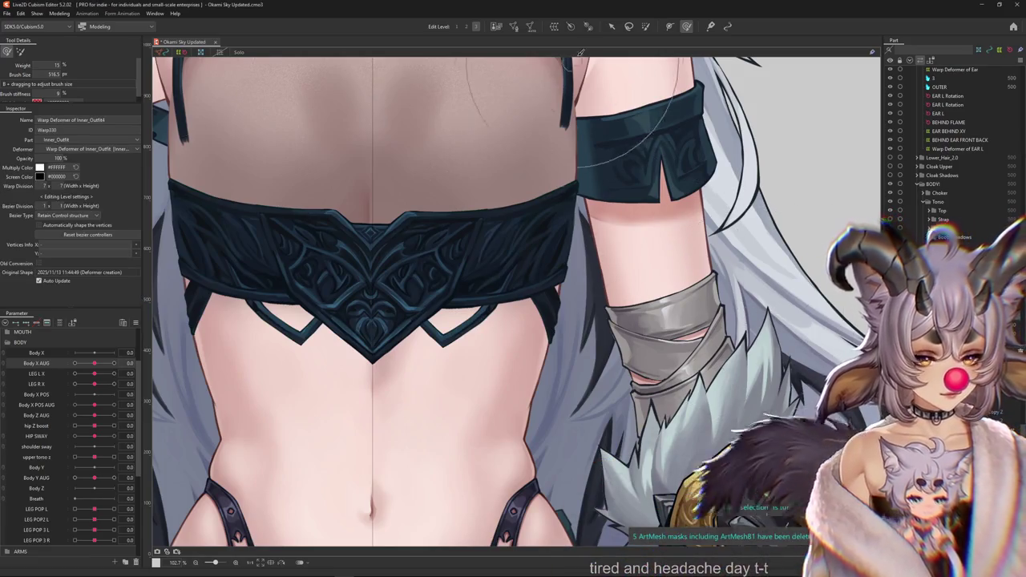
{"action": "left_click", "coordinate": [687, 26]}
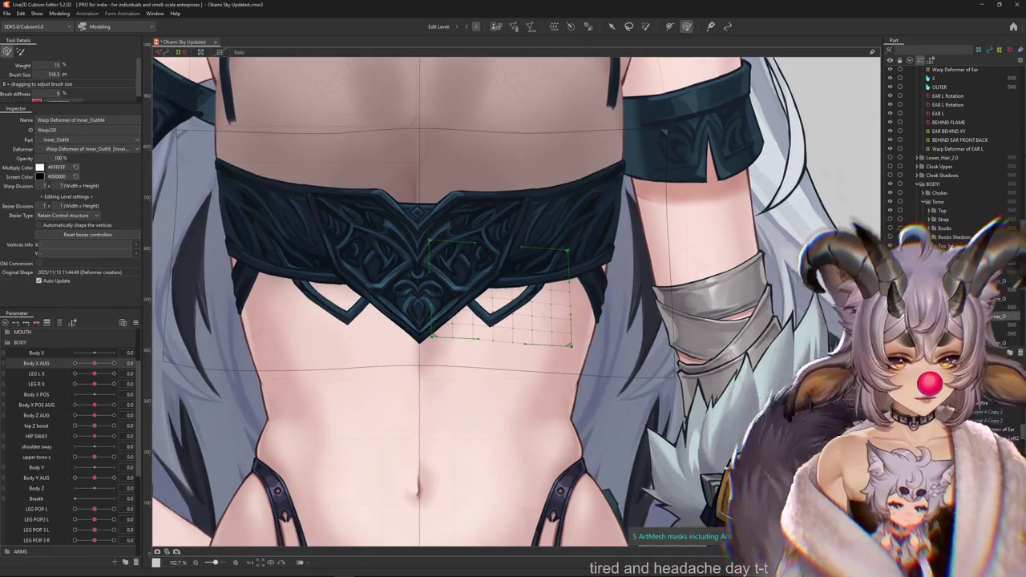
{"action": "left_click", "coordinate": [113, 363]}
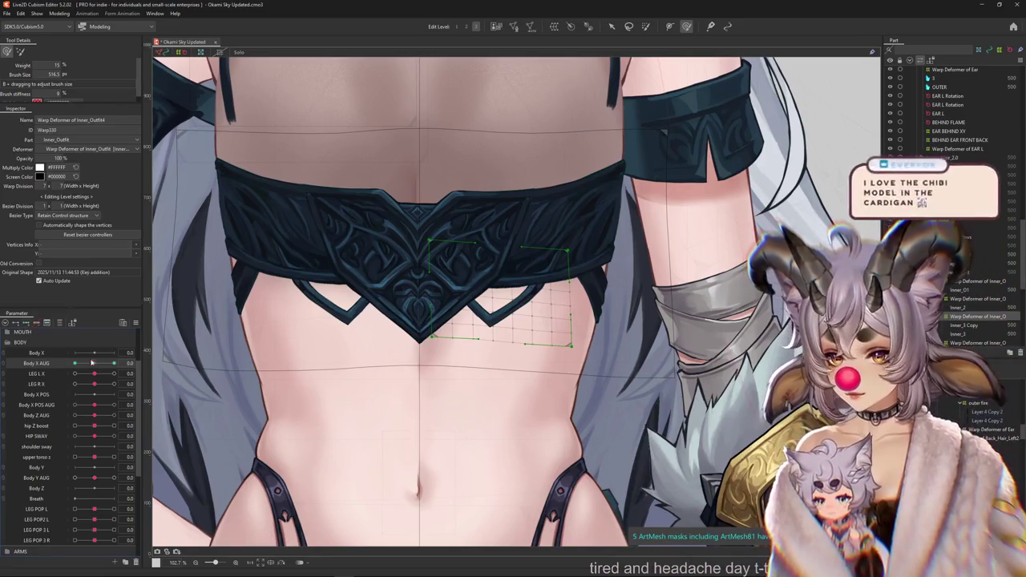
{"action": "scroll", "coordinate": [513, 278], "scroll_direction": "up", "scroll_amount": 1}
{"action": "scroll", "coordinate": [513, 278], "scroll_direction": "up", "scroll_amount": 2}
{"action": "scroll", "coordinate": [513, 278], "scroll_direction": "up", "scroll_amount": 2}
{"action": "left_click_drag", "start_coordinate": [513, 278], "coordinate": [678, 150]}
{"action": "left_click_drag", "start_coordinate": [678, 246], "coordinate": [497, 255]}
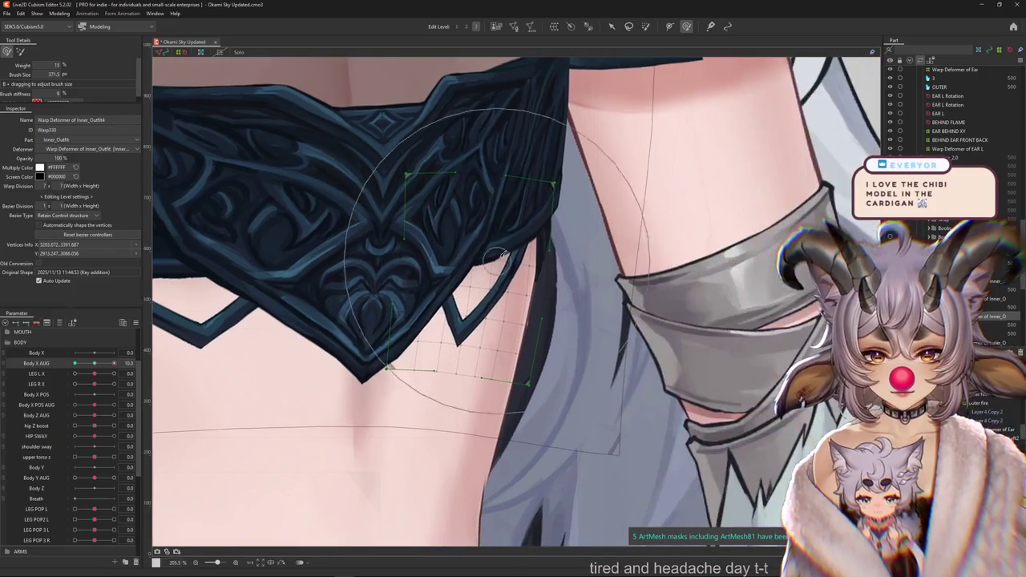
{"action": "left_click_drag", "start_coordinate": [340, 249], "coordinate": [371, 227]}
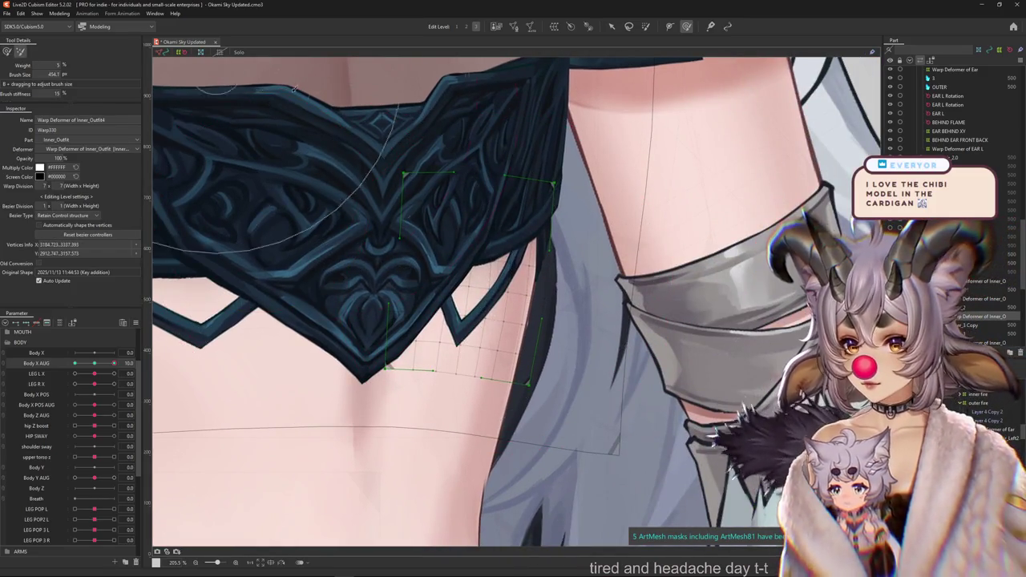
- Push the chest band's right edge and lower edge into shape, then reset Body X AUG to 0
{"action": "key", "text": "ctrl+h"}
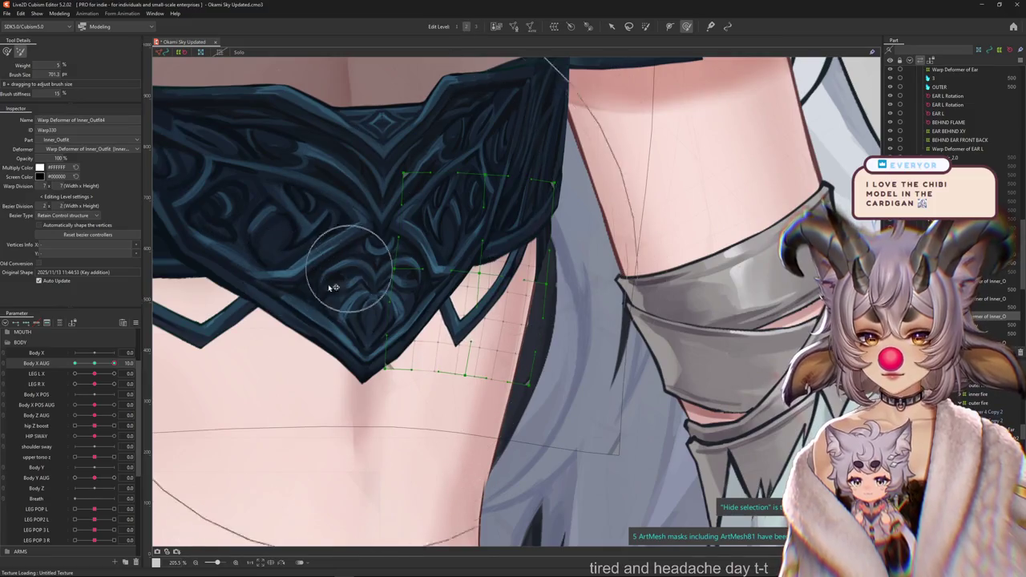
{"action": "left_click_drag", "start_coordinate": [497, 256], "coordinate": [633, 250]}
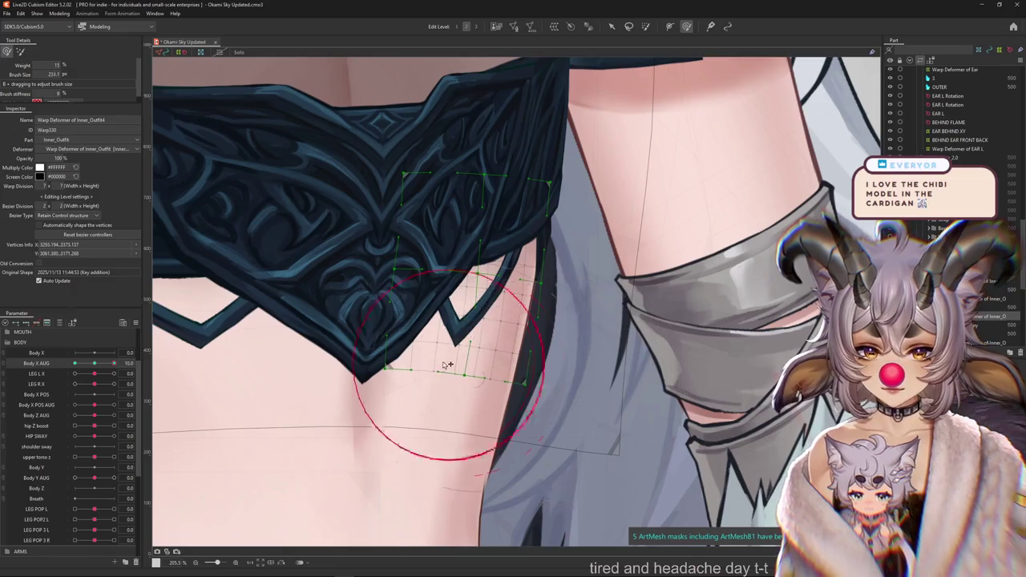
{"action": "left_click_drag", "start_coordinate": [449, 365], "coordinate": [355, 424]}
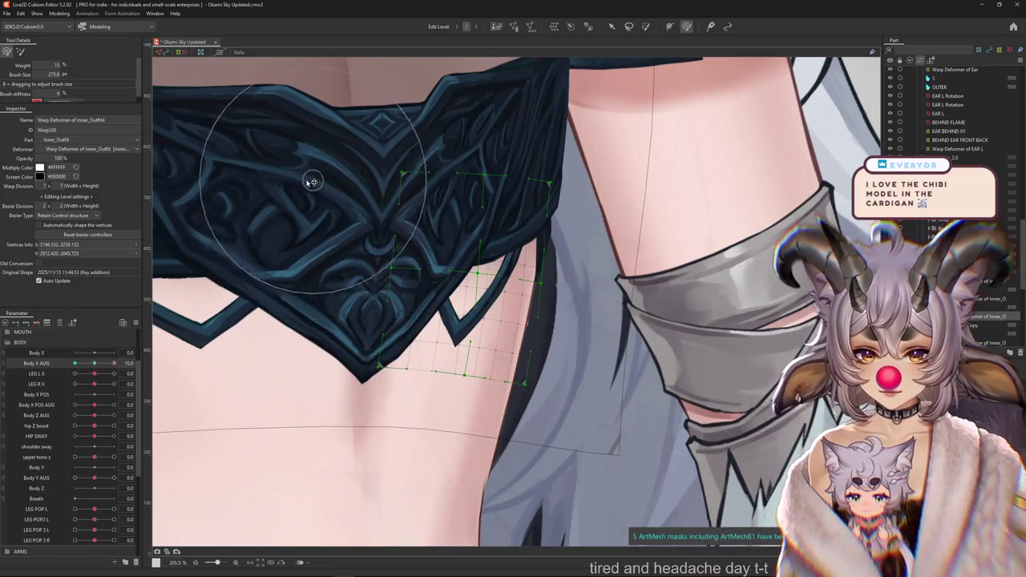
{"action": "left_click_drag", "start_coordinate": [316, 183], "coordinate": [407, 297]}
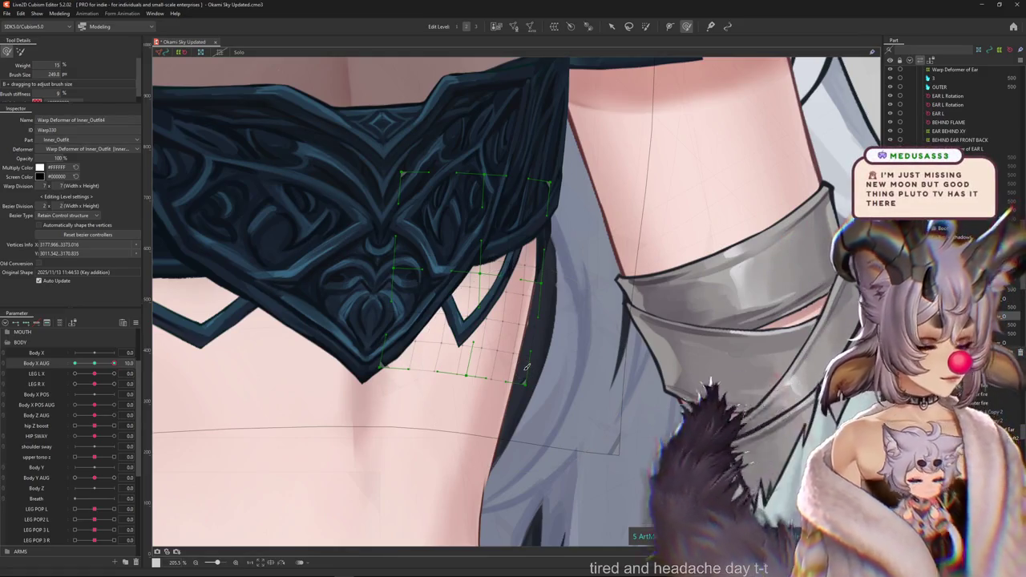
{"action": "key", "text": "ctrl+h"}
{"action": "left_click_drag", "start_coordinate": [505, 348], "coordinate": [525, 428]}
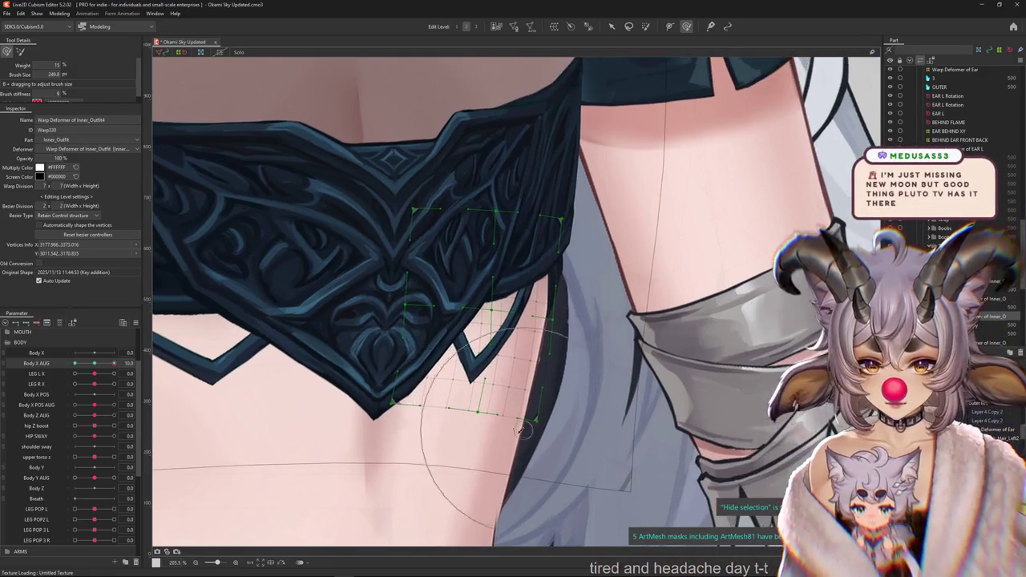
{"action": "left_click_drag", "start_coordinate": [475, 473], "coordinate": [516, 434]}
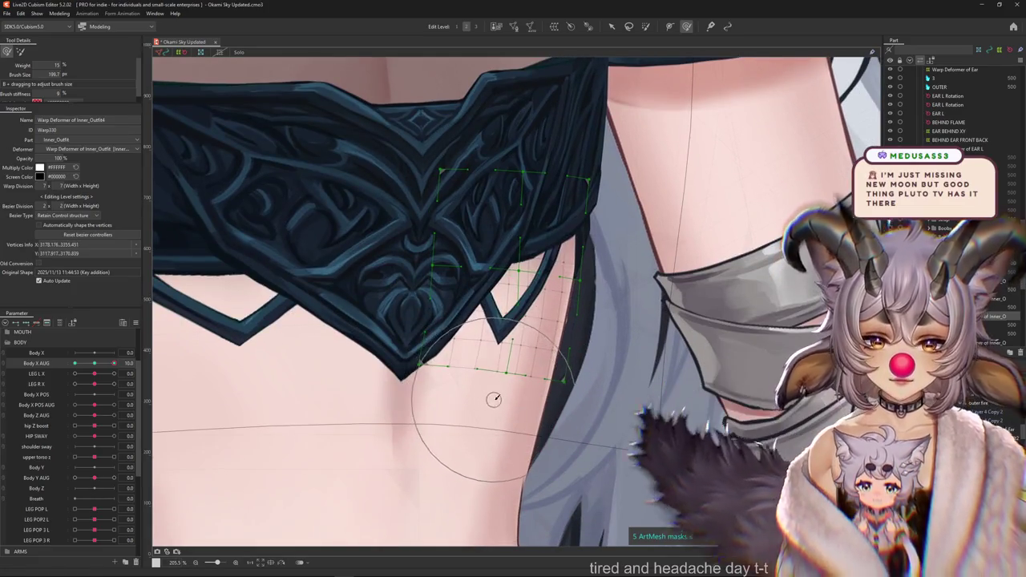
{"action": "left_click_drag", "start_coordinate": [485, 397], "coordinate": [490, 353]}
{"action": "mouse_move", "coordinate": [490, 184]}
{"action": "left_mouse_down"}
{"action": "mouse_move", "coordinate": [393, 332]}
{"action": "mouse_move", "coordinate": [439, 336]}
{"action": "mouse_move", "coordinate": [456, 375]}
{"action": "left_mouse_up"}
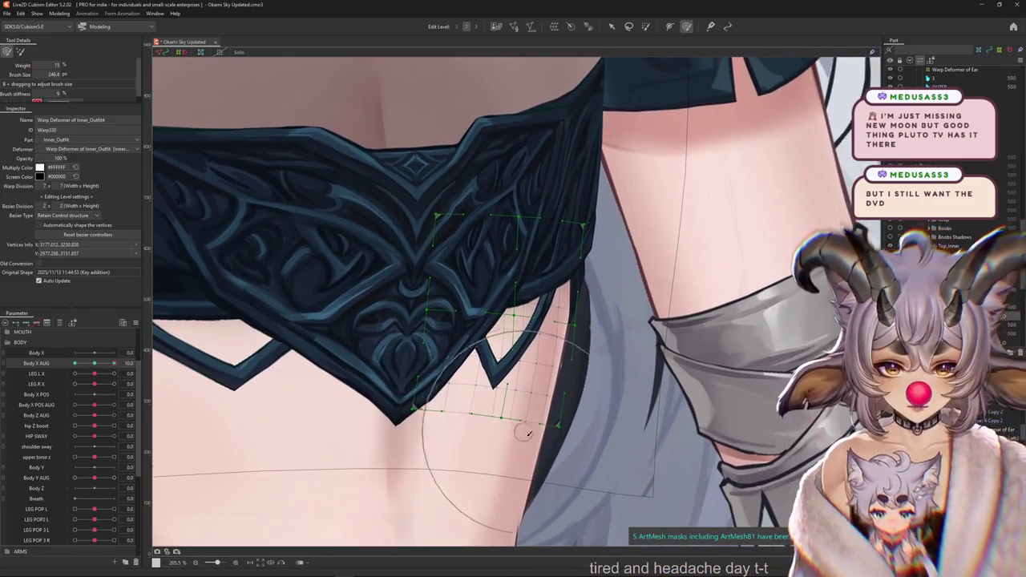
{"action": "mouse_move", "coordinate": [113, 363]}
{"action": "left_mouse_down"}
{"action": "mouse_move", "coordinate": [94, 373]}
{"action": "mouse_move", "coordinate": [114, 363]}
{"action": "left_mouse_up"}
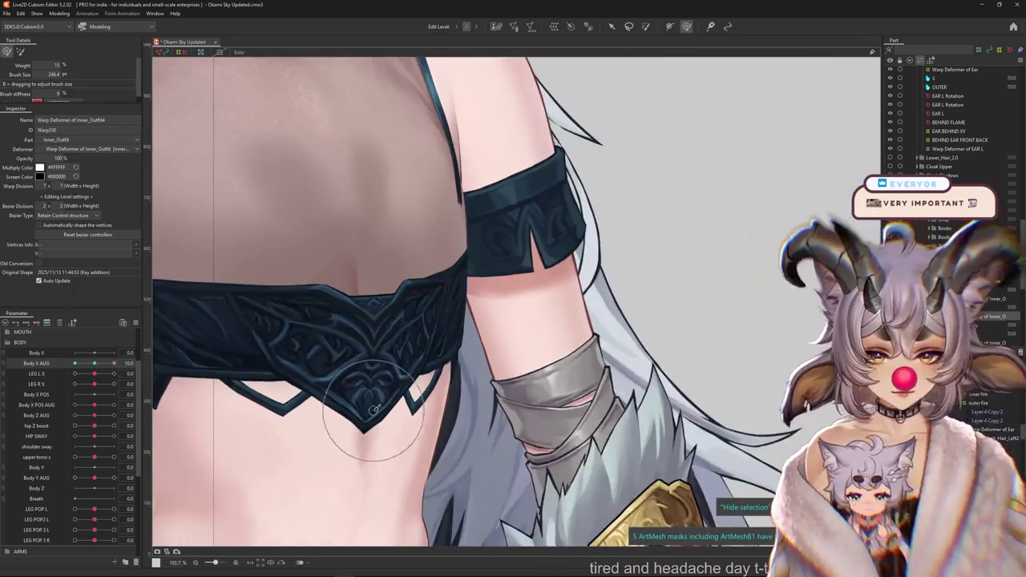
- Select the chest band's warp deformer, widen the brush, set Body X AUG 10 and pick Inner_3 Copy
{"action": "left_click", "coordinate": [394, 419]}
{"action": "scroll", "coordinate": [394, 418], "scroll_direction": "down", "scroll_amount": 1}
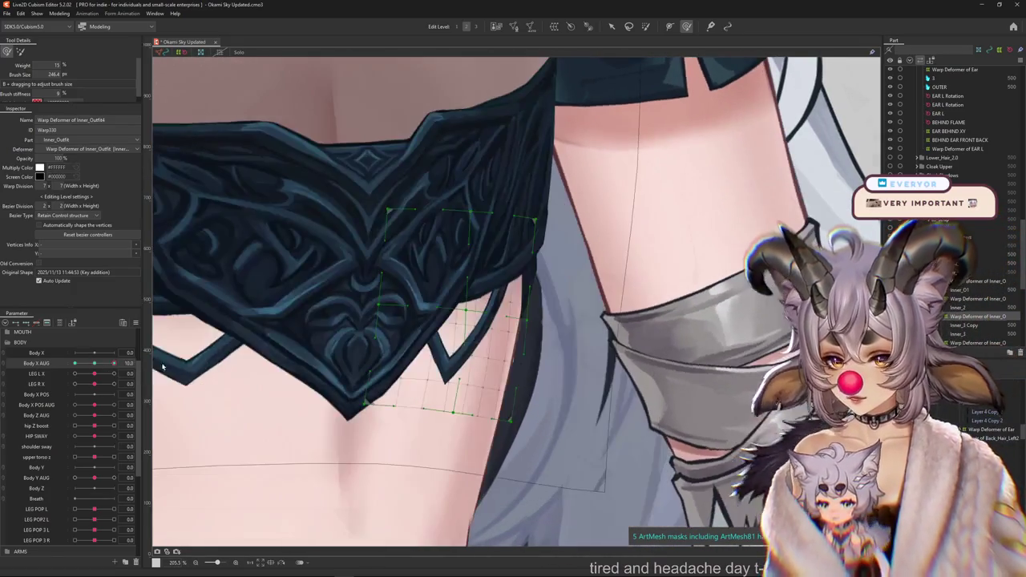
{"action": "mouse_move", "coordinate": [451, 441]}
{"action": "left_mouse_down"}
{"action": "mouse_move", "coordinate": [424, 480]}
{"action": "mouse_move", "coordinate": [564, 404]}
{"action": "left_mouse_up"}
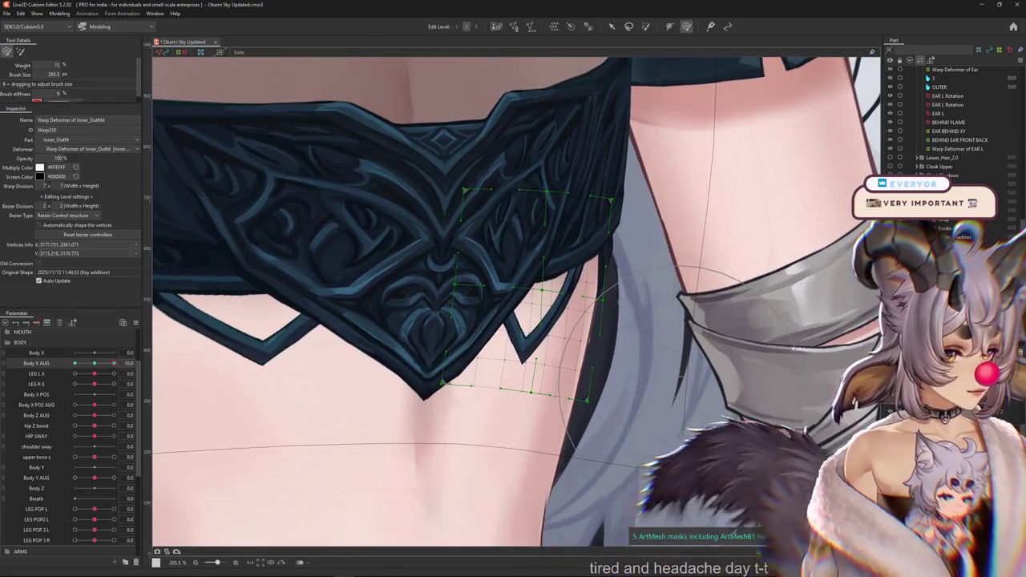
{"action": "left_click", "coordinate": [445, 340]}
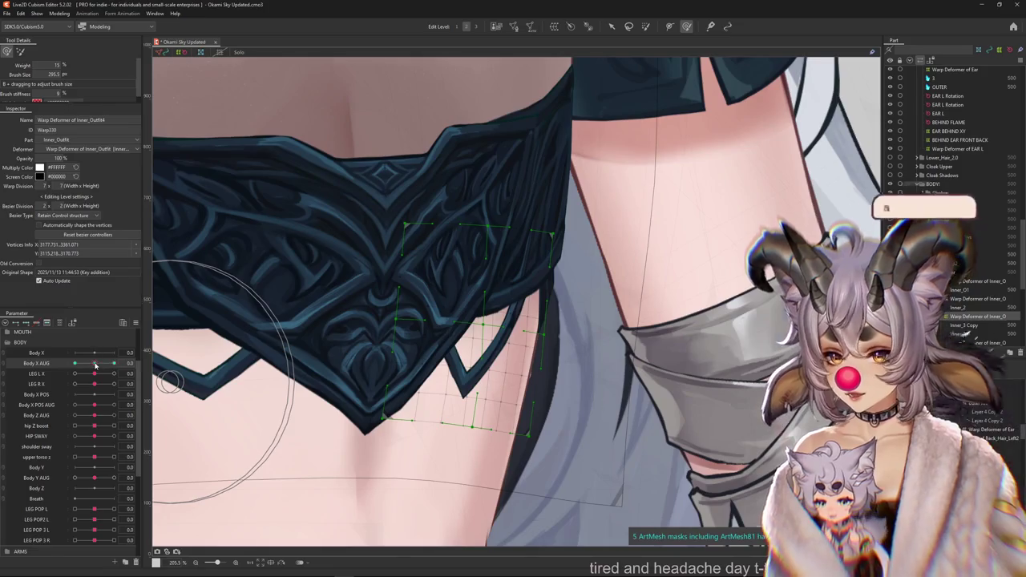
{"action": "left_click_drag", "start_coordinate": [96, 365], "coordinate": [116, 364]}
{"action": "scroll", "coordinate": [495, 350], "scroll_direction": "down", "scroll_amount": 3}
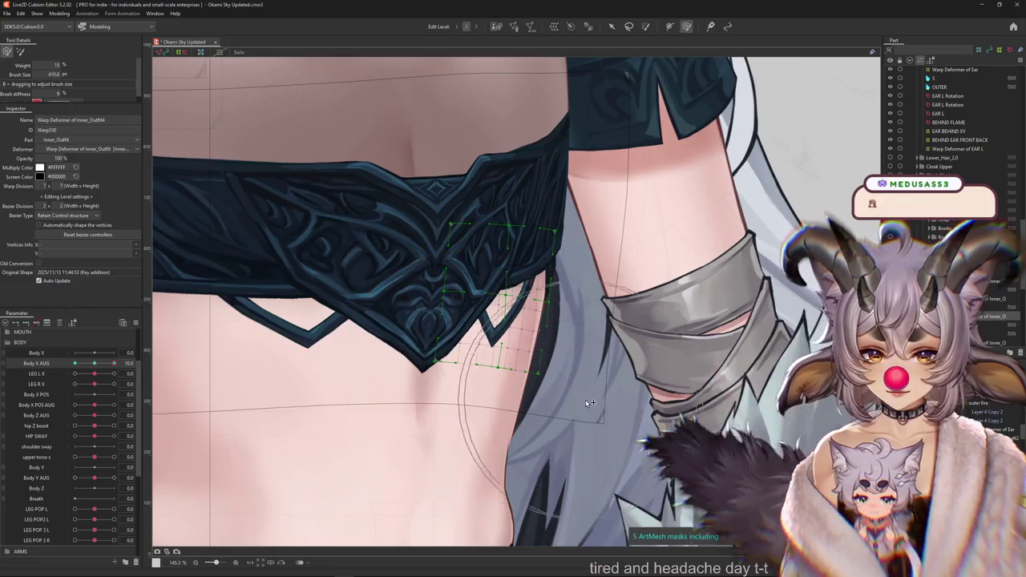
{"action": "mouse_move", "coordinate": [553, 324]}
{"action": "left_mouse_down"}
{"action": "mouse_move", "coordinate": [593, 324]}
{"action": "mouse_move", "coordinate": [613, 239]}
{"action": "mouse_move", "coordinate": [583, 296]}
{"action": "mouse_move", "coordinate": [553, 311]}
{"action": "left_mouse_up"}
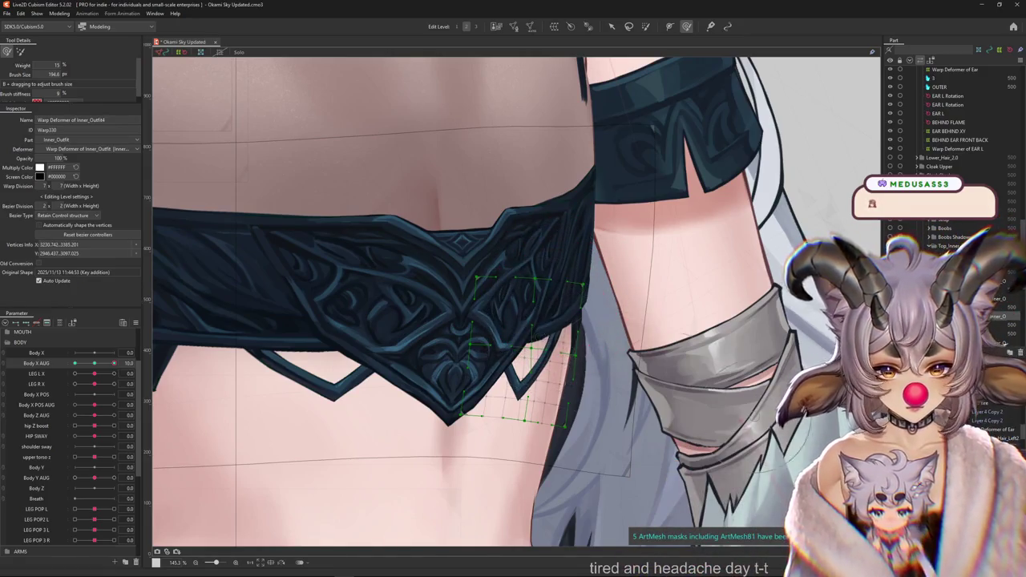
{"action": "left_click", "coordinate": [512, 369]}
{"action": "mouse_move", "coordinate": [364, 351]}
{"action": "left_mouse_down"}
{"action": "mouse_move", "coordinate": [299, 367]}
{"action": "mouse_move", "coordinate": [371, 336]}
{"action": "left_mouse_up"}
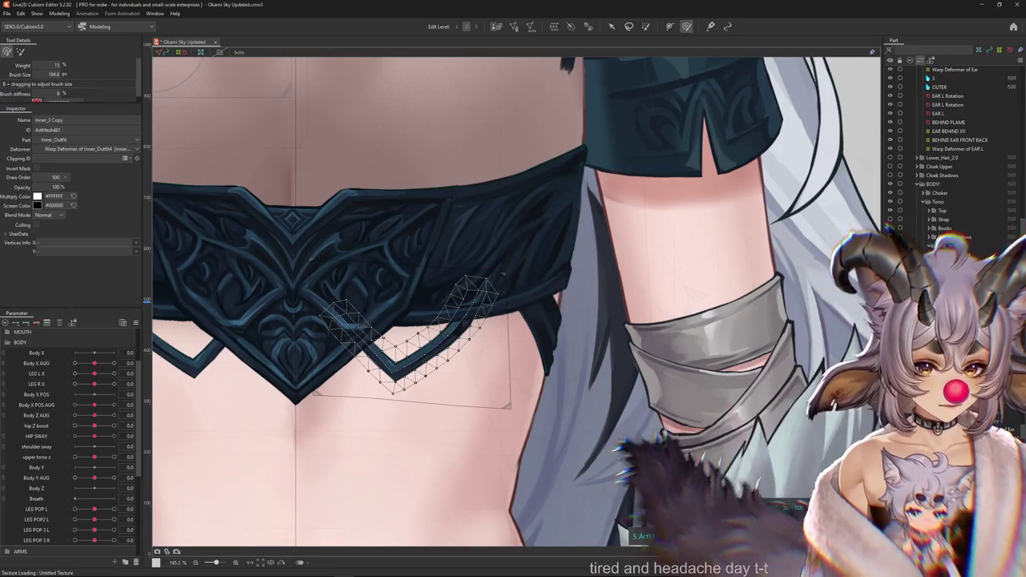
- Give Inner_3 Copy a #444444 multiply colour, preview it at Body X AUG 10, then reset to 0
{"action": "left_click", "coordinate": [37, 195]}
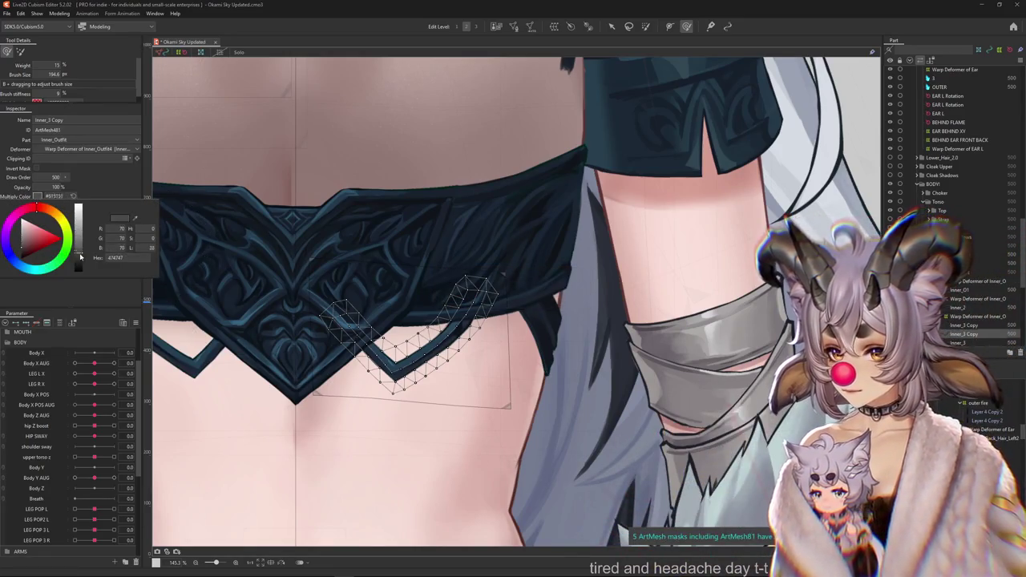
{"action": "left_click", "coordinate": [48, 366]}
{"action": "scroll", "coordinate": [614, 382], "scroll_direction": "up", "scroll_amount": 2}
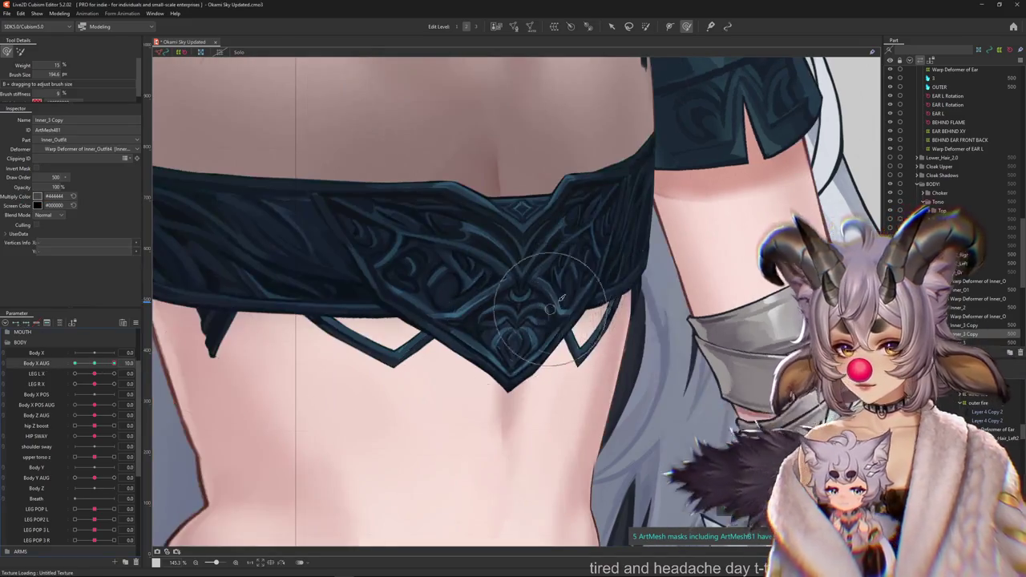
{"action": "scroll", "coordinate": [613, 381], "scroll_direction": "up", "scroll_amount": 2}
{"action": "mouse_move", "coordinate": [614, 381]}
{"action": "left_mouse_down"}
{"action": "mouse_move", "coordinate": [556, 321]}
{"action": "mouse_move", "coordinate": [541, 334]}
{"action": "mouse_move", "coordinate": [575, 492]}
{"action": "left_mouse_up"}
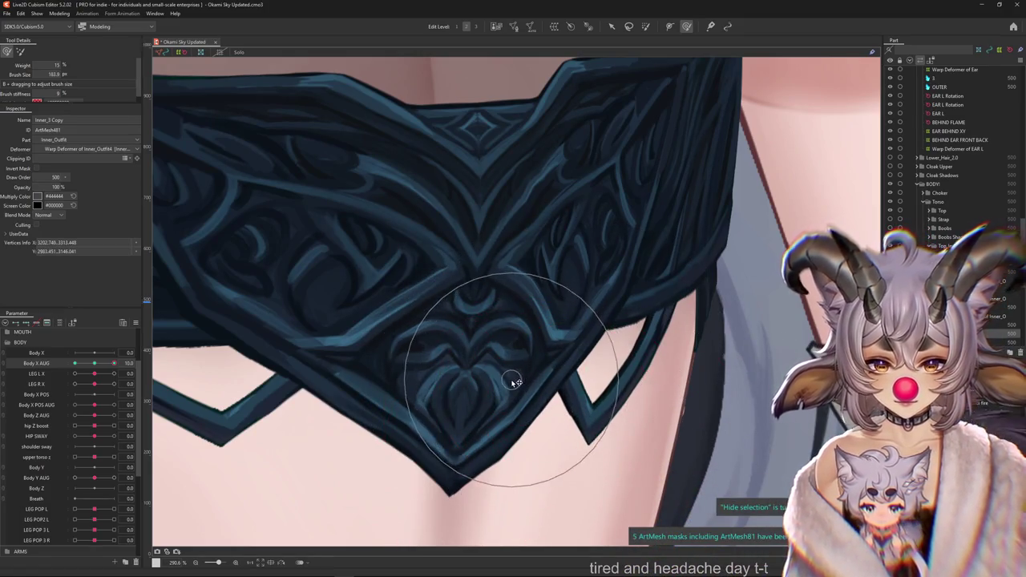
{"action": "scroll", "coordinate": [514, 382], "scroll_direction": "down", "scroll_amount": 2}
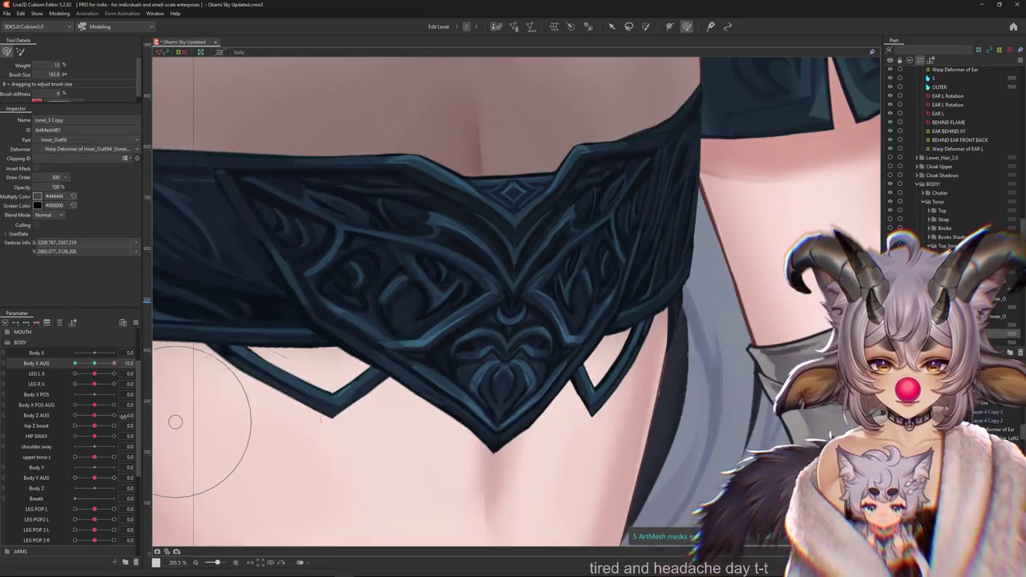
{"action": "left_click", "coordinate": [94, 368]}
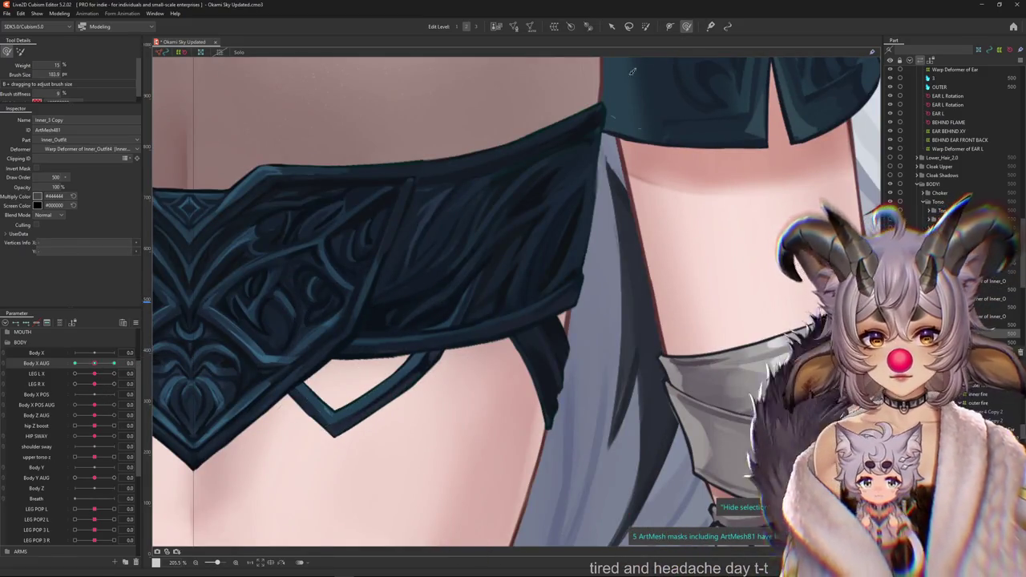
- Brush the chest band warp to fit the turned torso at Body X AUG 10, then reset
{"action": "mouse_move", "coordinate": [286, 339]}
{"action": "left_mouse_down"}
{"action": "mouse_move", "coordinate": [293, 344]}
{"action": "mouse_move", "coordinate": [275, 353]}
{"action": "mouse_move", "coordinate": [297, 339]}
{"action": "mouse_move", "coordinate": [412, 323]}
{"action": "mouse_move", "coordinate": [339, 357]}
{"action": "left_mouse_up"}
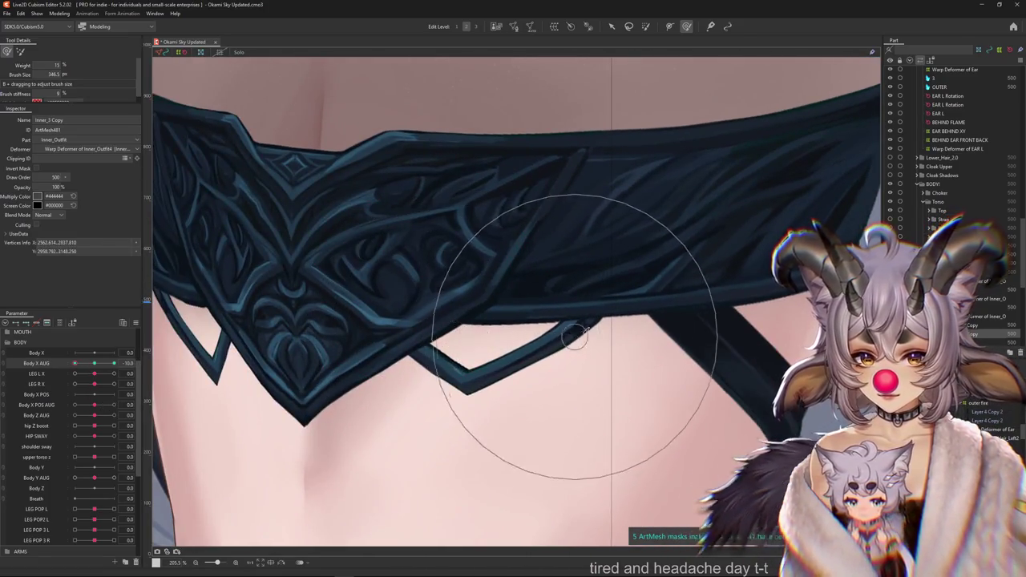
{"action": "left_click_drag", "start_coordinate": [448, 318], "coordinate": [401, 295]}
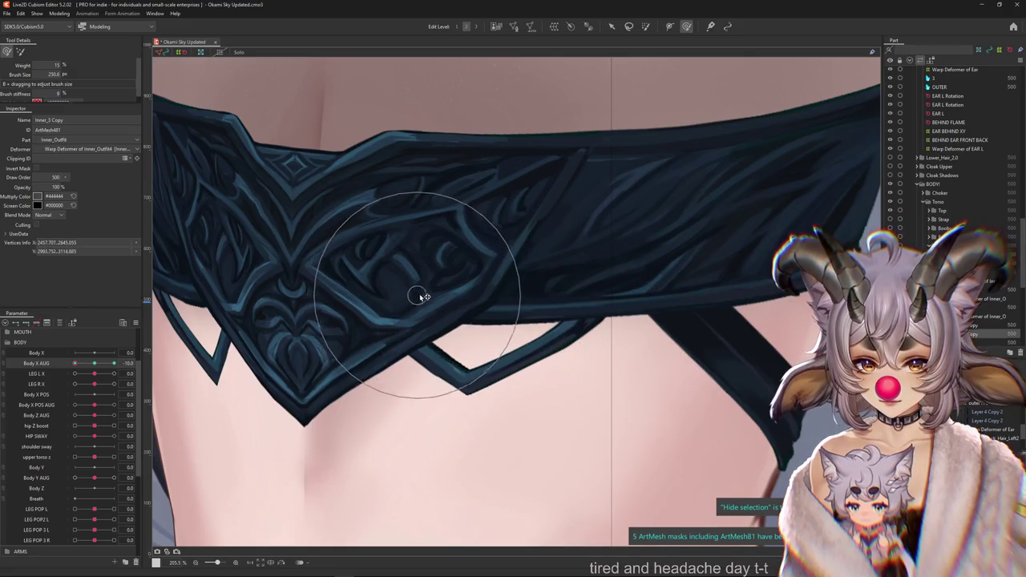
{"action": "scroll", "coordinate": [481, 353], "scroll_direction": "down", "scroll_amount": 5}
{"action": "left_click_drag", "start_coordinate": [449, 405], "coordinate": [481, 401]}
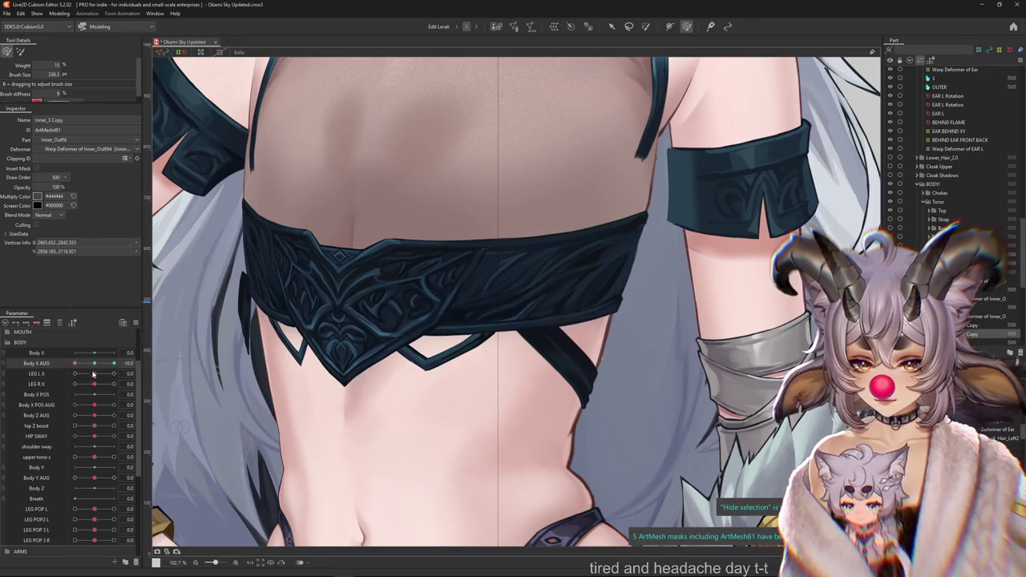
{"action": "left_click", "coordinate": [136, 363]}
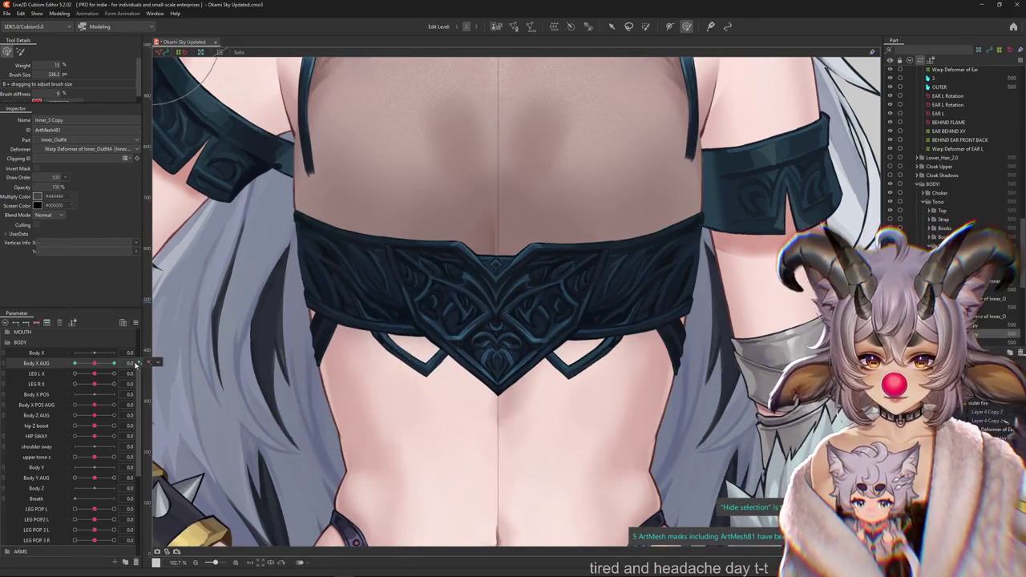
- Reshape the band to follow the Body X AUG -10 pose and return near neutral
{"action": "left_click_drag", "start_coordinate": [130, 371], "coordinate": [54, 358]}
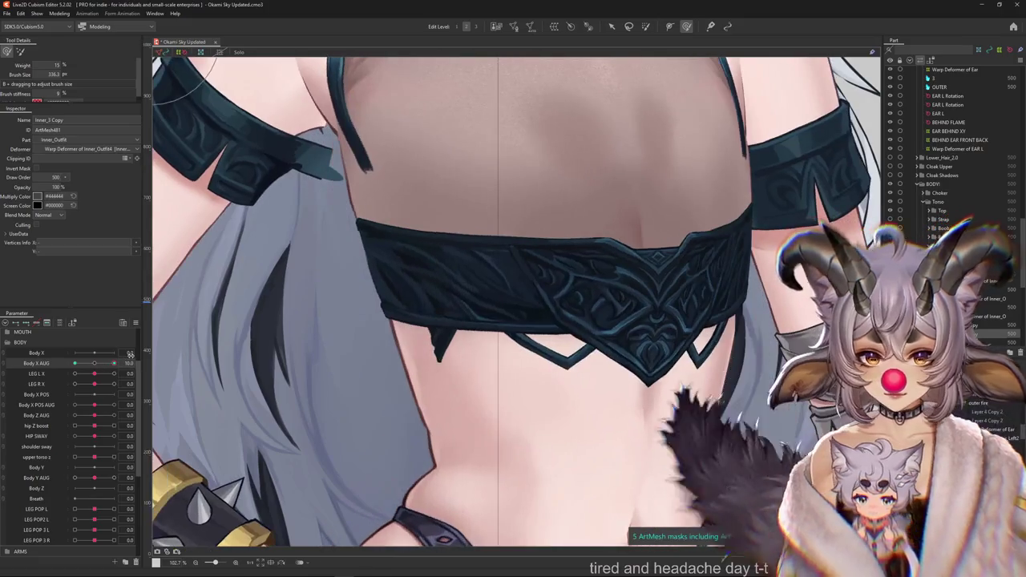
{"action": "scroll", "coordinate": [457, 421], "scroll_direction": "up", "scroll_amount": 3}
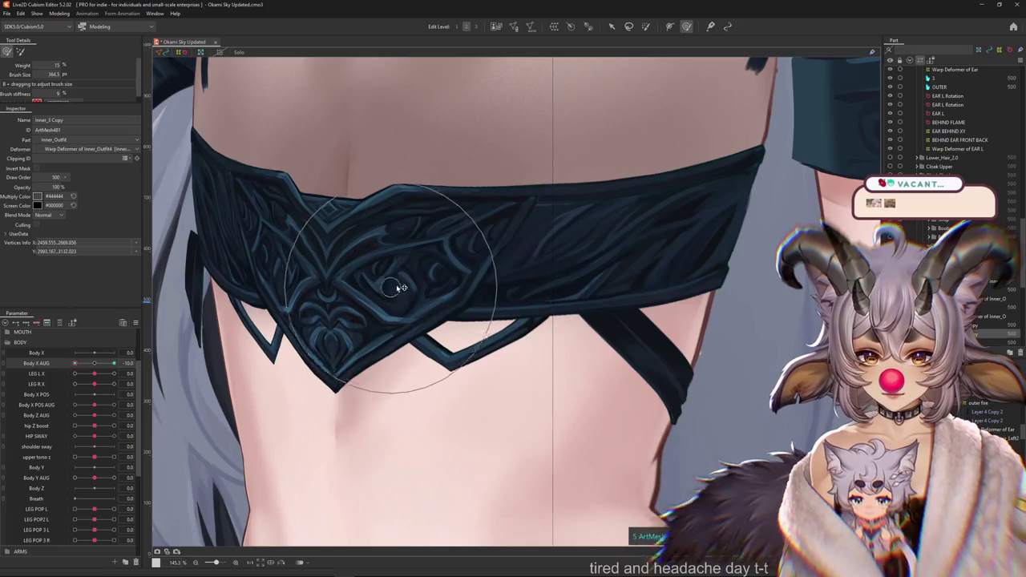
{"action": "left_click_drag", "start_coordinate": [469, 310], "coordinate": [553, 298]}
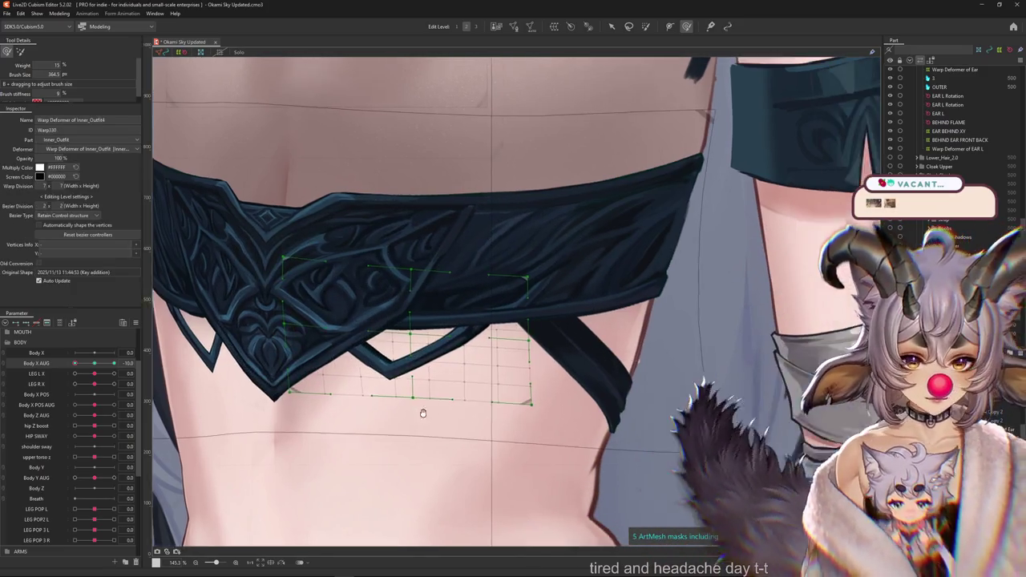
{"action": "mouse_move", "coordinate": [75, 364]}
{"action": "left_mouse_down"}
{"action": "mouse_move", "coordinate": [93, 363]}
{"action": "mouse_move", "coordinate": [75, 363]}
{"action": "left_mouse_up"}
{"action": "left_click", "coordinate": [611, 26]}
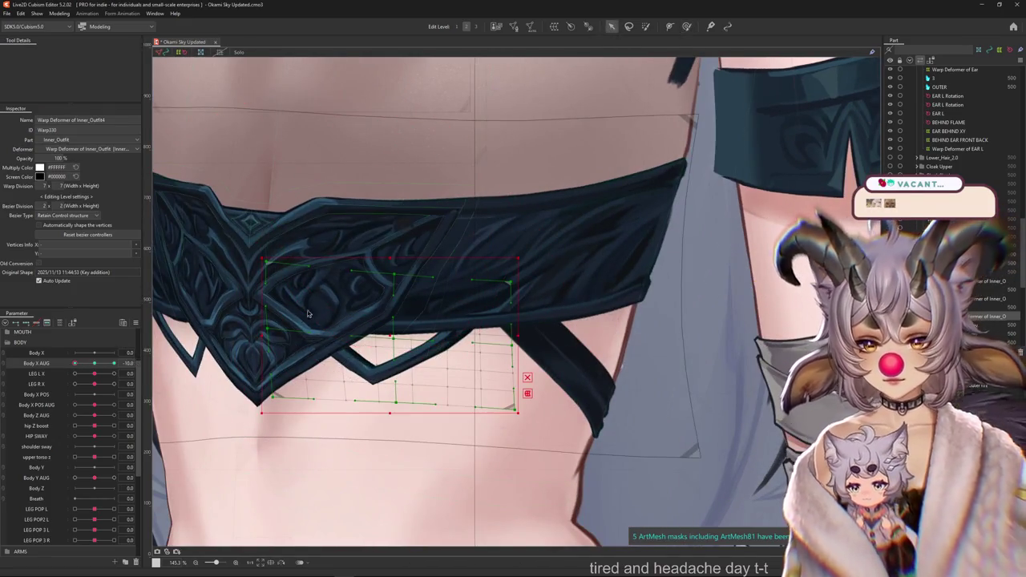
- Tilt the band's warp grid slightly clockwise and push it with a larger deform brush
{"action": "left_click_drag", "start_coordinate": [259, 331], "coordinate": [263, 332]}
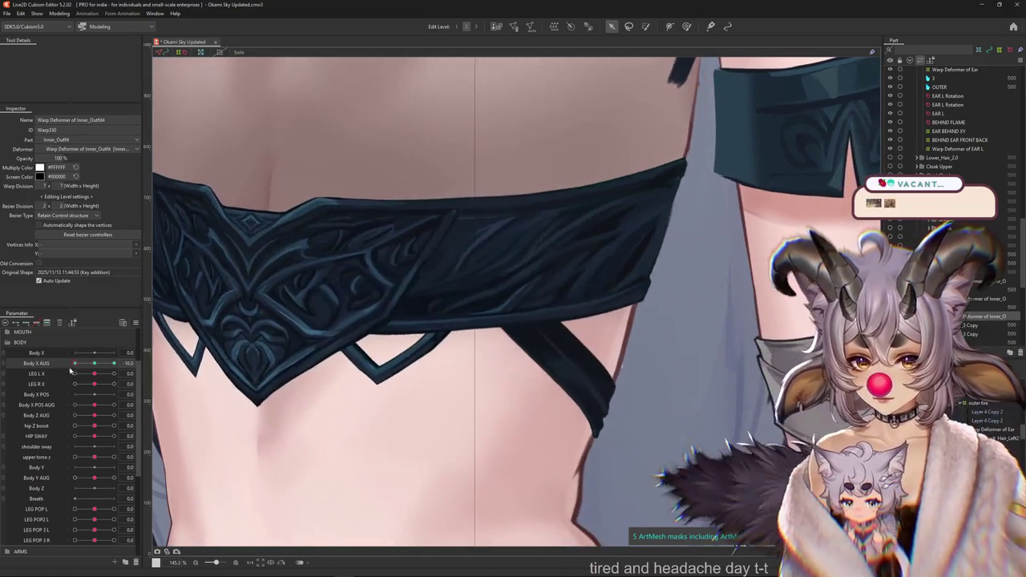
{"action": "left_click", "coordinate": [687, 27]}
{"action": "left_click", "coordinate": [686, 26]}
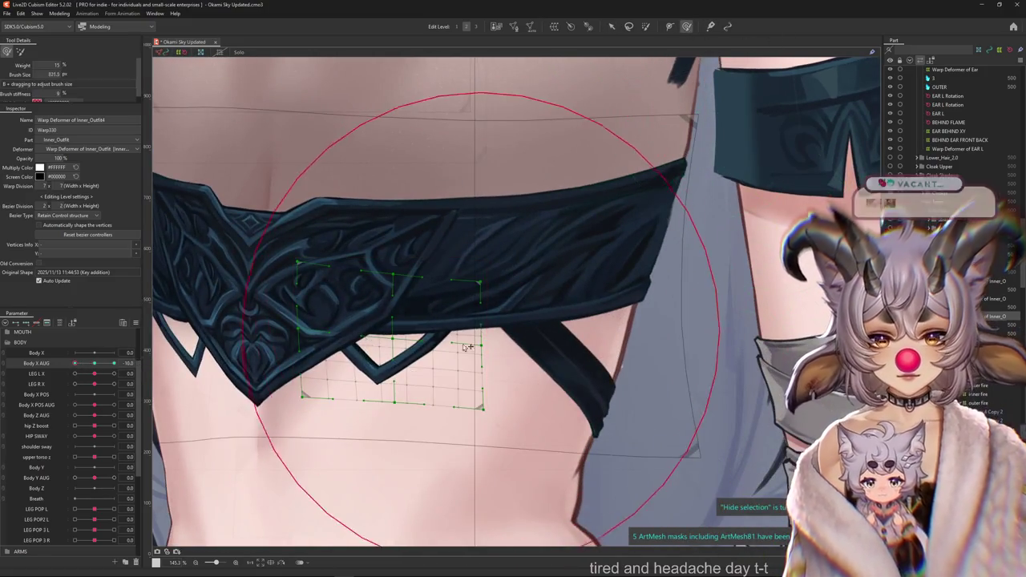
{"action": "left_click_drag", "start_coordinate": [380, 434], "coordinate": [459, 300]}
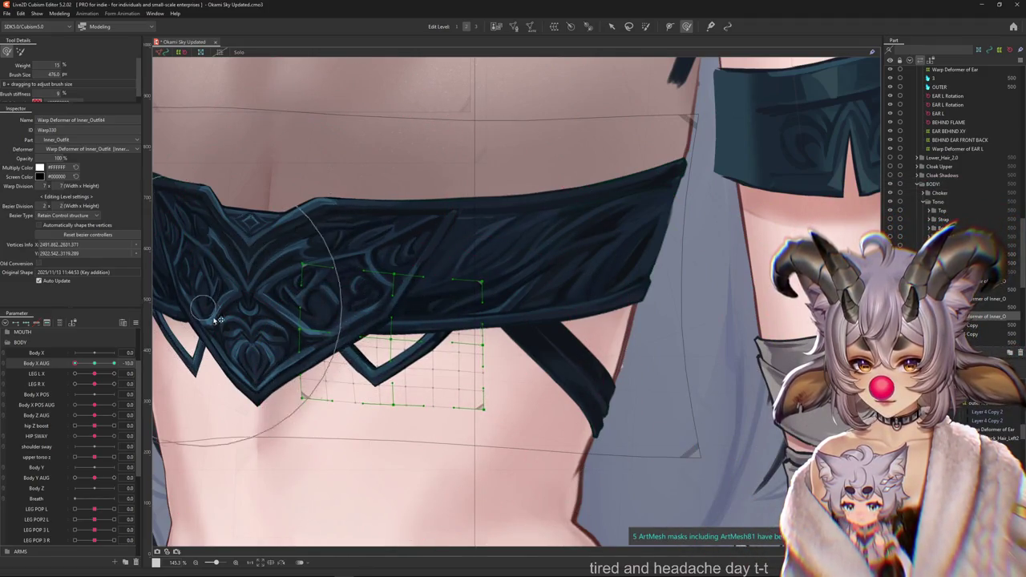
- Refine the band's right edge and point at Body X AUG 10, testing the turn
{"action": "mouse_move", "coordinate": [74, 363]}
{"action": "left_mouse_down"}
{"action": "mouse_move", "coordinate": [117, 366]}
{"action": "mouse_move", "coordinate": [74, 363]}
{"action": "left_mouse_up"}
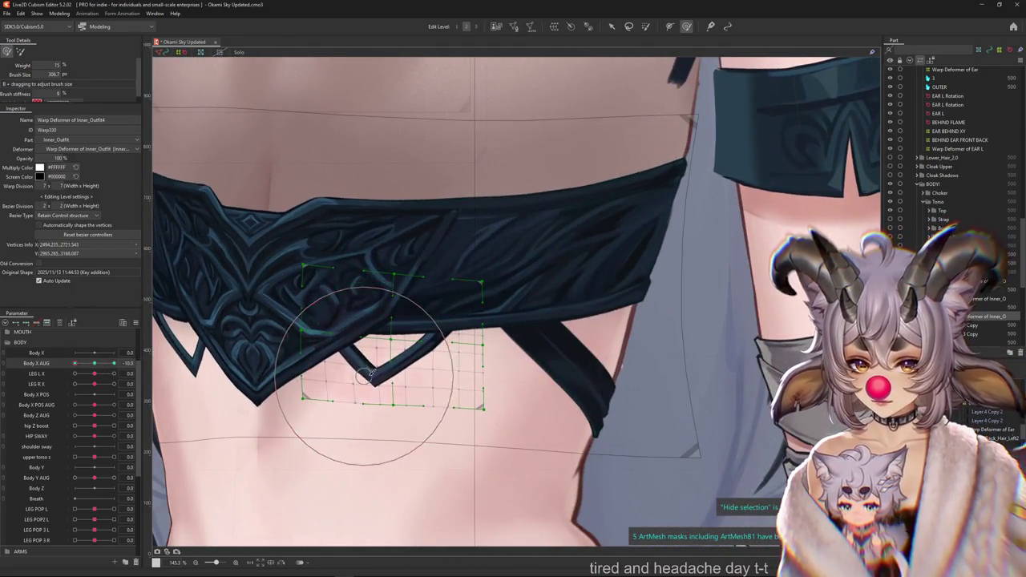
{"action": "left_click_drag", "start_coordinate": [428, 366], "coordinate": [527, 309]}
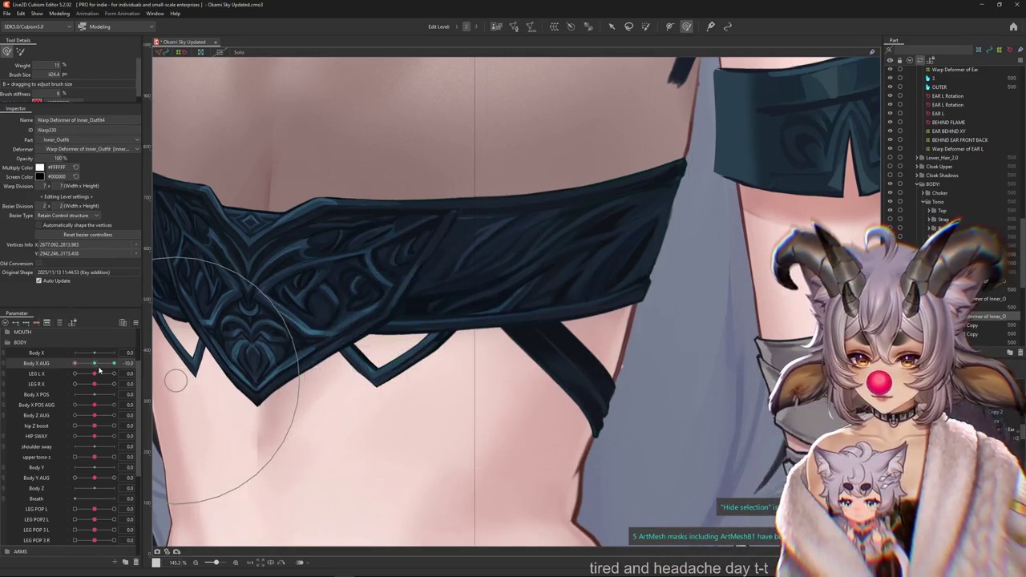
{"action": "left_click_drag", "start_coordinate": [101, 367], "coordinate": [116, 366]}
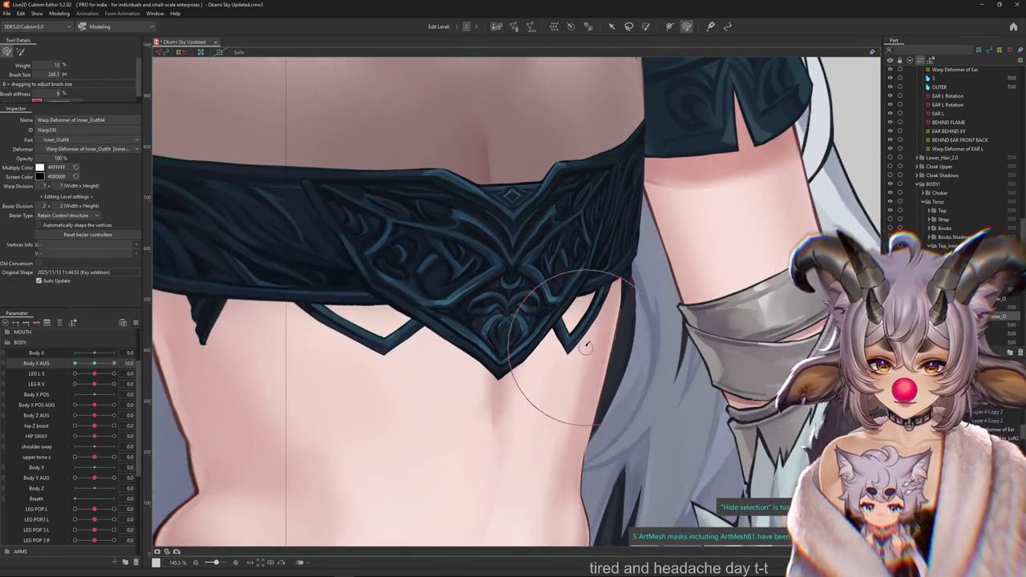
{"action": "left_click_drag", "start_coordinate": [588, 344], "coordinate": [577, 361]}
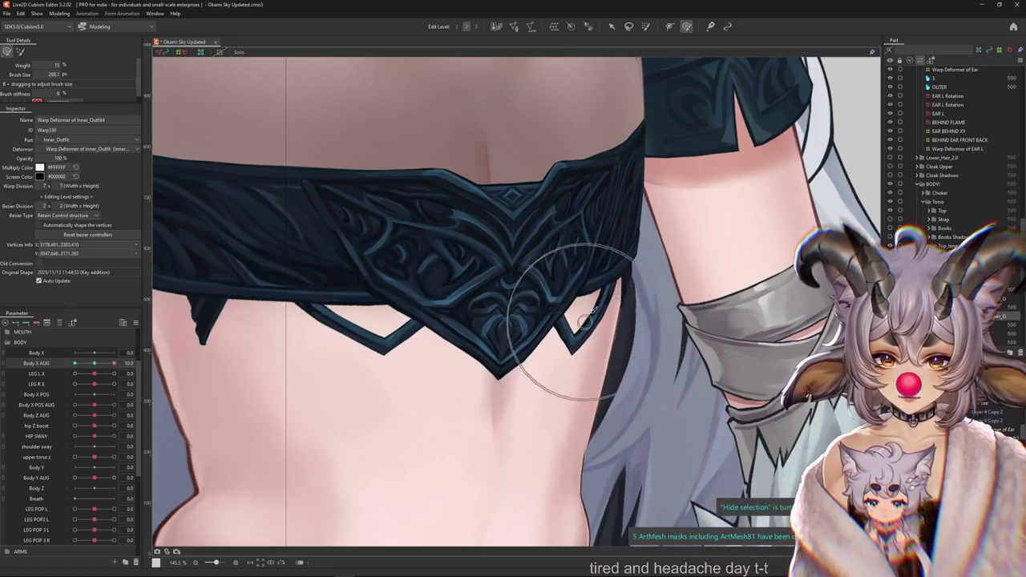
{"action": "key", "text": "ctrl+z"}
{"action": "scroll", "coordinate": [481, 343], "scroll_direction": "up", "scroll_amount": 2}
{"action": "mouse_move", "coordinate": [97, 366]}
{"action": "left_mouse_down"}
{"action": "mouse_move", "coordinate": [116, 366]}
{"action": "mouse_move", "coordinate": [66, 374]}
{"action": "mouse_move", "coordinate": [114, 363]}
{"action": "left_mouse_up"}
{"action": "scroll", "coordinate": [311, 364], "scroll_direction": "down", "scroll_amount": 5}
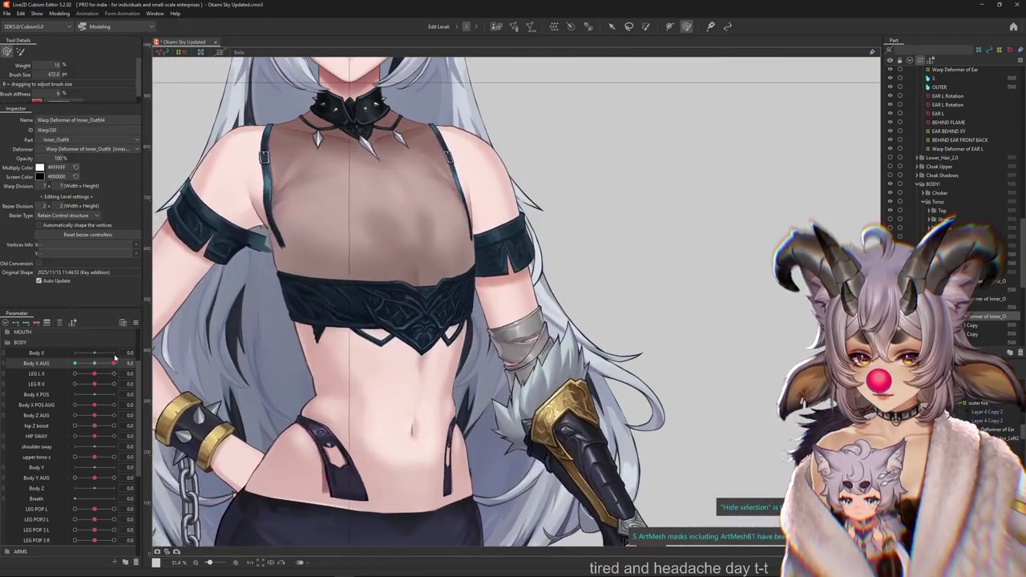
- Nudge the Inner_Outfit4 band warp in the turned pose and check it across the Body X AUG turn
{"action": "scroll", "coordinate": [527, 327], "scroll_direction": "up", "scroll_amount": 5}
{"action": "left_click_drag", "start_coordinate": [526, 328], "coordinate": [474, 339]}
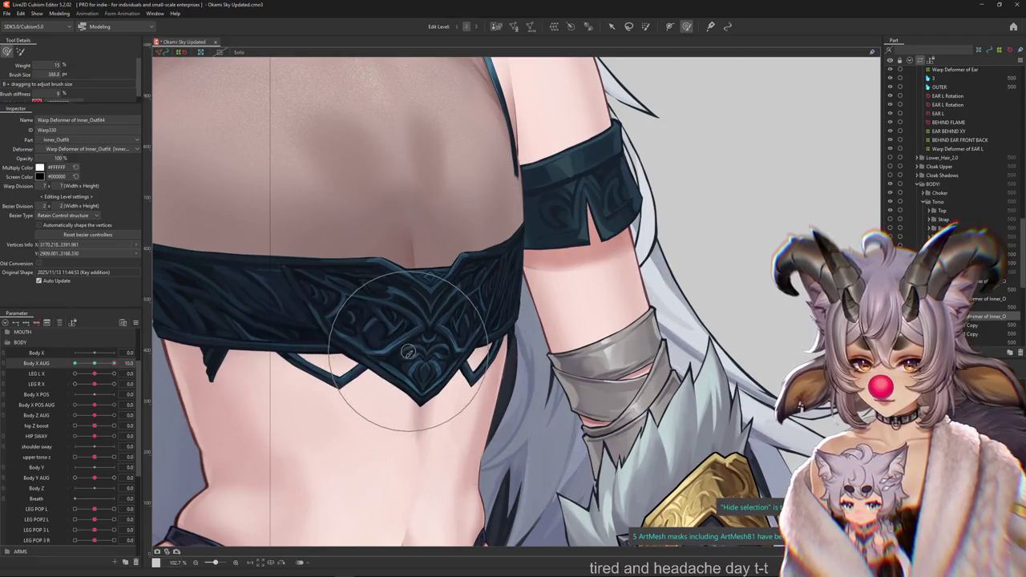
{"action": "scroll", "coordinate": [408, 351], "scroll_direction": "down", "scroll_amount": 5}
{"action": "left_click_drag", "start_coordinate": [114, 363], "coordinate": [74, 367]}
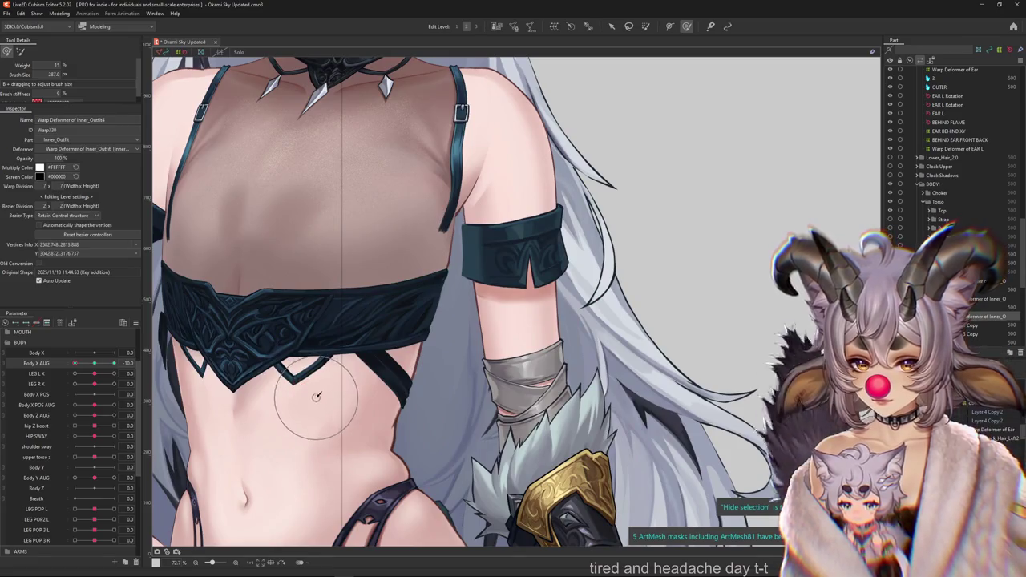
{"action": "left_click_drag", "start_coordinate": [316, 396], "coordinate": [260, 395]}
{"action": "left_click_drag", "start_coordinate": [94, 365], "coordinate": [58, 366]}
{"action": "left_click", "coordinate": [301, 362]}
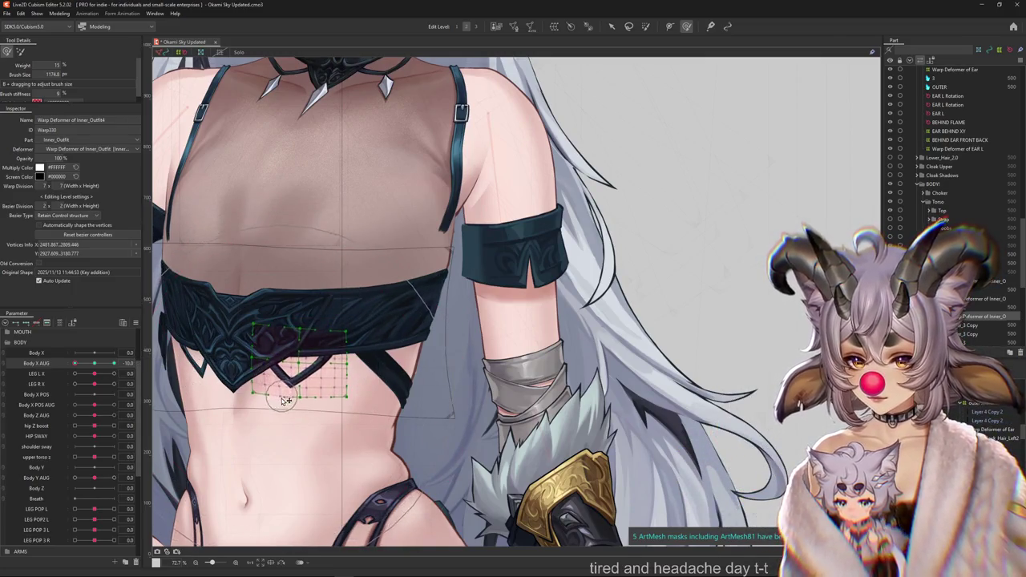
{"action": "left_click_drag", "start_coordinate": [76, 363], "coordinate": [61, 372]}
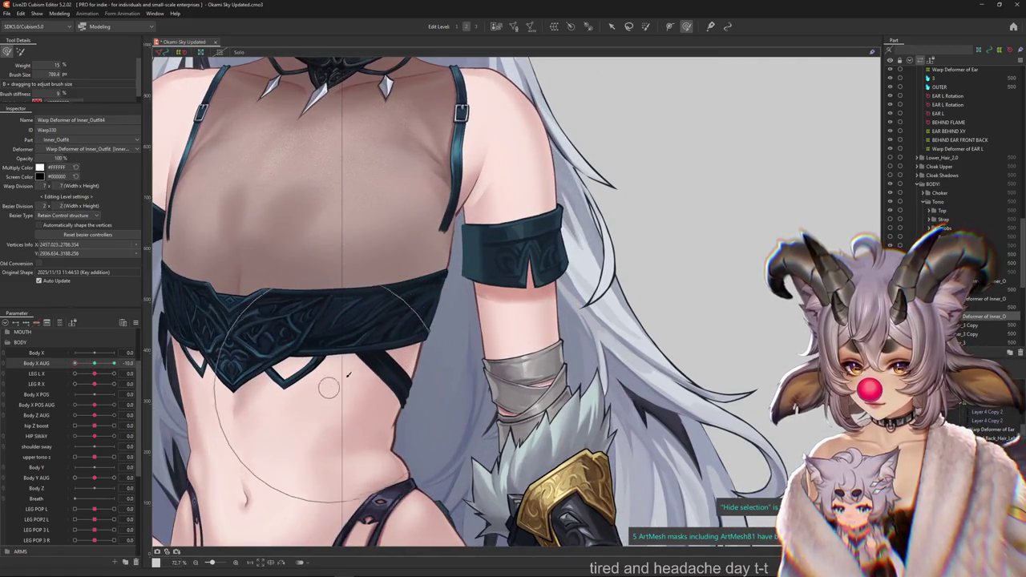
{"action": "left_click_drag", "start_coordinate": [75, 363], "coordinate": [75, 363]}
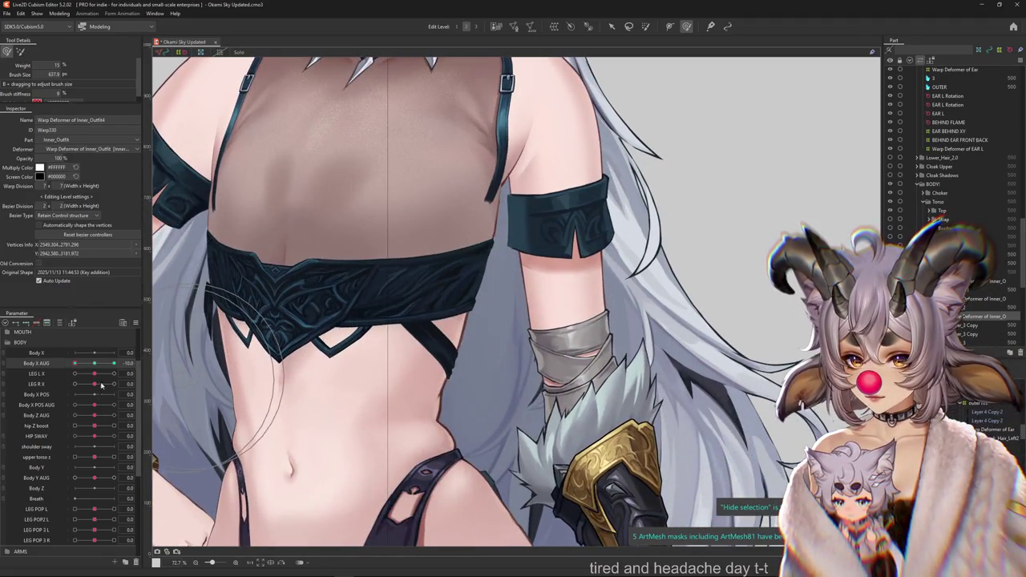
{"action": "mouse_move", "coordinate": [93, 363]}
{"action": "left_mouse_down"}
{"action": "mouse_move", "coordinate": [93, 374]}
{"action": "mouse_move", "coordinate": [365, 390]}
{"action": "mouse_move", "coordinate": [408, 343]}
{"action": "left_mouse_up"}
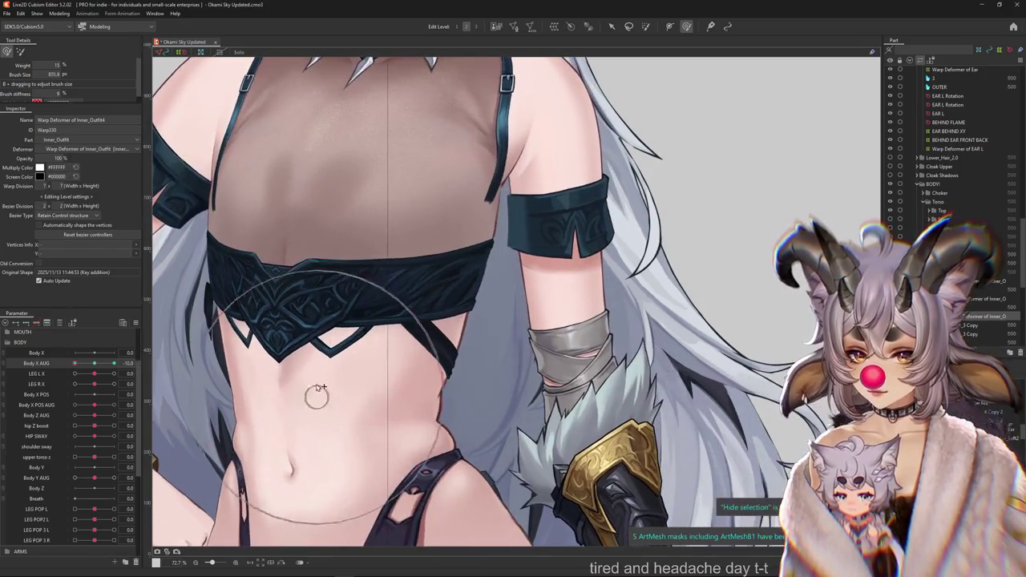
- Switch to Edit Level 3, swing Body X AUG to 10 and select the Inner_3 Copy strap
{"action": "left_click", "coordinate": [22, 51]}
{"action": "scroll", "coordinate": [285, 350], "scroll_direction": "up", "scroll_amount": 5}
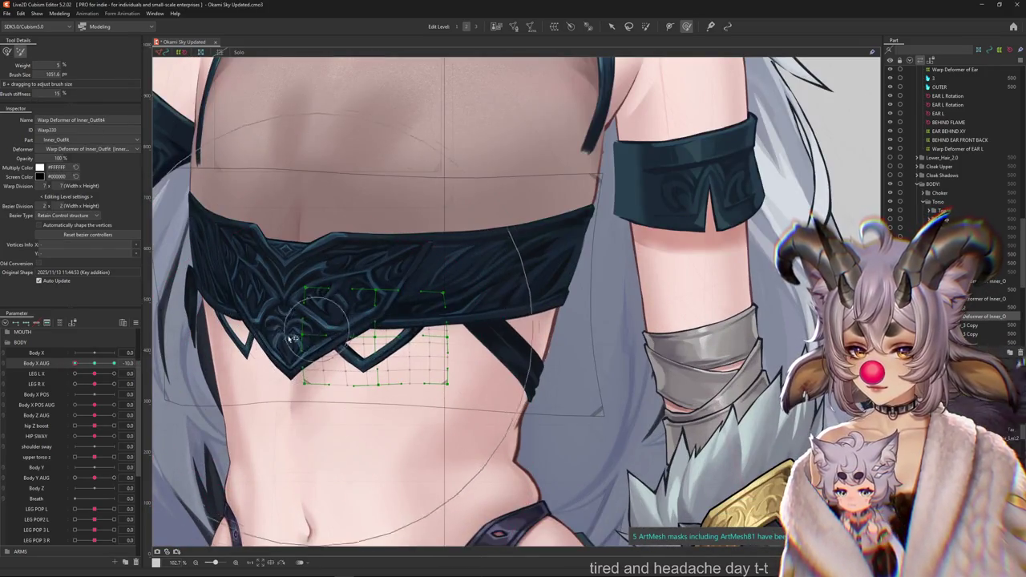
{"action": "key", "text": "3"}
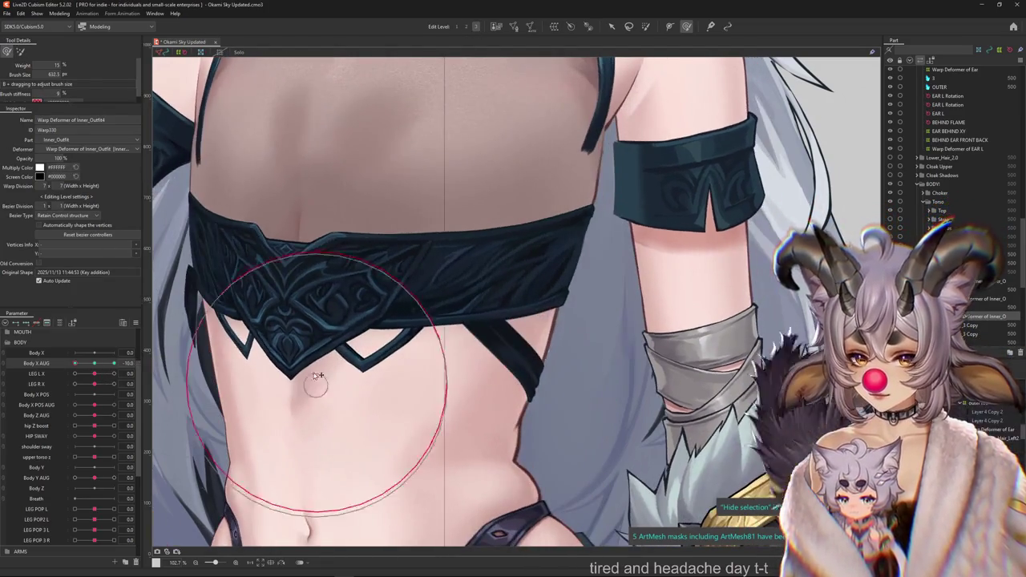
{"action": "mouse_move", "coordinate": [352, 361]}
{"action": "left_mouse_down"}
{"action": "mouse_move", "coordinate": [297, 359]}
{"action": "mouse_move", "coordinate": [309, 365]}
{"action": "left_mouse_up"}
{"action": "scroll", "coordinate": [315, 358], "scroll_direction": "down", "scroll_amount": 5}
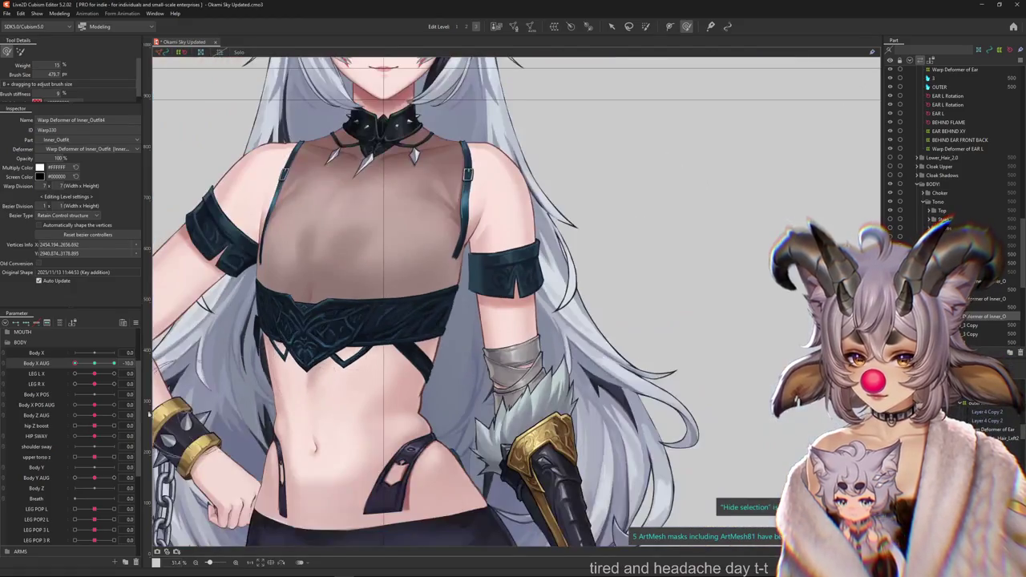
{"action": "left_click_drag", "start_coordinate": [87, 367], "coordinate": [114, 365]}
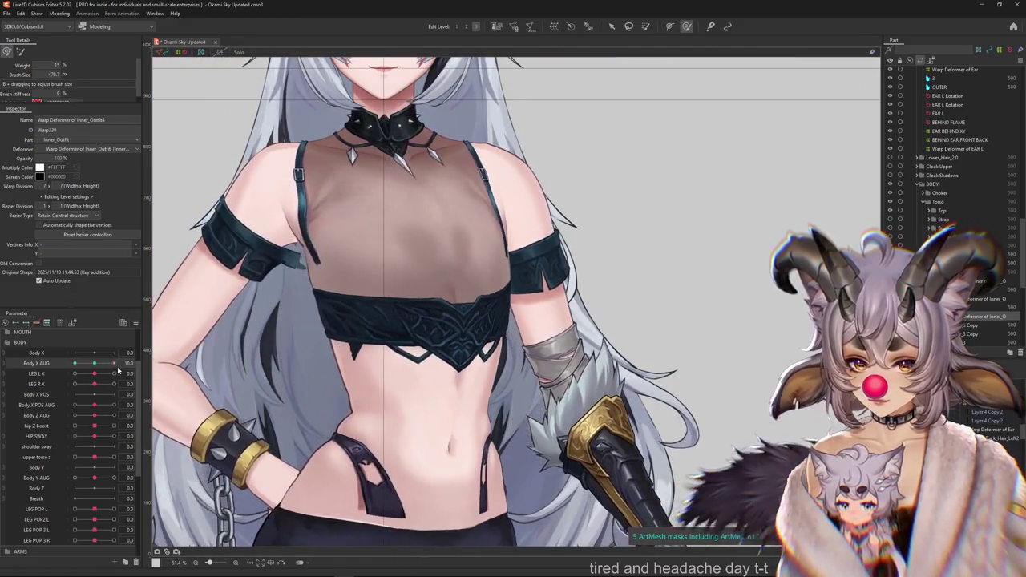
{"action": "scroll", "coordinate": [547, 380], "scroll_direction": "up", "scroll_amount": 5}
{"action": "left_click", "coordinate": [401, 377]}
{"action": "scroll", "coordinate": [400, 376], "scroll_direction": "up", "scroll_amount": 1}
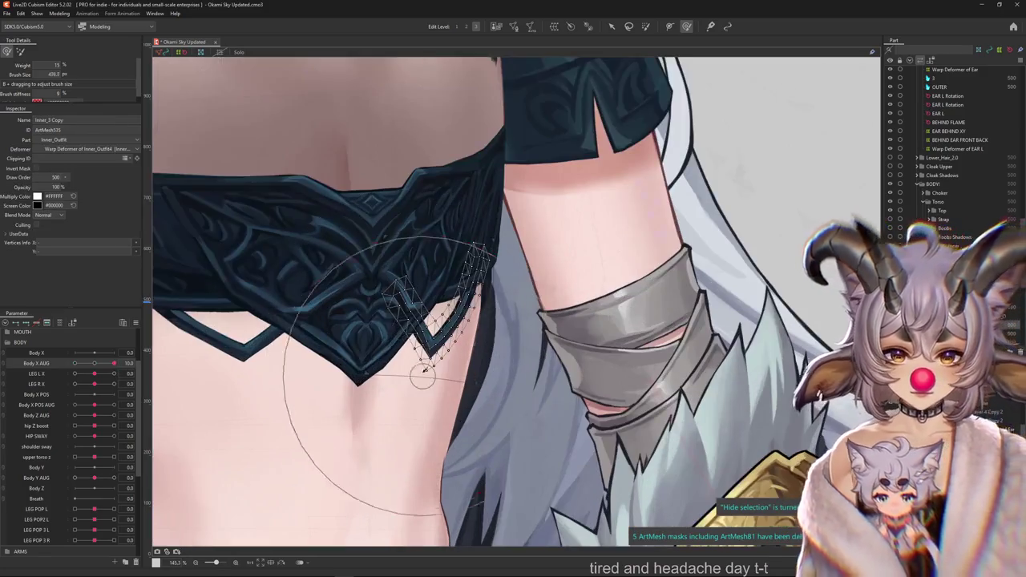
- Brush the Inner_3 Copy strap tip's mesh into place against the band at Body X AUG 10
{"action": "scroll", "coordinate": [440, 361], "scroll_direction": "up", "scroll_amount": 4}
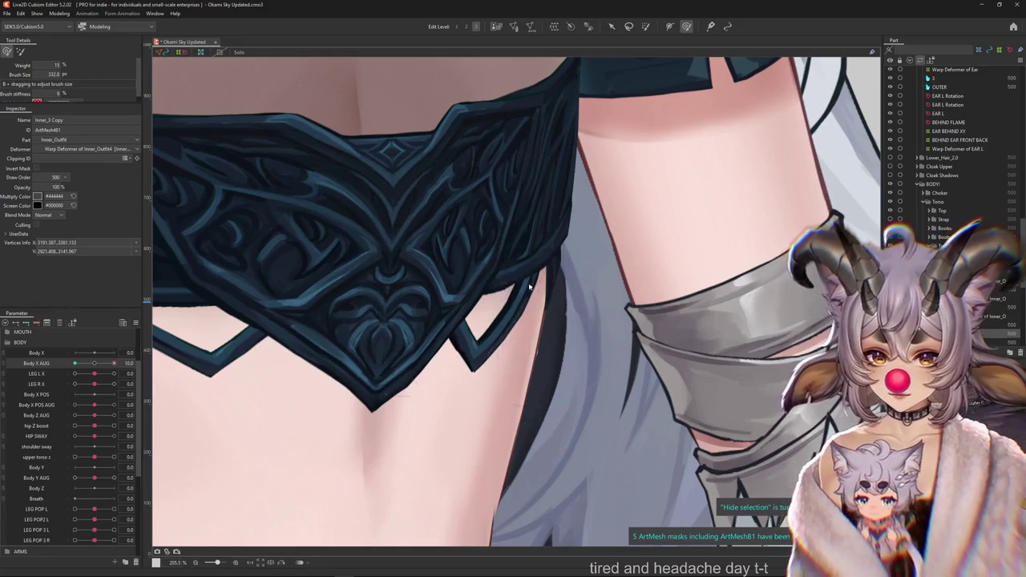
{"action": "left_click_drag", "start_coordinate": [493, 276], "coordinate": [473, 344]}
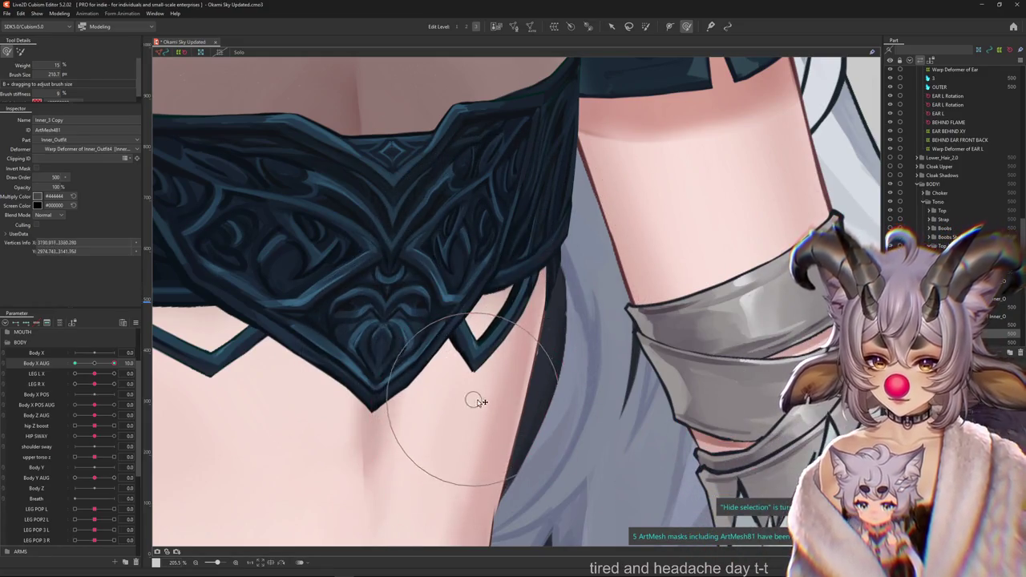
{"action": "scroll", "coordinate": [457, 390], "scroll_direction": "down", "scroll_amount": 4}
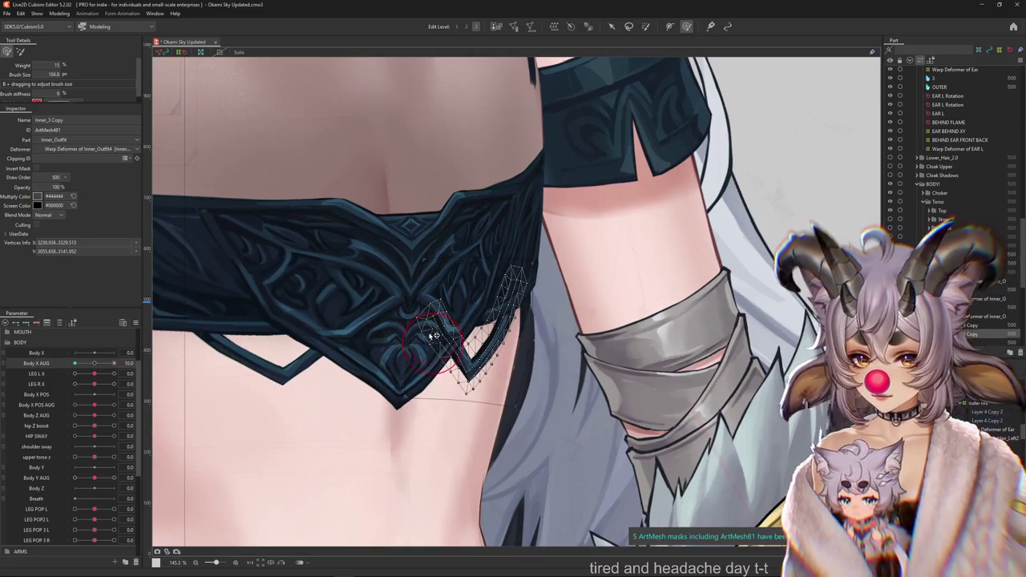
{"action": "scroll", "coordinate": [425, 372], "scroll_direction": "up", "scroll_amount": 5}
{"action": "scroll", "coordinate": [433, 361], "scroll_direction": "up", "scroll_amount": 5}
{"action": "mouse_move", "coordinate": [440, 344]}
{"action": "left_mouse_down"}
{"action": "mouse_move", "coordinate": [369, 258]}
{"action": "mouse_move", "coordinate": [390, 292]}
{"action": "left_mouse_up"}
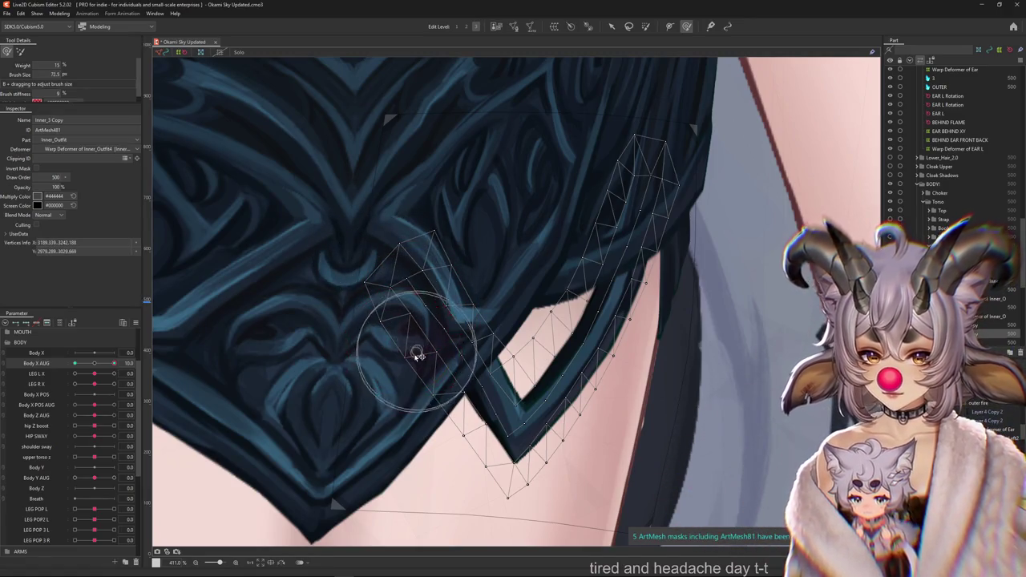
{"action": "scroll", "coordinate": [429, 304], "scroll_direction": "down", "scroll_amount": 5}
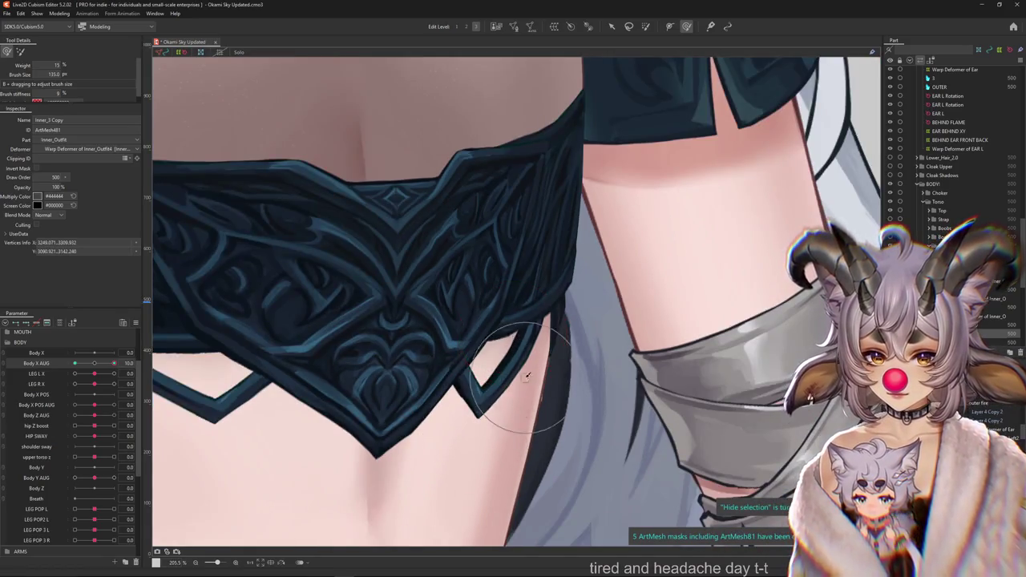
{"action": "scroll", "coordinate": [527, 375], "scroll_direction": "up", "scroll_amount": 5}
{"action": "mouse_move", "coordinate": [492, 344]}
{"action": "left_mouse_down"}
{"action": "mouse_move", "coordinate": [497, 359]}
{"action": "mouse_move", "coordinate": [453, 403]}
{"action": "mouse_move", "coordinate": [436, 394]}
{"action": "left_mouse_up"}
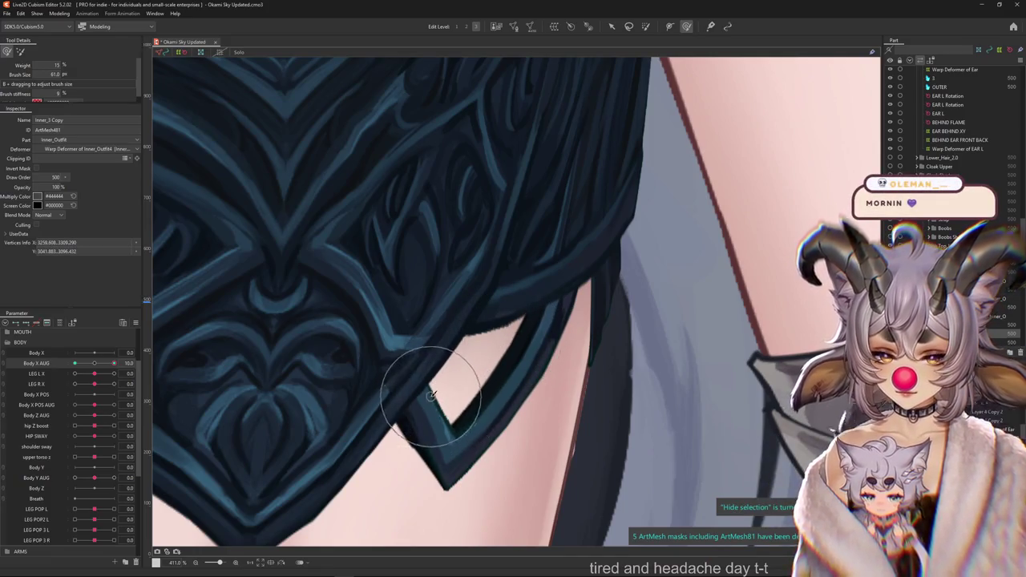
- Return Body X AUG to 0 and inspect the strap along the chest band up close
{"action": "scroll", "coordinate": [529, 385], "scroll_direction": "down", "scroll_amount": 5}
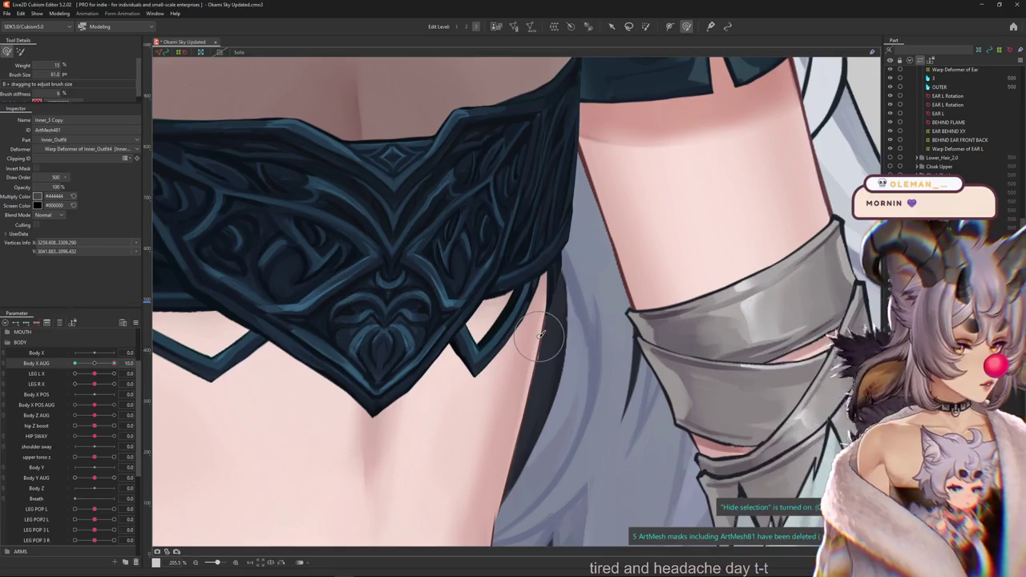
{"action": "mouse_move", "coordinate": [114, 363]}
{"action": "left_mouse_down"}
{"action": "mouse_move", "coordinate": [80, 371]}
{"action": "mouse_move", "coordinate": [94, 363]}
{"action": "left_mouse_up"}
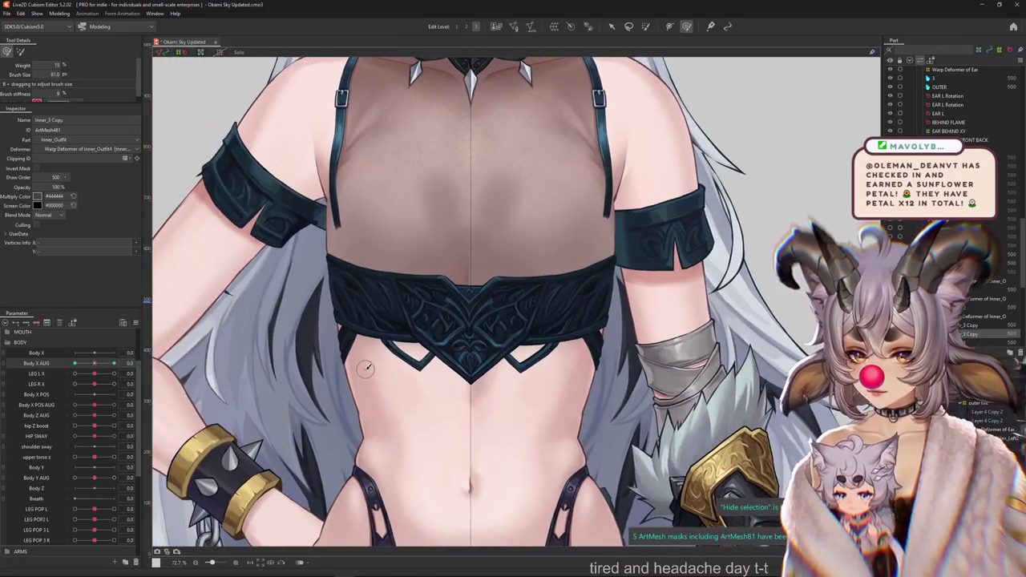
{"action": "scroll", "coordinate": [424, 367], "scroll_direction": "up", "scroll_amount": 5}
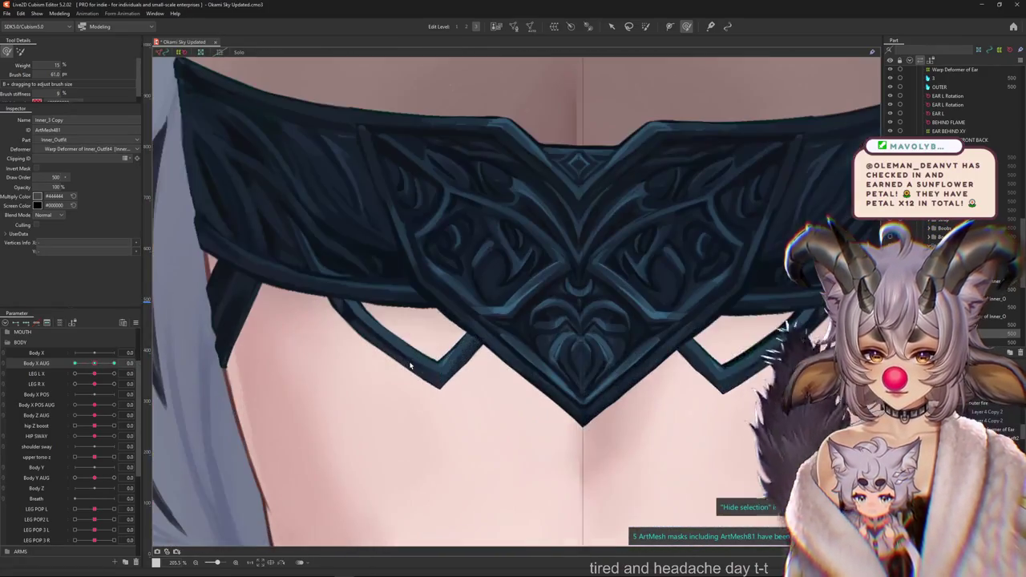
{"action": "left_click_drag", "start_coordinate": [417, 358], "coordinate": [317, 362]}
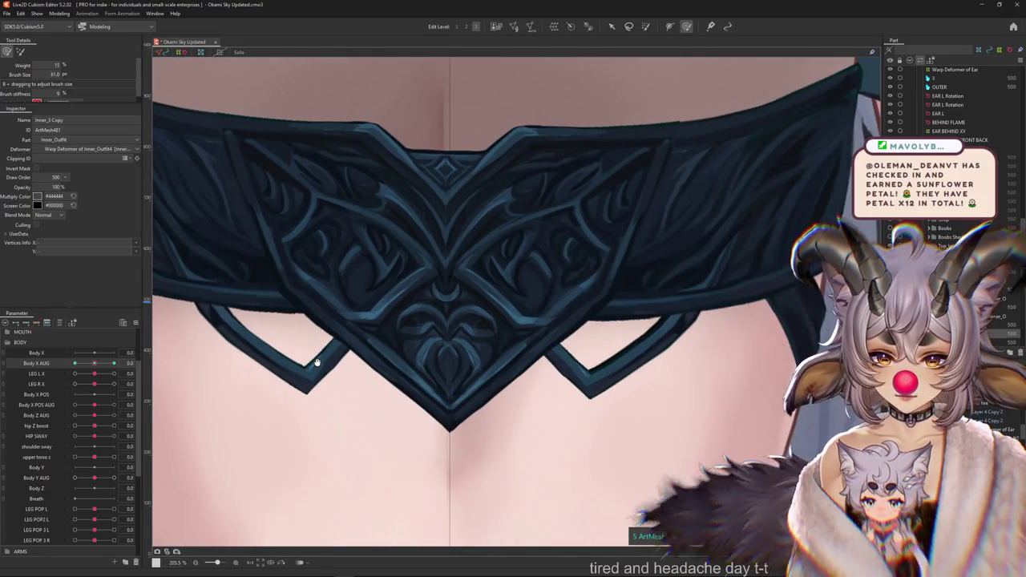
{"action": "left_click_drag", "start_coordinate": [317, 363], "coordinate": [361, 370]}
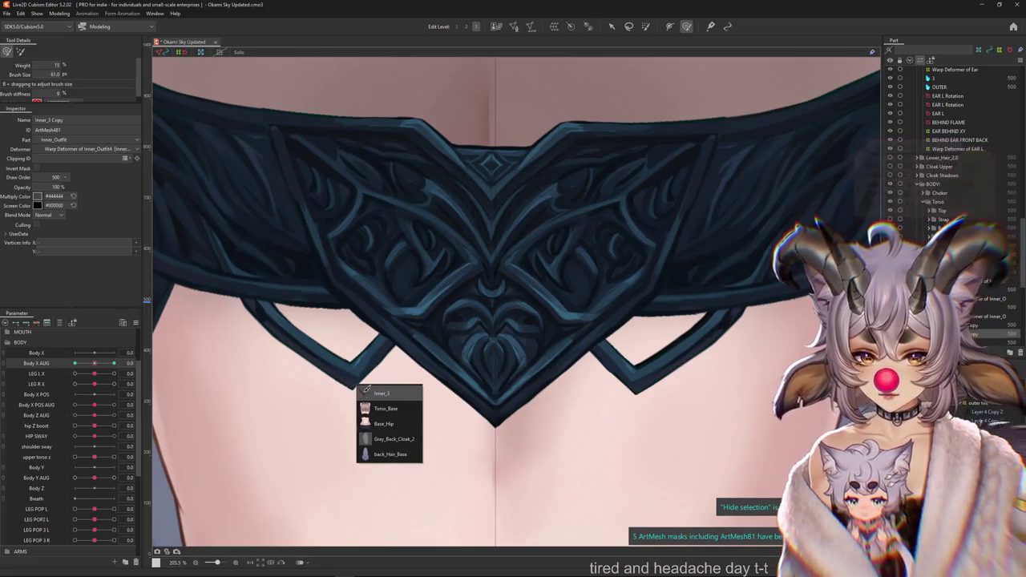
- Hide the Inner_3 strap piece and select the inner outfit's torso warp deformer
{"action": "left_click", "coordinate": [367, 401]}
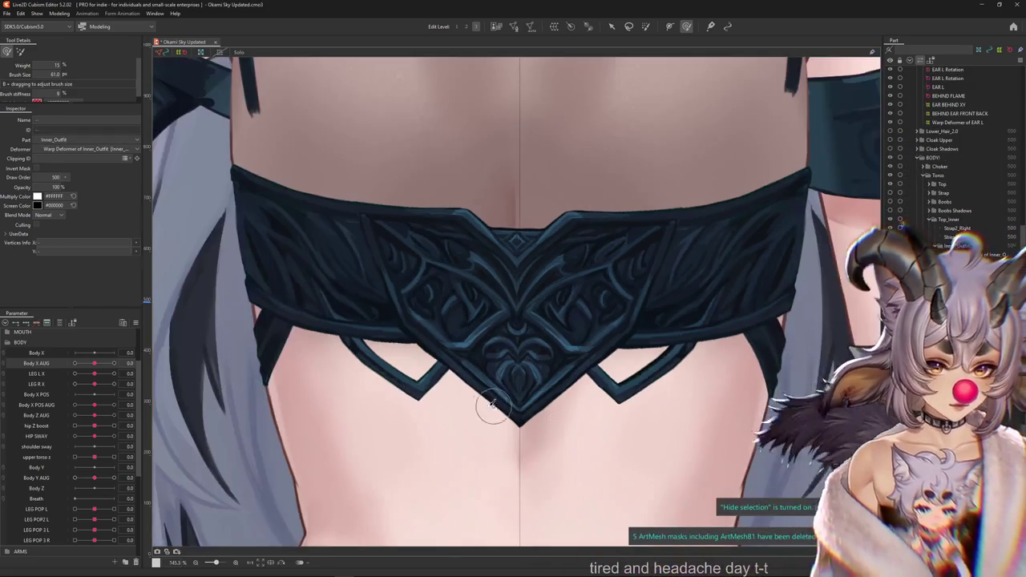
{"action": "scroll", "coordinate": [579, 453], "scroll_direction": "down", "scroll_amount": 2}
{"action": "key", "text": "Delete"}
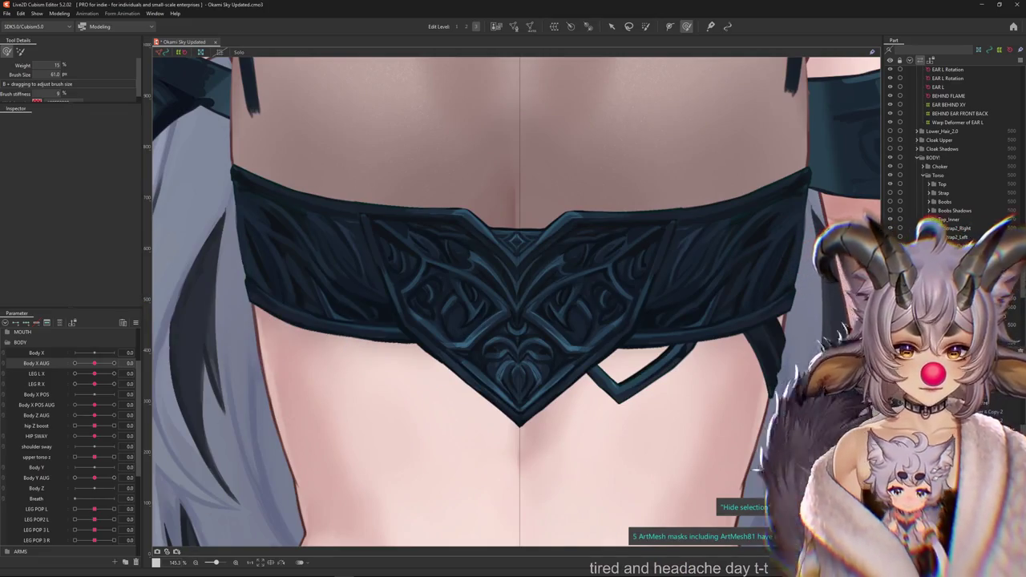
{"action": "left_click", "coordinate": [399, 469]}
{"action": "left_click_drag", "start_coordinate": [399, 470], "coordinate": [294, 464]}
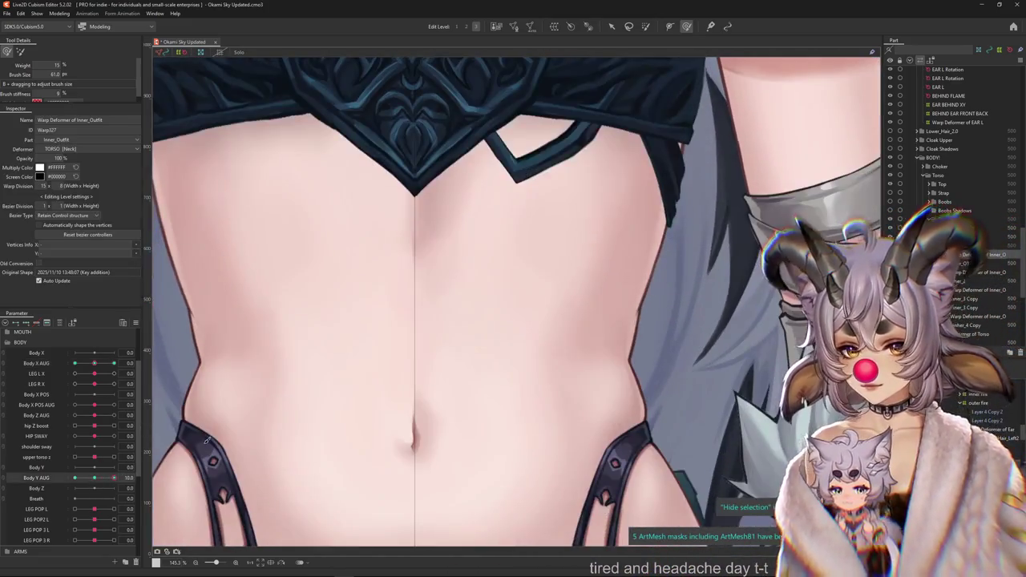
- At Body Y AUG 10, select the Inner_Outfit4 warp and reshape the band's warp
{"action": "left_click_drag", "start_coordinate": [95, 481], "coordinate": [113, 477]}
{"action": "right_click", "coordinate": [482, 368]}
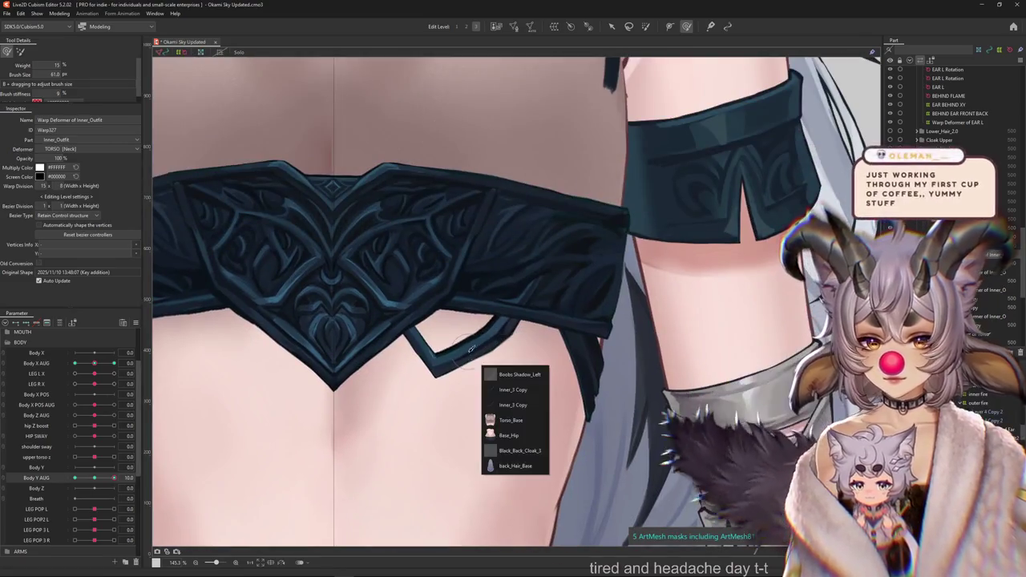
{"action": "left_click", "coordinate": [502, 390]}
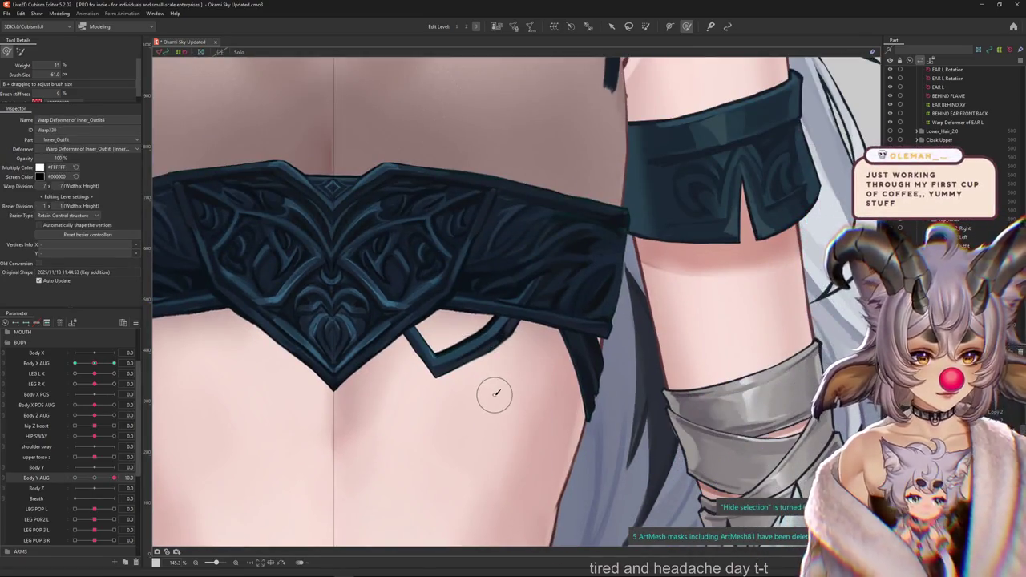
{"action": "scroll", "coordinate": [494, 393], "scroll_direction": "down", "scroll_amount": 2}
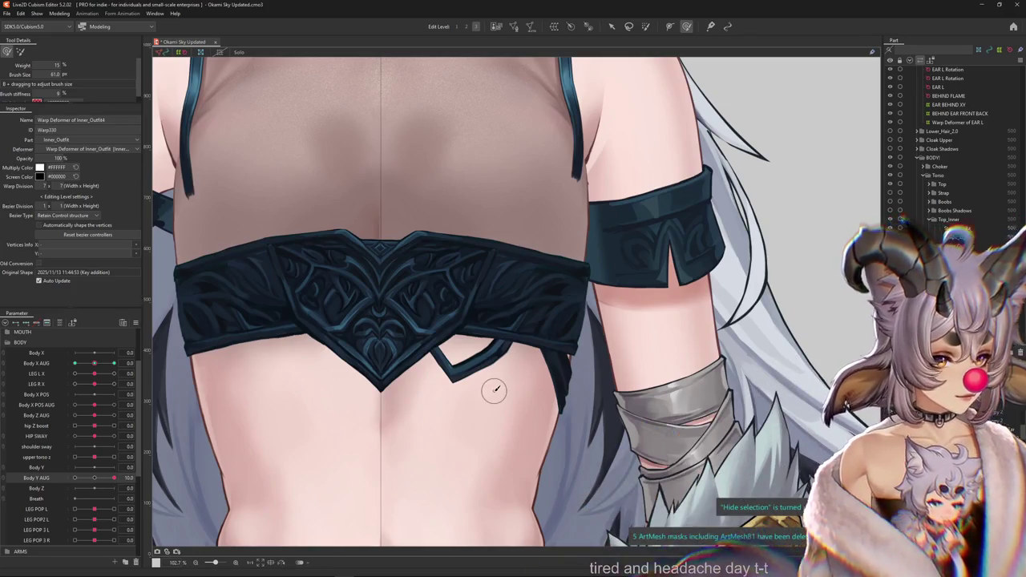
{"action": "left_click_drag", "start_coordinate": [495, 390], "coordinate": [457, 366]}
{"action": "scroll", "coordinate": [613, 366], "scroll_direction": "down", "scroll_amount": 1}
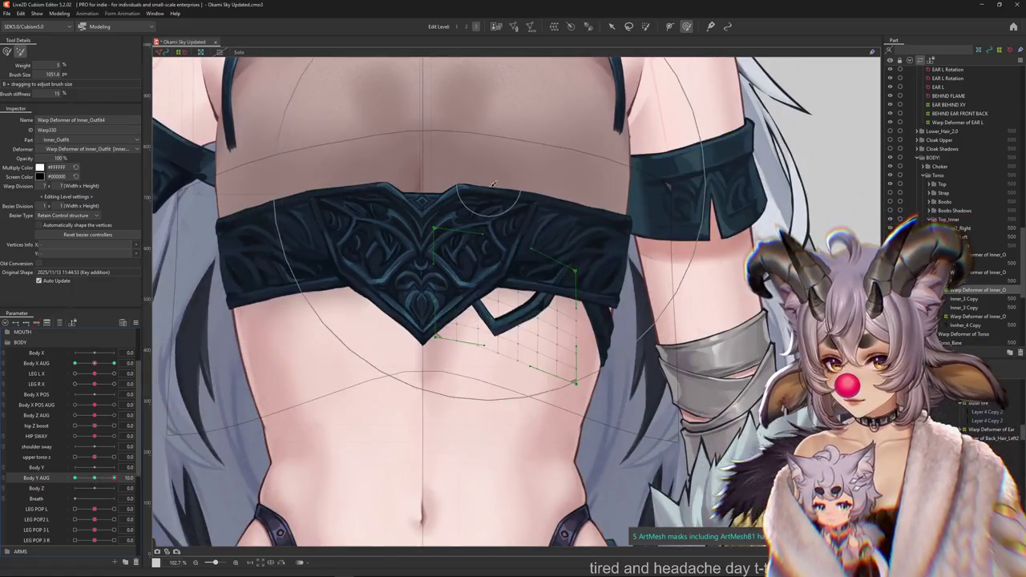
{"action": "left_click_drag", "start_coordinate": [449, 289], "coordinate": [488, 273]}
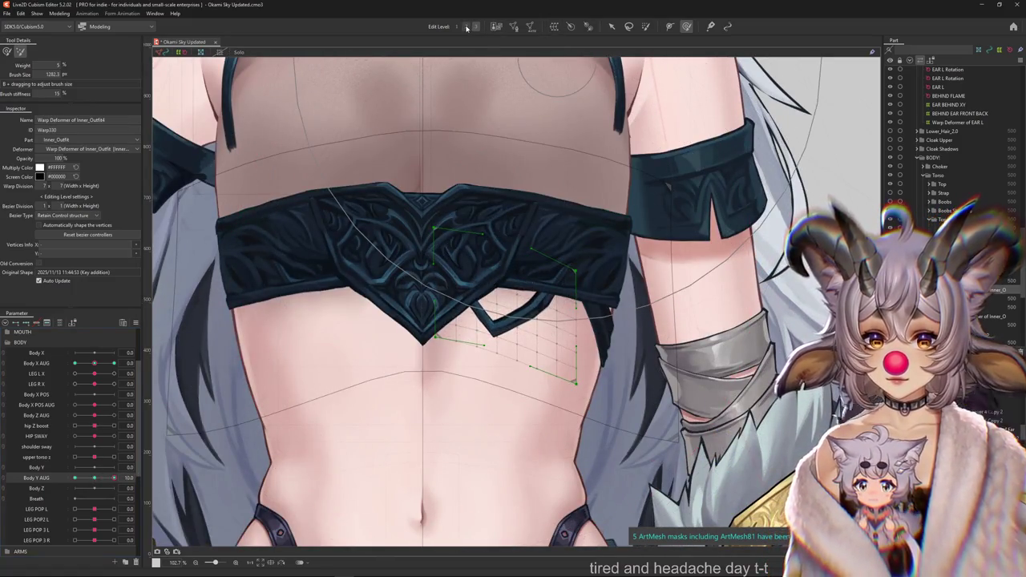
- Switch to full warp grid editing and widen the deform brush over the band
{"action": "left_click", "coordinate": [466, 27]}
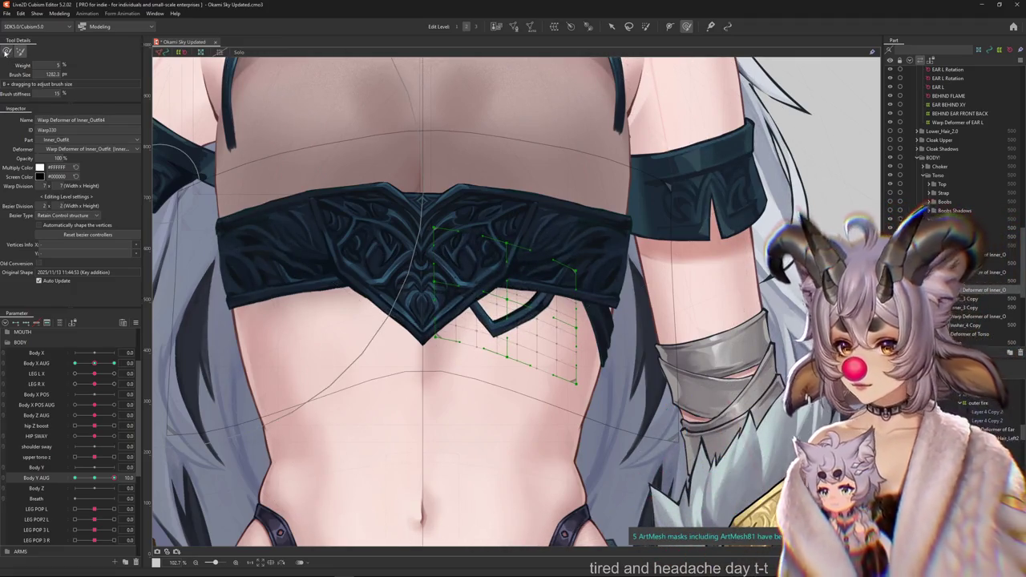
{"action": "left_click_drag", "start_coordinate": [496, 279], "coordinate": [525, 373]}
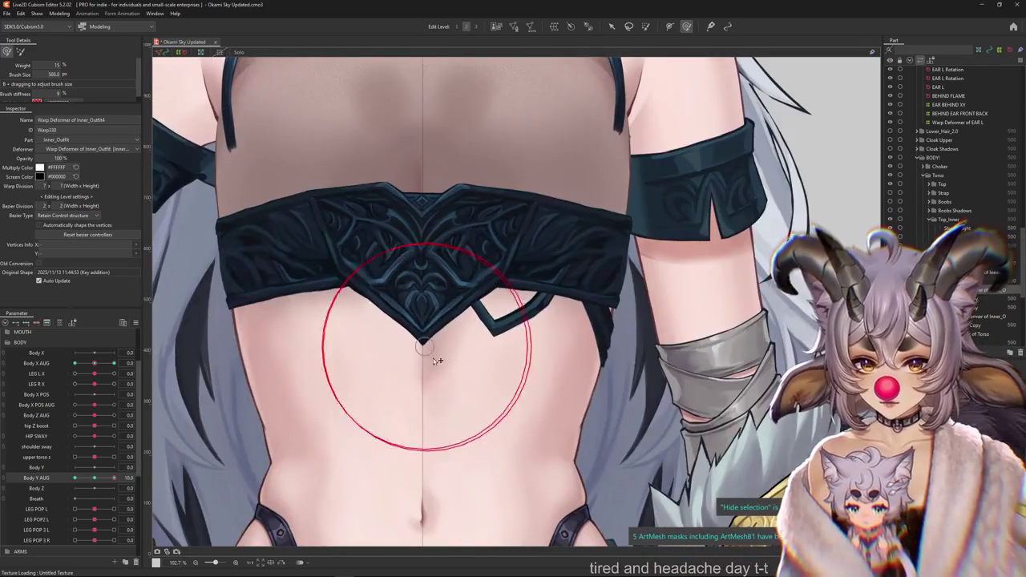
{"action": "left_click_drag", "start_coordinate": [437, 360], "coordinate": [479, 343]}
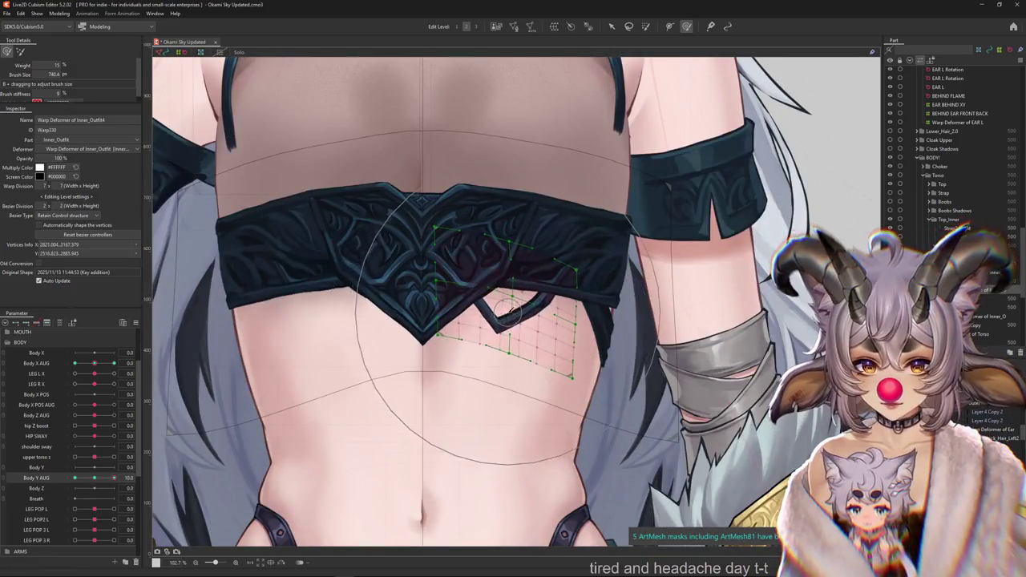
{"action": "mouse_move", "coordinate": [113, 478]}
{"action": "left_mouse_down"}
{"action": "mouse_move", "coordinate": [104, 479]}
{"action": "mouse_move", "coordinate": [114, 478]}
{"action": "left_mouse_up"}
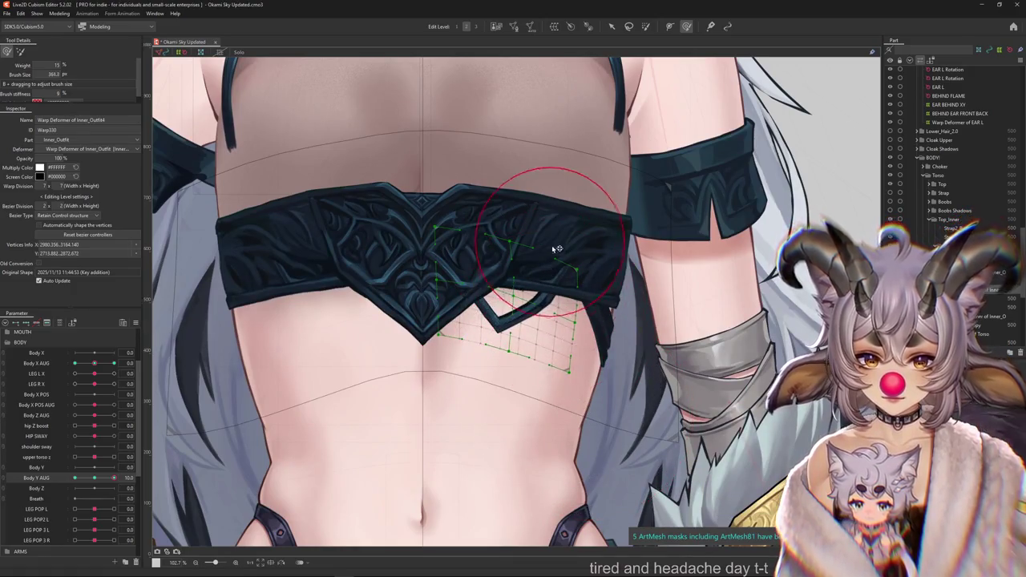
{"action": "left_click_drag", "start_coordinate": [412, 369], "coordinate": [398, 340]}
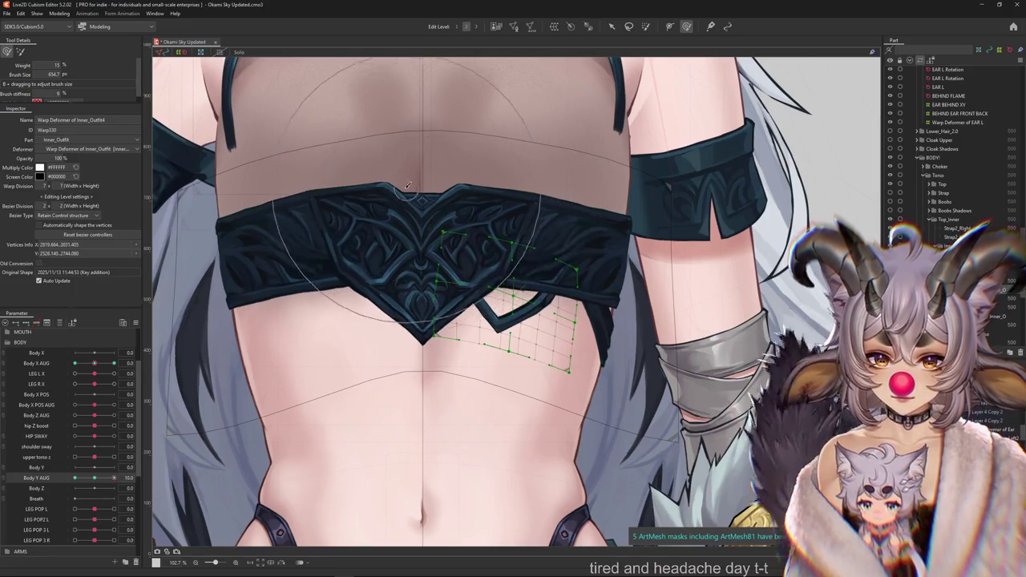
- Toggle the warp grid while previewing Body Y AUG, ending at -10
{"action": "key", "text": "h"}
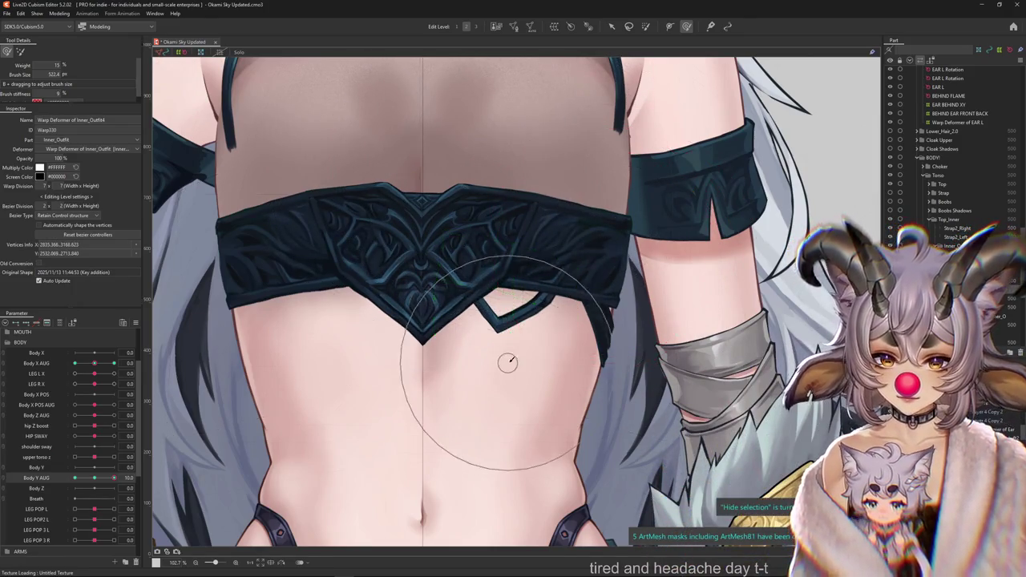
{"action": "left_click_drag", "start_coordinate": [94, 477], "coordinate": [113, 478]}
{"action": "key", "text": "h"}
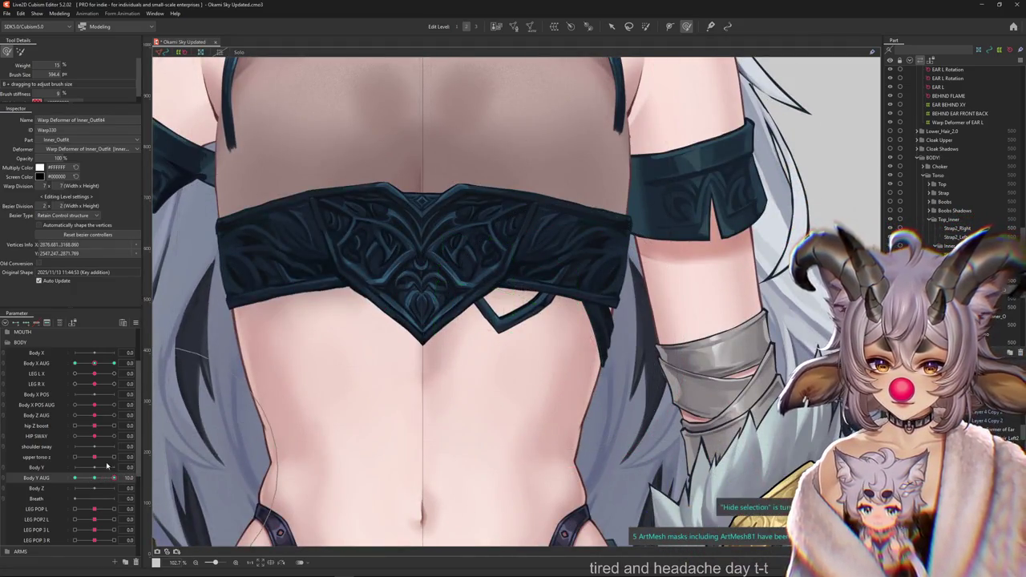
{"action": "left_click_drag", "start_coordinate": [109, 466], "coordinate": [94, 467]}
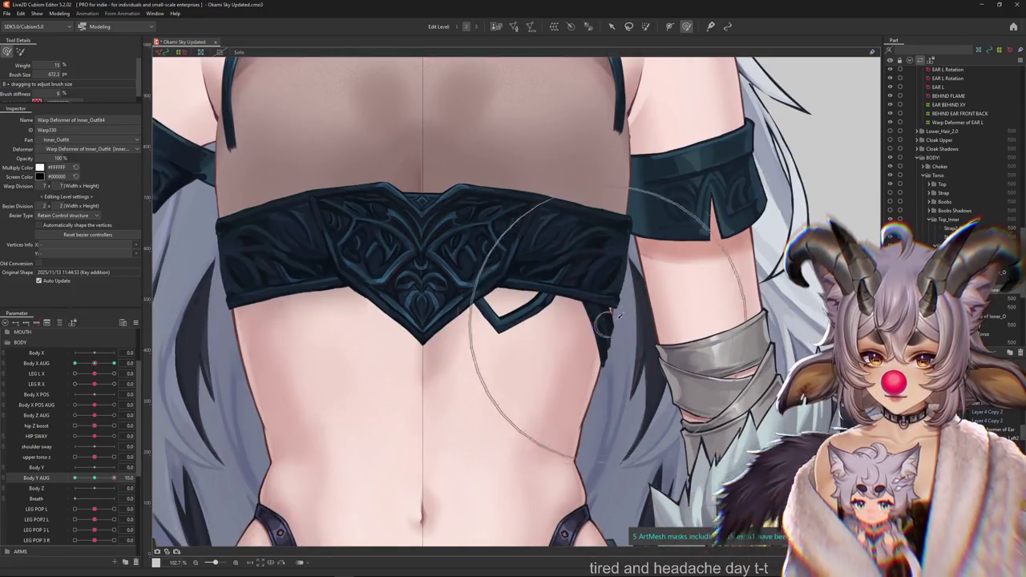
{"action": "key", "text": "h"}
{"action": "left_click_drag", "start_coordinate": [89, 478], "coordinate": [74, 479]}
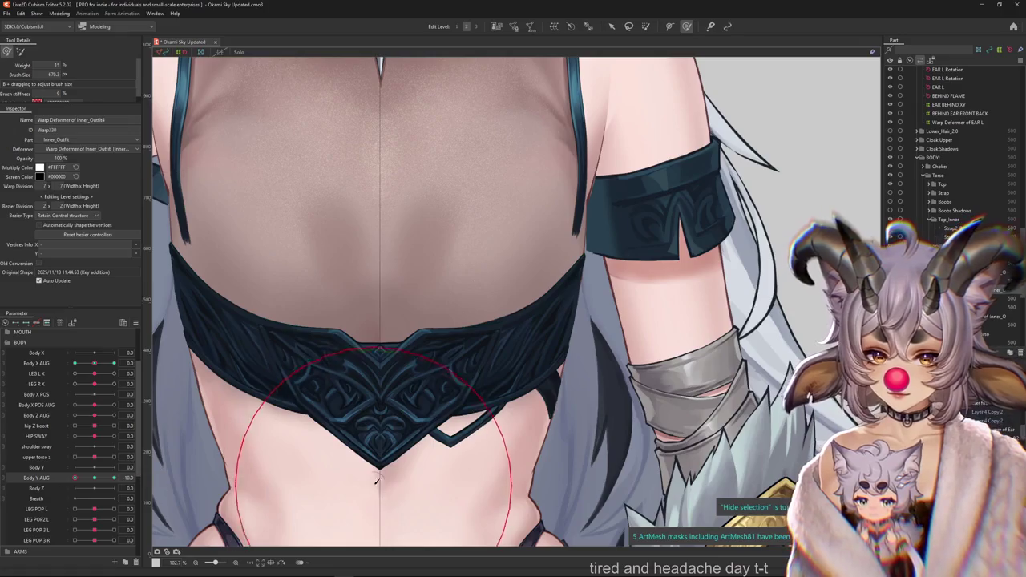
- With the grid hidden, nudge the chest band's warp into place for Body Y AUG -10
{"action": "left_click_drag", "start_coordinate": [377, 480], "coordinate": [393, 392]}
{"action": "left_click_drag", "start_coordinate": [448, 409], "coordinate": [513, 483]}
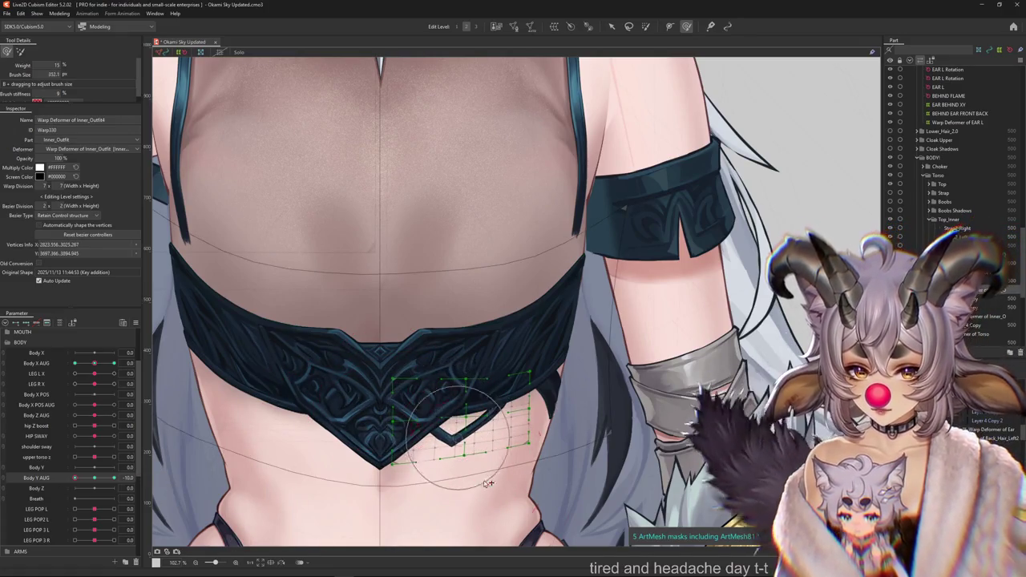
{"action": "left_click_drag", "start_coordinate": [87, 478], "coordinate": [57, 484]}
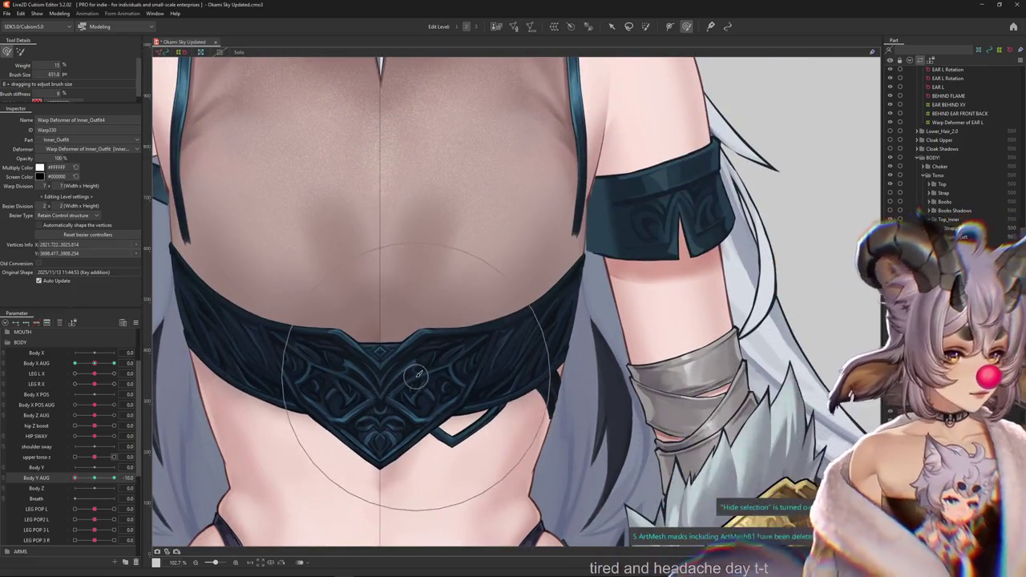
{"action": "key", "text": "ctrl+h"}
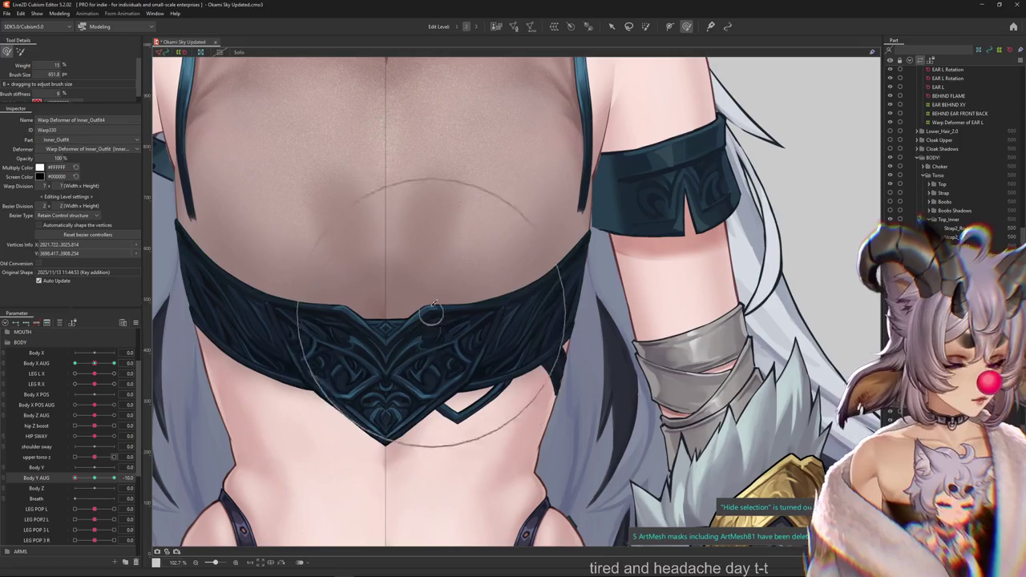
{"action": "left_click_drag", "start_coordinate": [473, 311], "coordinate": [462, 309]}
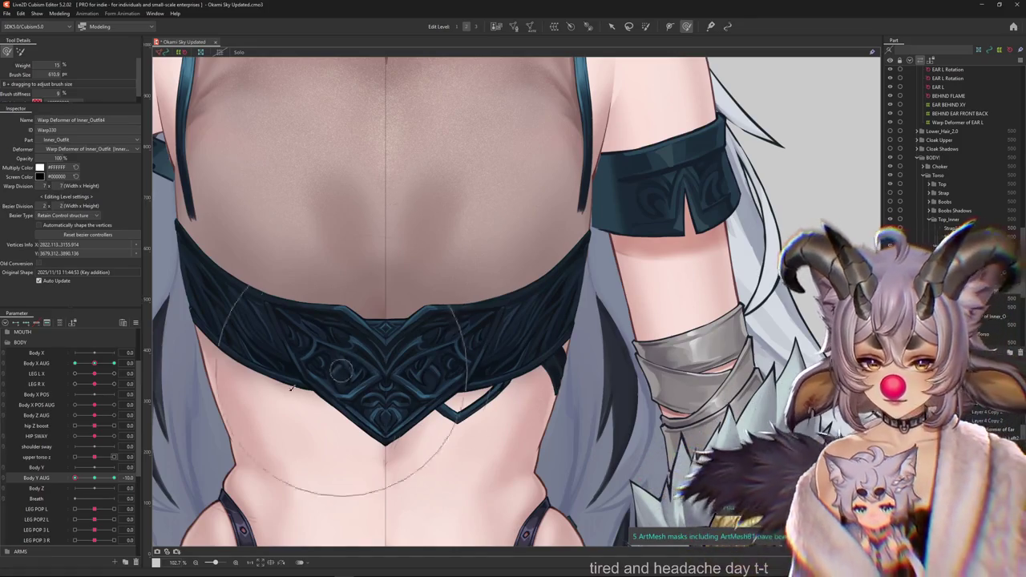
{"action": "left_click", "coordinate": [94, 479]}
- Check the band at Body Y AUG -10, then reset Body Y AUG to 0
{"action": "left_click_drag", "start_coordinate": [94, 479], "coordinate": [74, 479]}
{"action": "scroll", "coordinate": [471, 374], "scroll_direction": "down", "scroll_amount": 1}
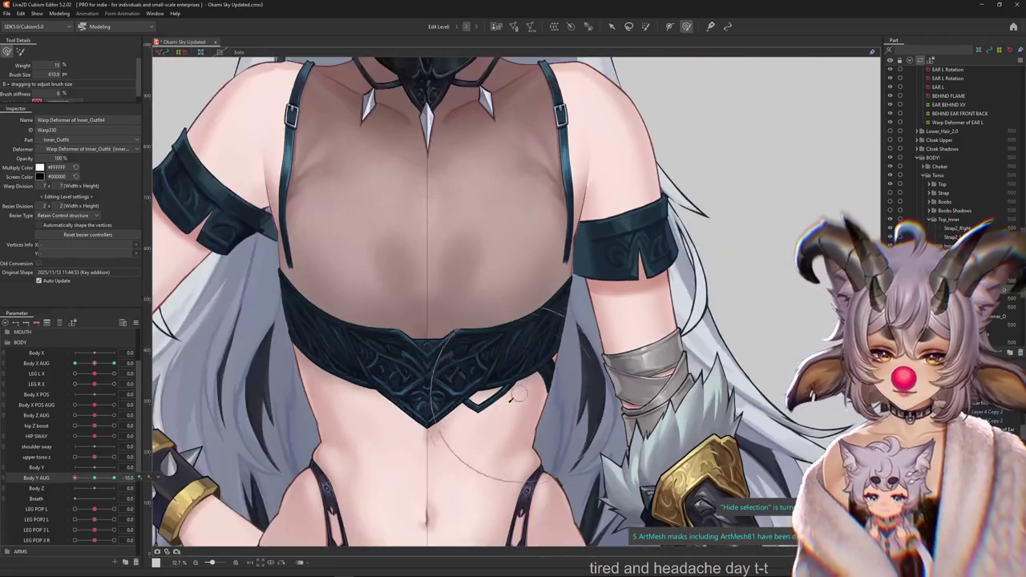
{"action": "scroll", "coordinate": [472, 375], "scroll_direction": "down", "scroll_amount": 1}
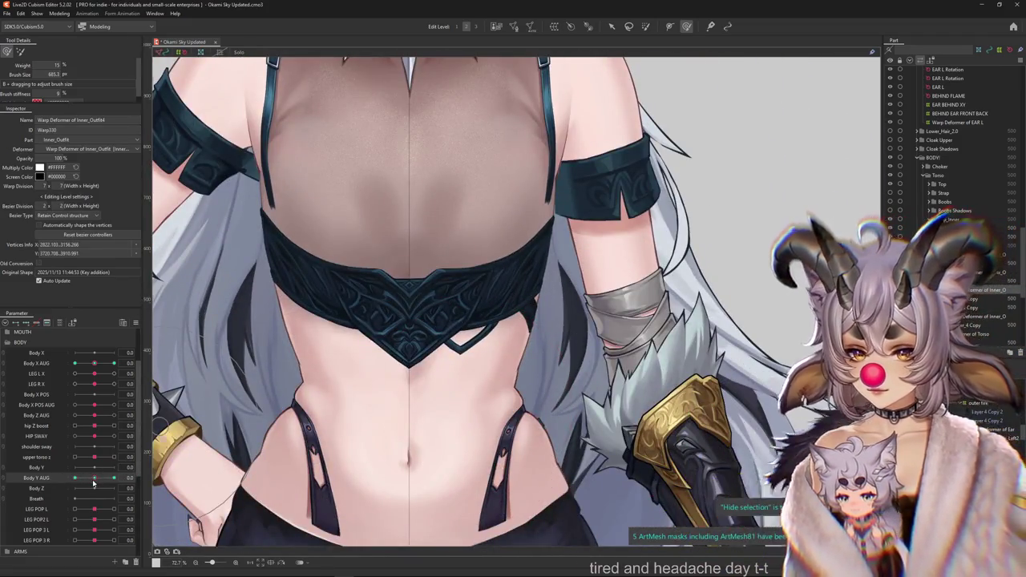
{"action": "scroll", "coordinate": [389, 277], "scroll_direction": "down", "scroll_amount": 2}
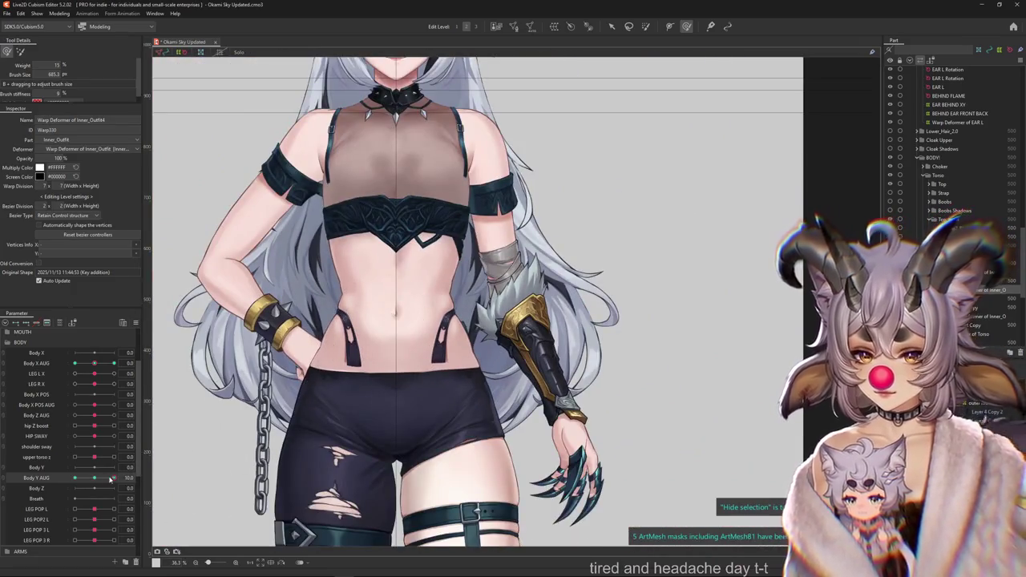
{"action": "scroll", "coordinate": [457, 226], "scroll_direction": "up", "scroll_amount": 2}
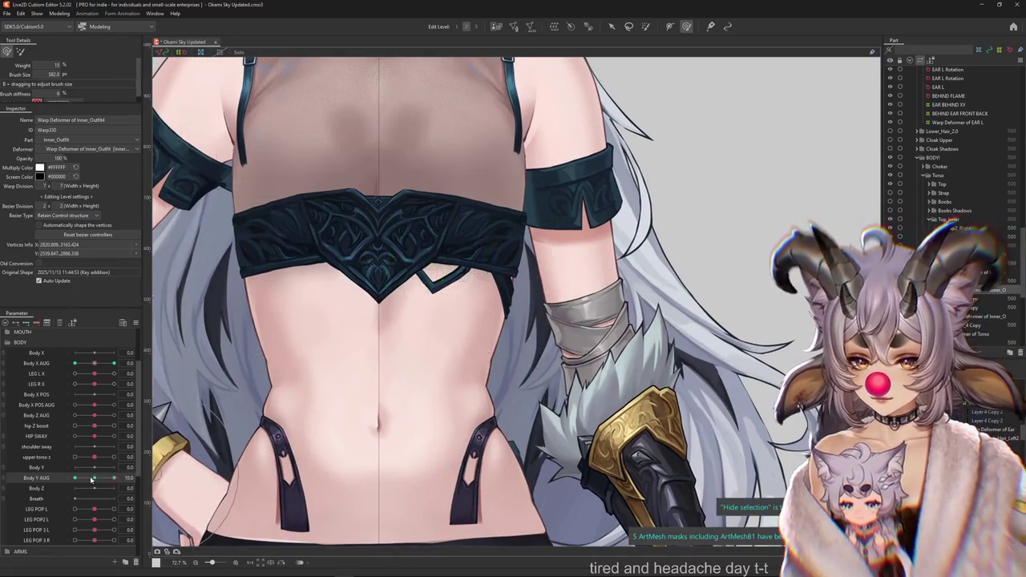
{"action": "left_click_drag", "start_coordinate": [93, 478], "coordinate": [95, 478]}
- Select the side strap's Inner_Outfit3 warp, set Body Y AUG to 10, and preview down to -10
{"action": "left_click", "coordinate": [457, 403]}
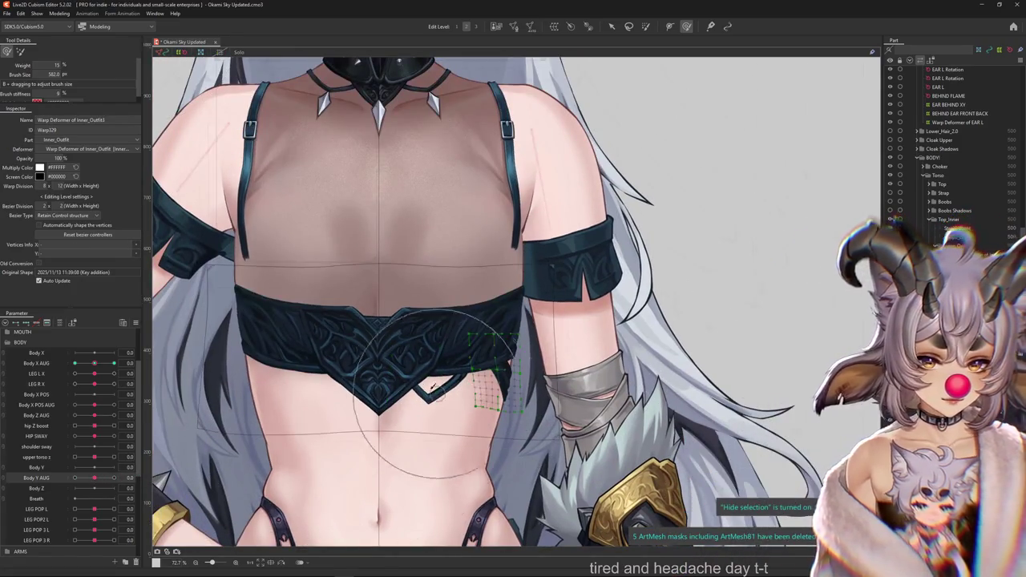
{"action": "left_click", "coordinate": [97, 480]}
{"action": "scroll", "coordinate": [516, 293], "scroll_direction": "up", "scroll_amount": 2}
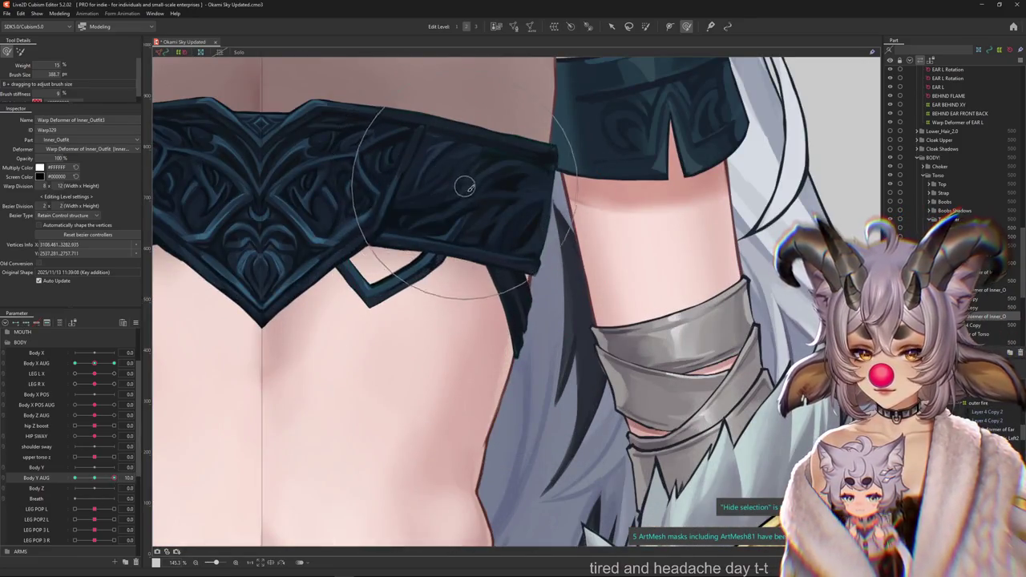
{"action": "scroll", "coordinate": [551, 406], "scroll_direction": "down", "scroll_amount": 2}
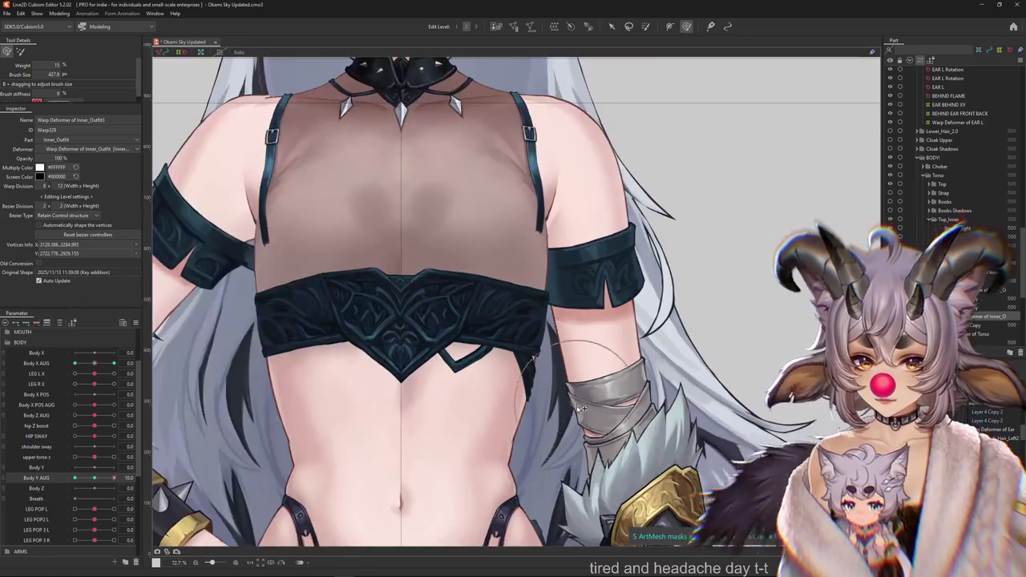
{"action": "scroll", "coordinate": [586, 391], "scroll_direction": "down", "scroll_amount": 2}
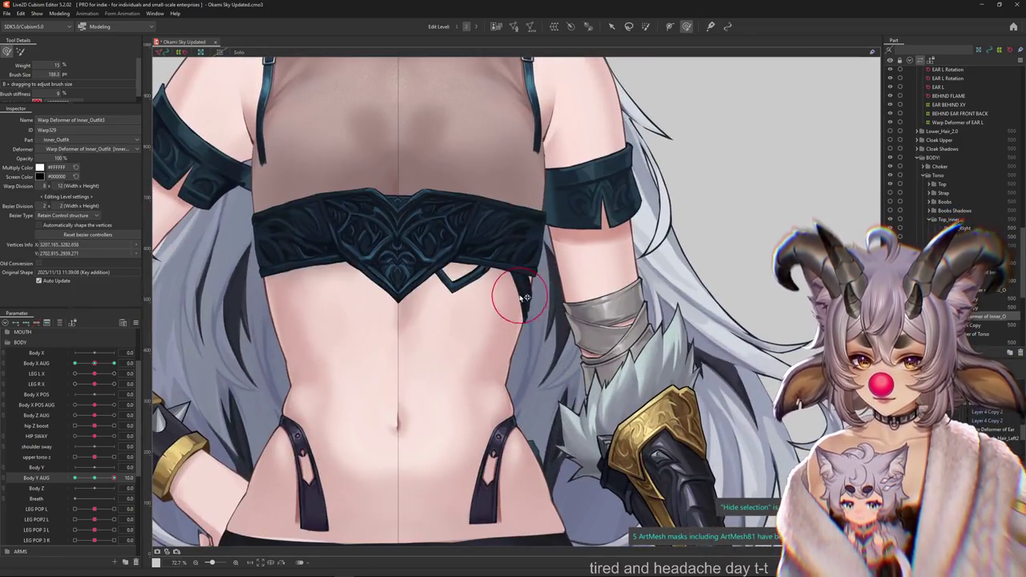
{"action": "left_click_drag", "start_coordinate": [113, 478], "coordinate": [74, 477]}
{"action": "scroll", "coordinate": [551, 454], "scroll_direction": "up", "scroll_amount": 1}
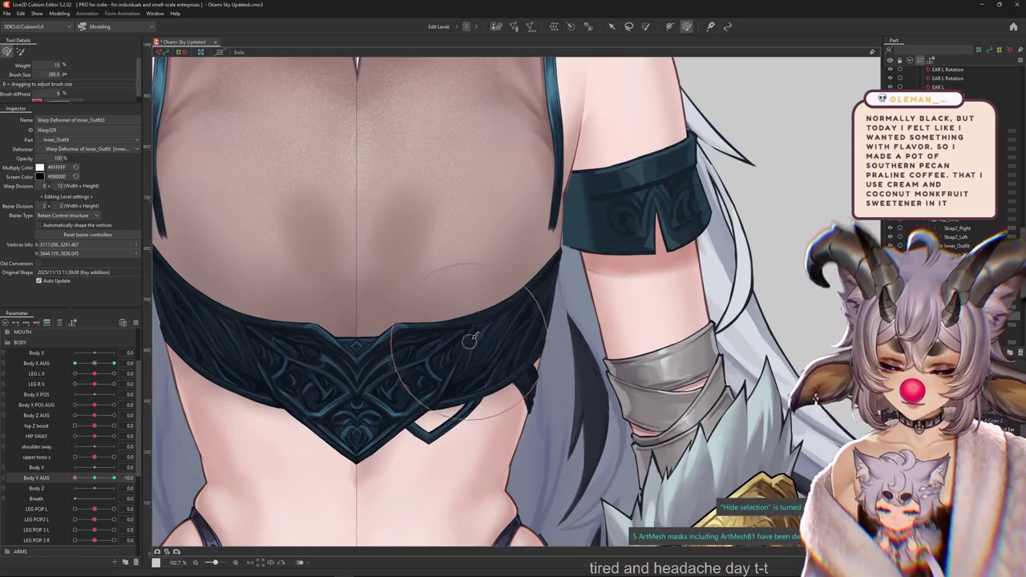
{"action": "scroll", "coordinate": [532, 418], "scroll_direction": "down", "scroll_amount": 1}
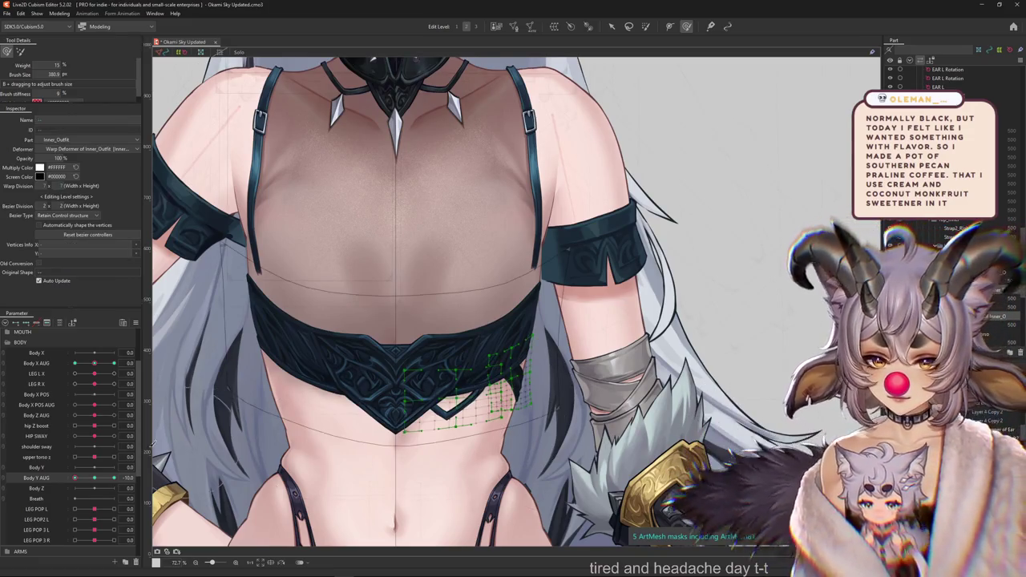
- Reset Body Y AUG, then pose the torso at Body X AUG -10 and Body Y AUG 10
{"action": "left_click", "coordinate": [92, 477]}
{"action": "left_click", "coordinate": [136, 323]}
{"action": "left_click", "coordinate": [184, 378]}
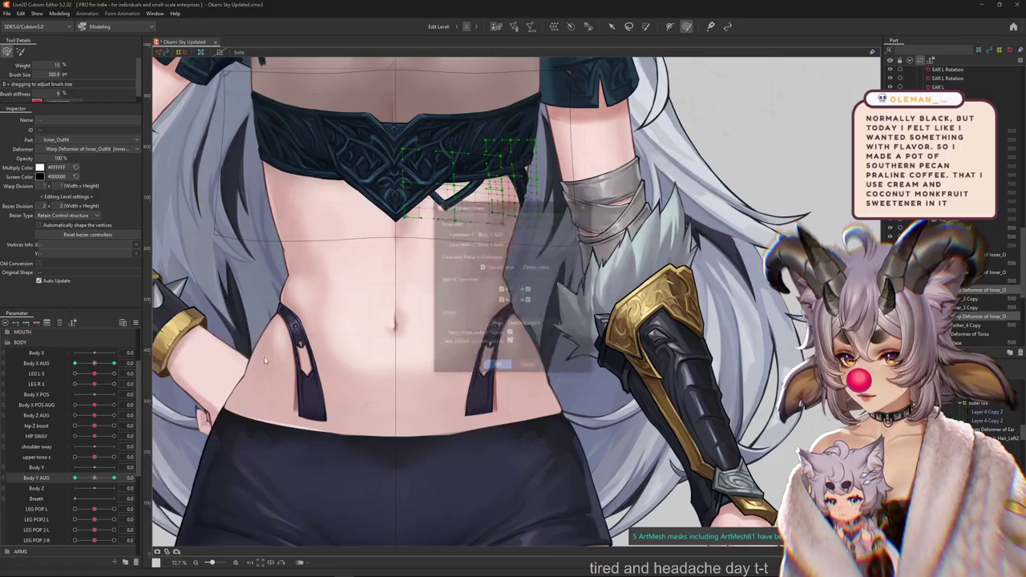
{"action": "left_click", "coordinate": [500, 367]}
{"action": "left_click_drag", "start_coordinate": [94, 363], "coordinate": [75, 363]}
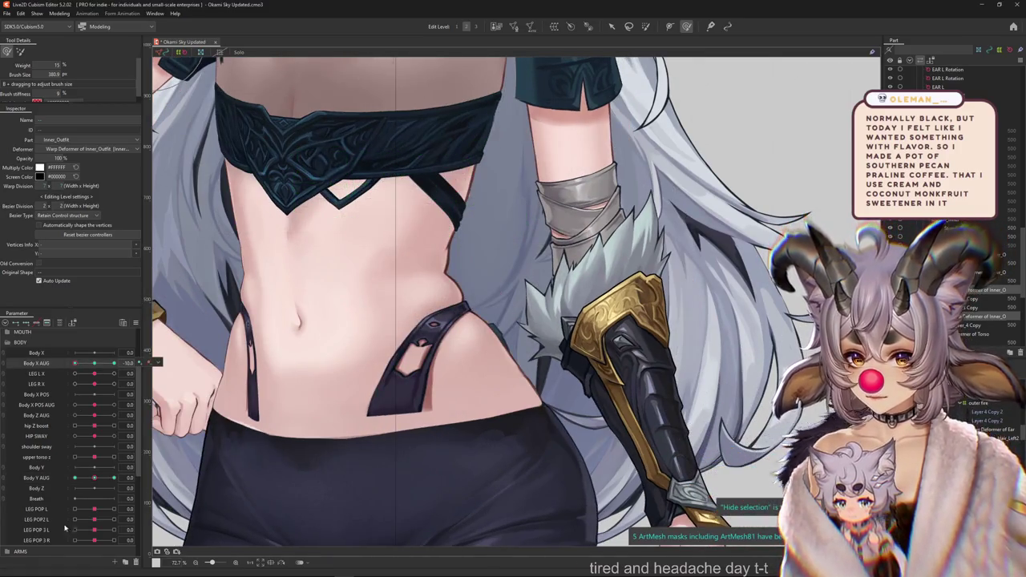
{"action": "left_click_drag", "start_coordinate": [94, 478], "coordinate": [114, 478]}
- Shrink the deform brush and reshape the side strap below the chest band
{"action": "left_click_drag", "start_coordinate": [329, 282], "coordinate": [350, 489]}
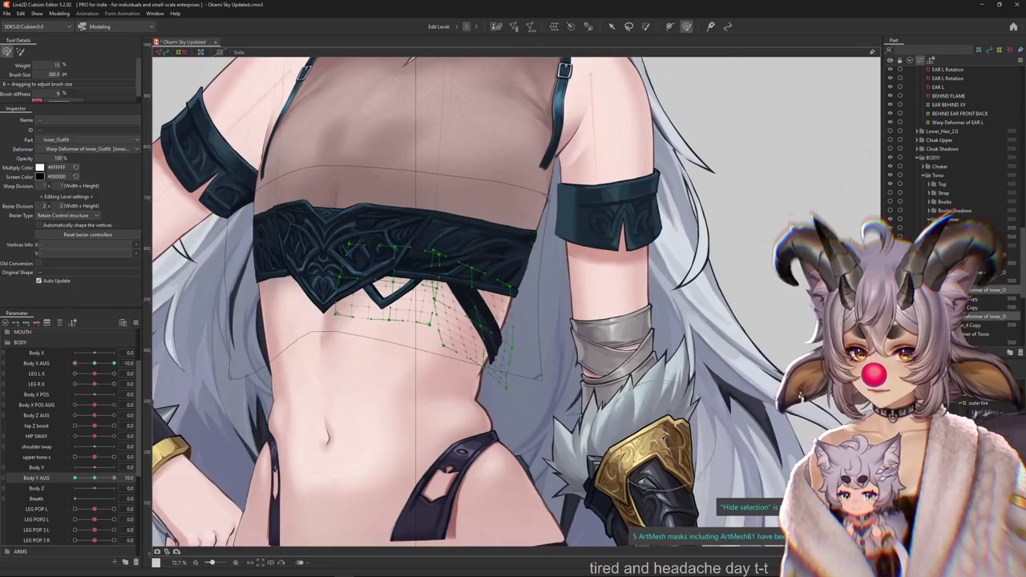
{"action": "scroll", "coordinate": [661, 429], "scroll_direction": "up", "scroll_amount": 3}
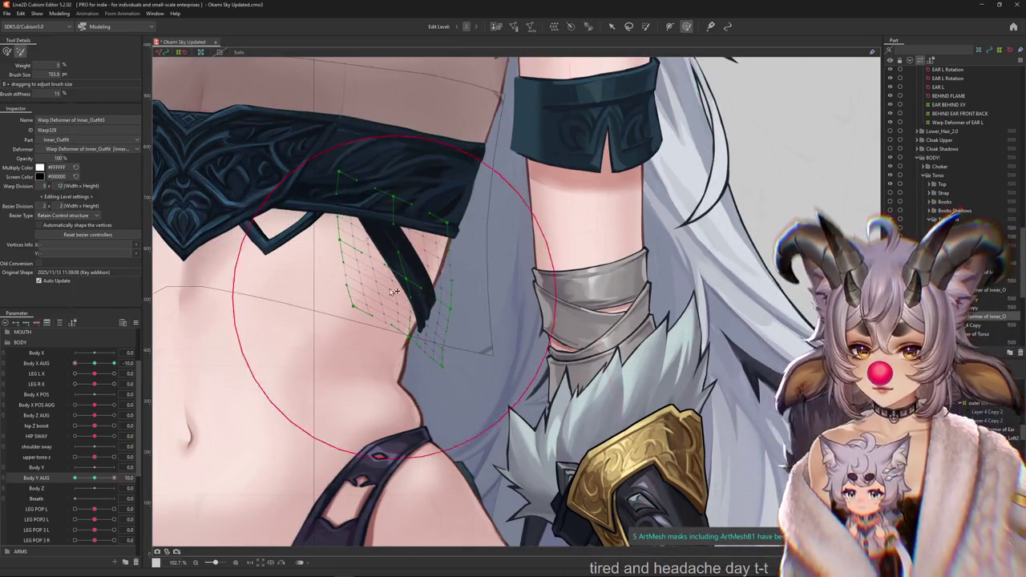
{"action": "left_click_drag", "start_coordinate": [461, 350], "coordinate": [238, 192]}
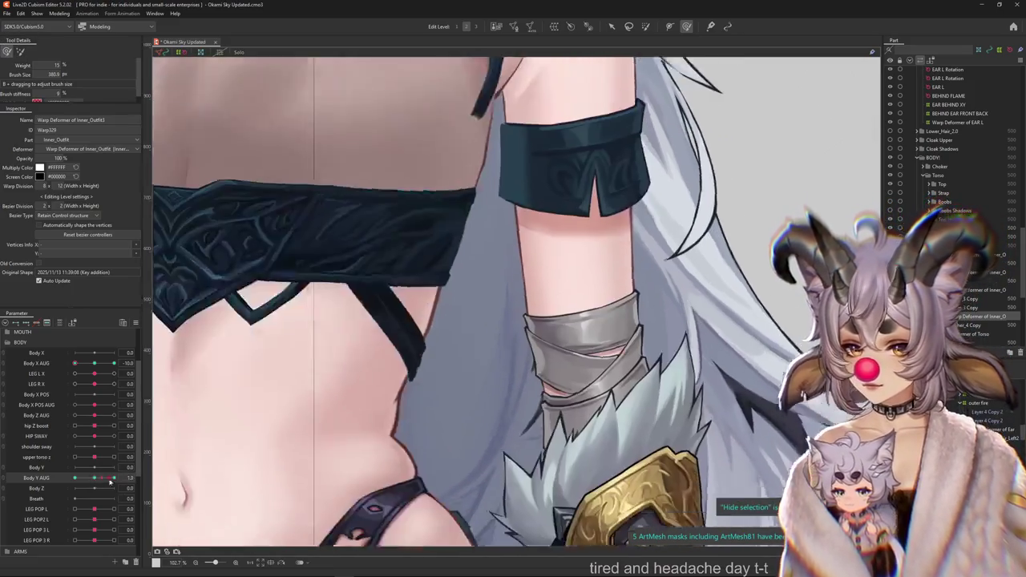
{"action": "left_click_drag", "start_coordinate": [98, 484], "coordinate": [114, 478]}
{"action": "left_click_drag", "start_coordinate": [432, 358], "coordinate": [388, 305]}
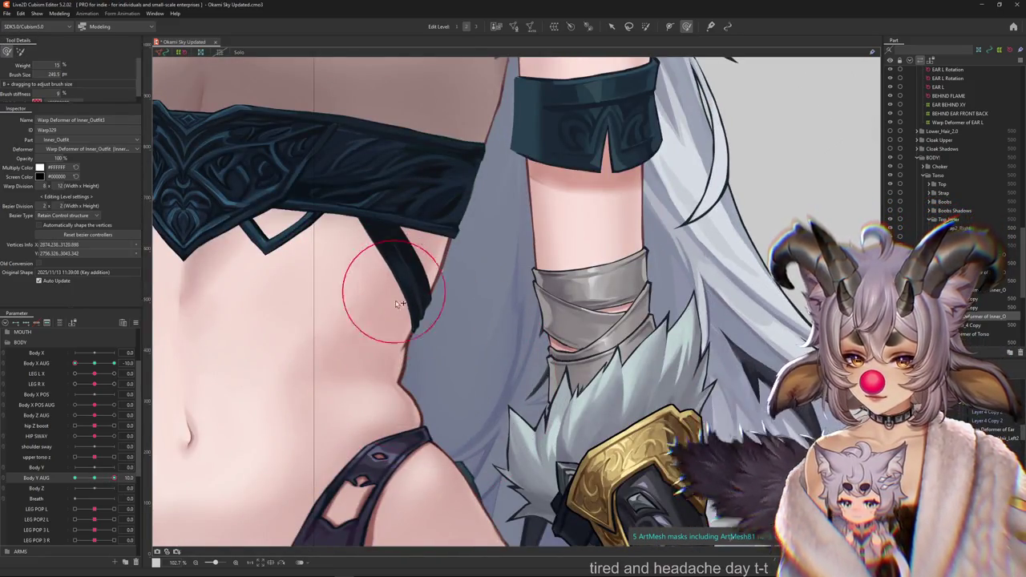
{"action": "left_click_drag", "start_coordinate": [449, 277], "coordinate": [544, 340]}
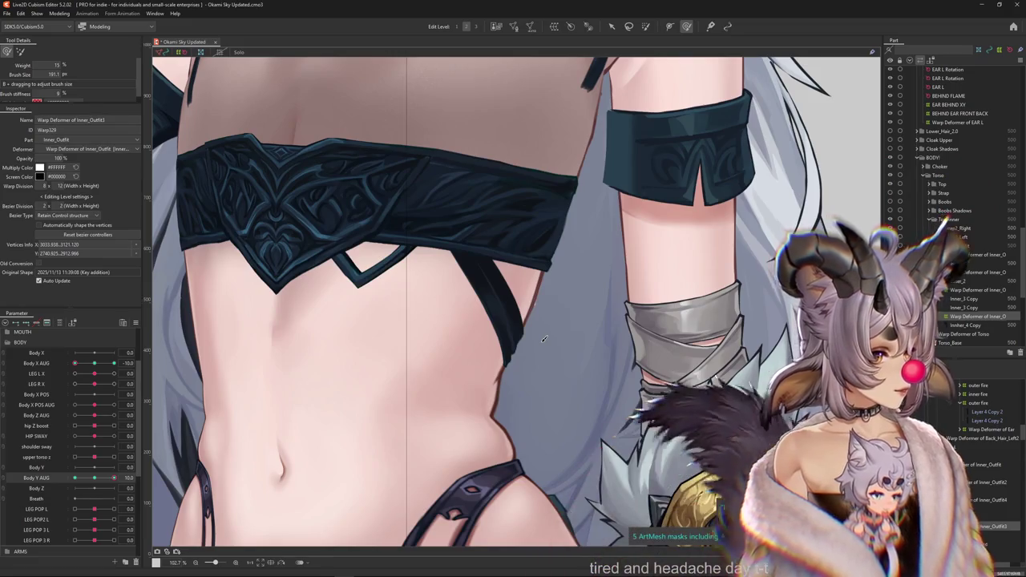
{"action": "scroll", "coordinate": [447, 287], "scroll_direction": "down", "scroll_amount": 3}
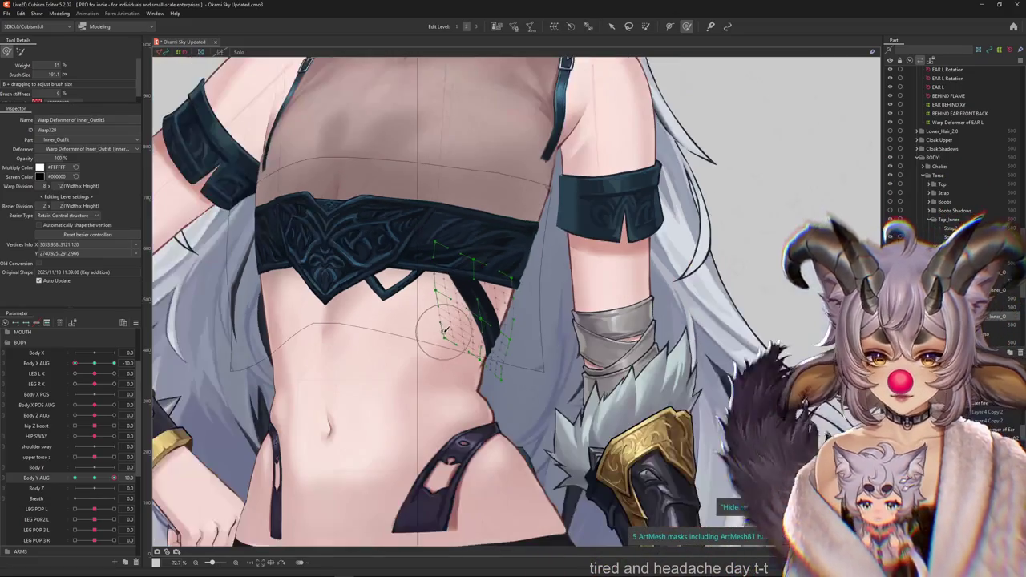
- Frame the side strap and chest band, toggling the warp grid to preview the strap
{"action": "scroll", "coordinate": [446, 293], "scroll_direction": "up", "scroll_amount": 3}
{"action": "scroll", "coordinate": [525, 391], "scroll_direction": "up", "scroll_amount": 2}
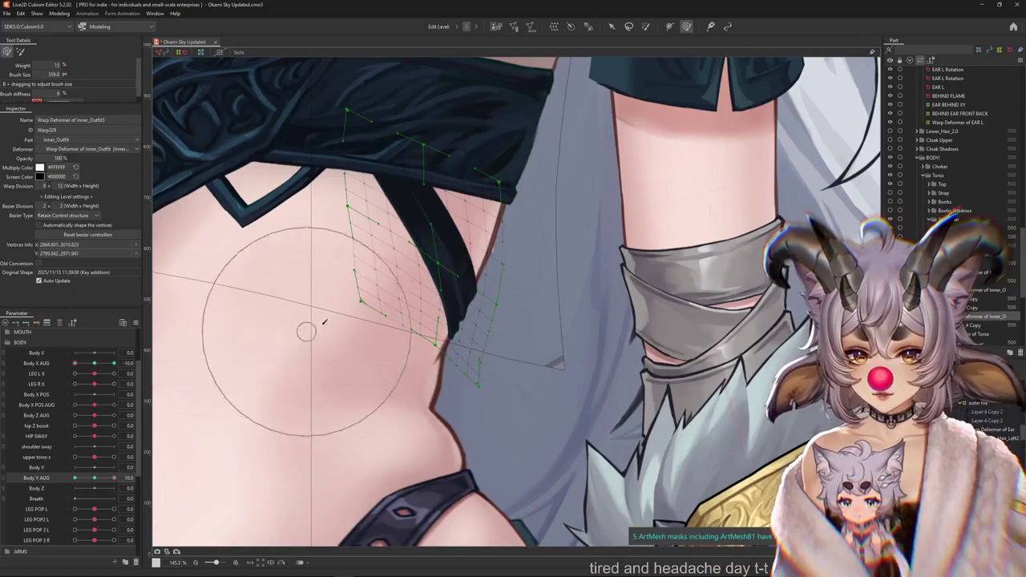
{"action": "left_click_drag", "start_coordinate": [306, 331], "coordinate": [427, 420]}
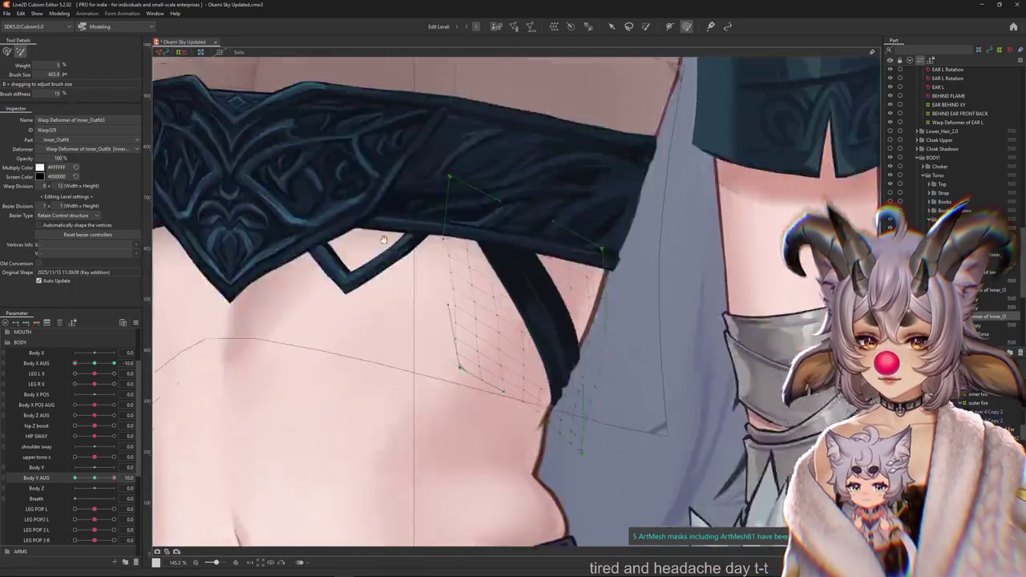
{"action": "mouse_move", "coordinate": [384, 357]}
{"action": "left_mouse_down"}
{"action": "mouse_move", "coordinate": [389, 281]}
{"action": "mouse_move", "coordinate": [304, 125]}
{"action": "left_mouse_up"}
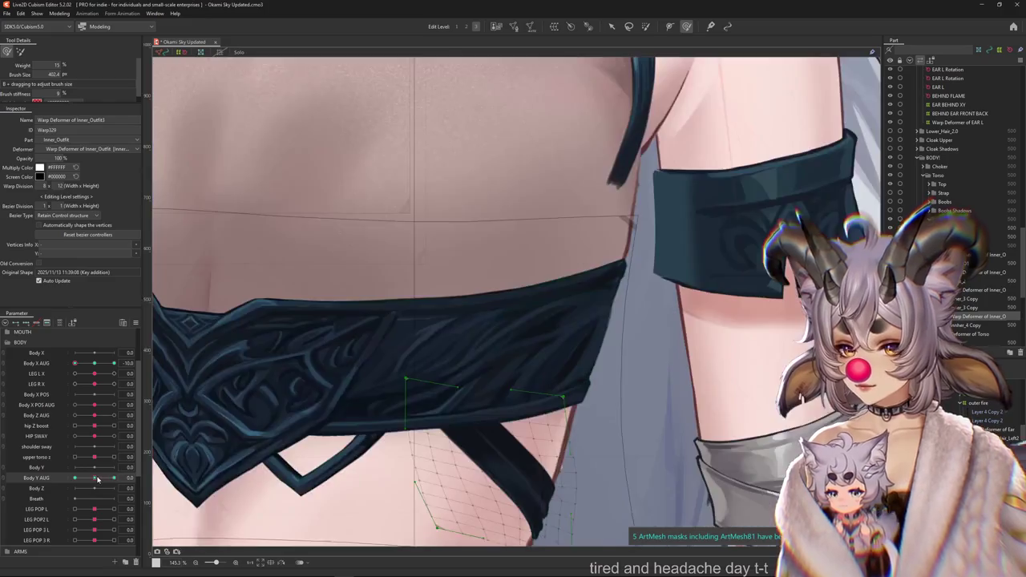
{"action": "key", "text": "ctrl+h"}
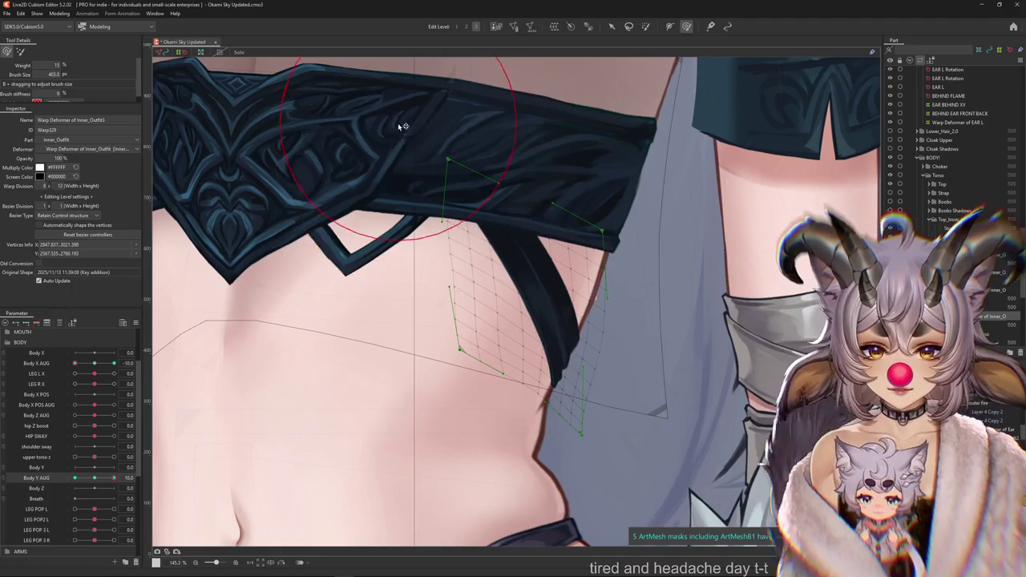
{"action": "left_click_drag", "start_coordinate": [404, 126], "coordinate": [410, 132]}
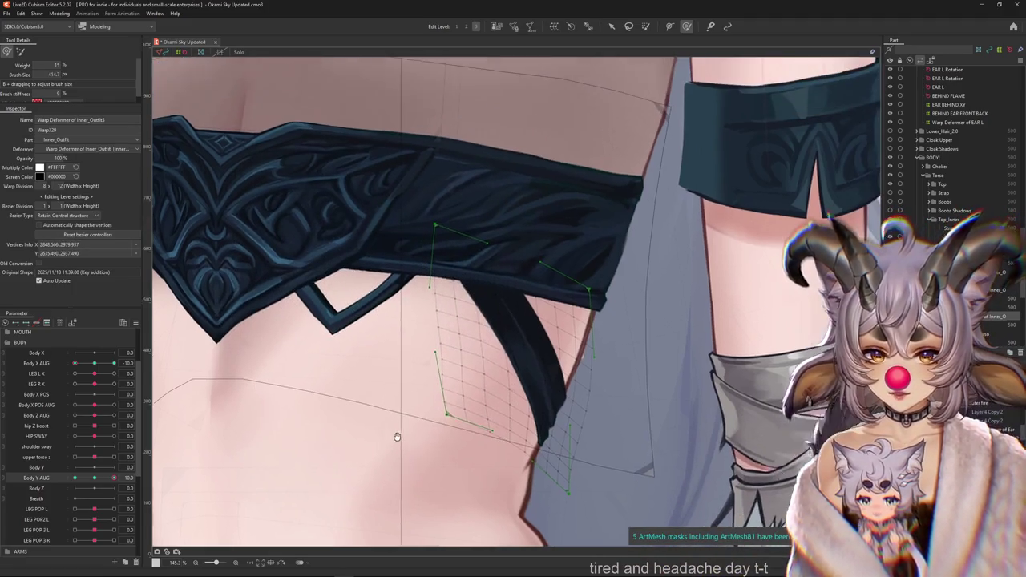
{"action": "left_click_drag", "start_coordinate": [410, 299], "coordinate": [396, 359]}
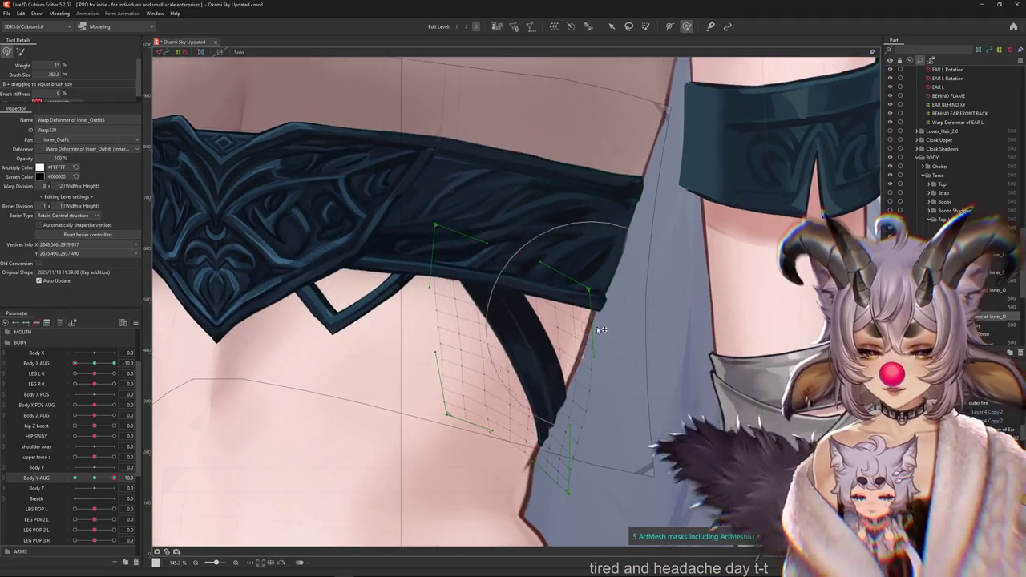
{"action": "key", "text": "ctrl+h"}
{"action": "key", "text": "ctrl+h"}
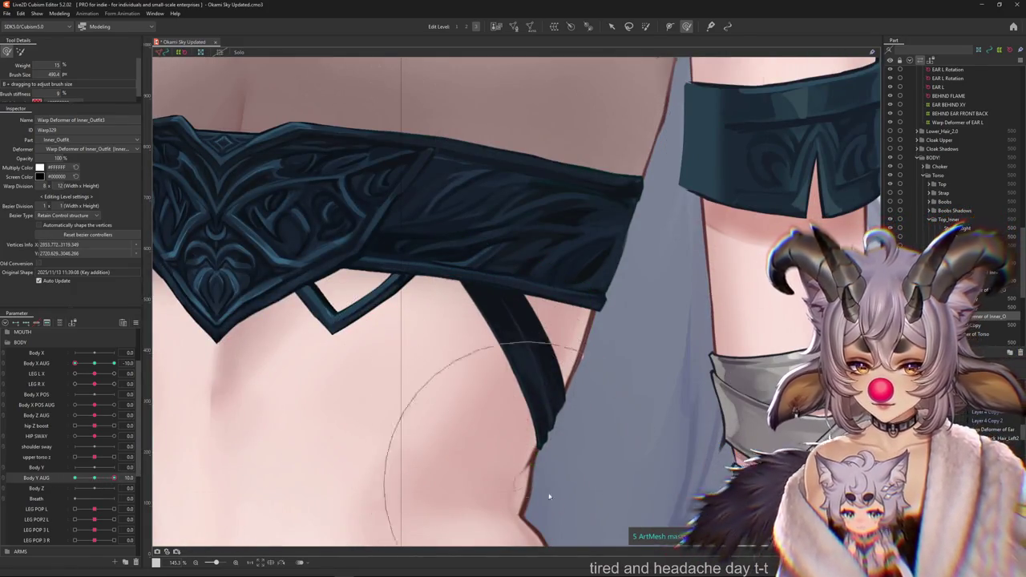
- Resize the deform brush and sculpt the side strap's warp grid along the waist
{"action": "left_click_drag", "start_coordinate": [485, 423], "coordinate": [480, 346]}
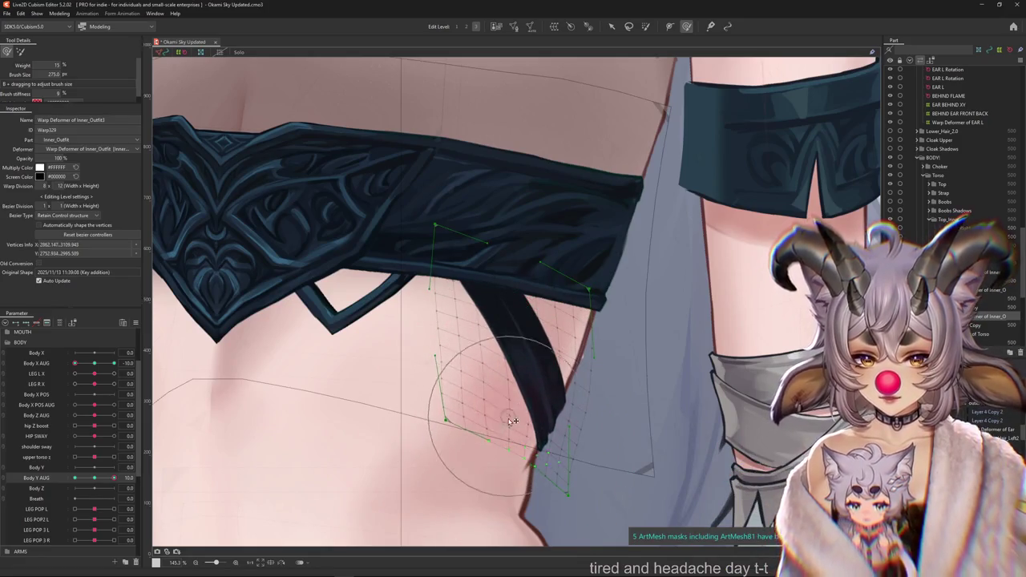
{"action": "left_click_drag", "start_coordinate": [178, 313], "coordinate": [144, 200]}
{"action": "left_click_drag", "start_coordinate": [505, 313], "coordinate": [484, 71]}
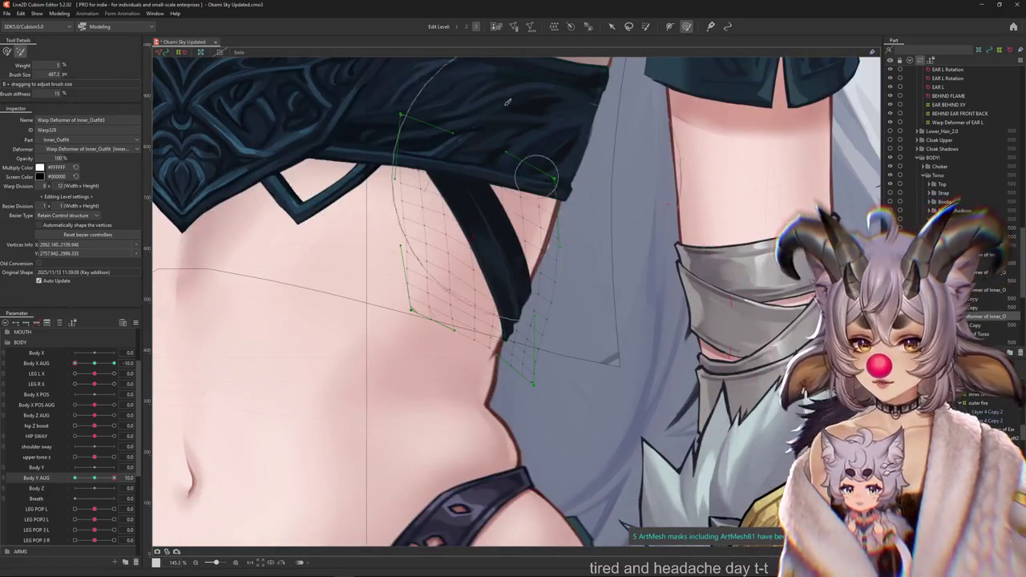
{"action": "left_click_drag", "start_coordinate": [577, 417], "coordinate": [424, 344]}
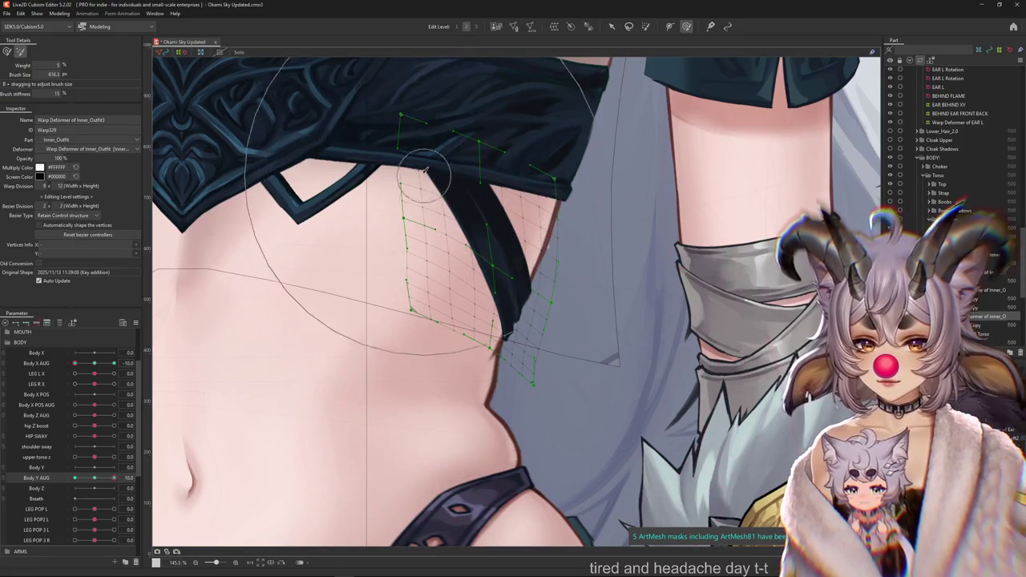
{"action": "mouse_move", "coordinate": [293, 322]}
{"action": "left_mouse_down"}
{"action": "mouse_move", "coordinate": [327, 334]}
{"action": "mouse_move", "coordinate": [246, 277]}
{"action": "left_mouse_up"}
{"action": "left_click_drag", "start_coordinate": [115, 501], "coordinate": [314, 427]}
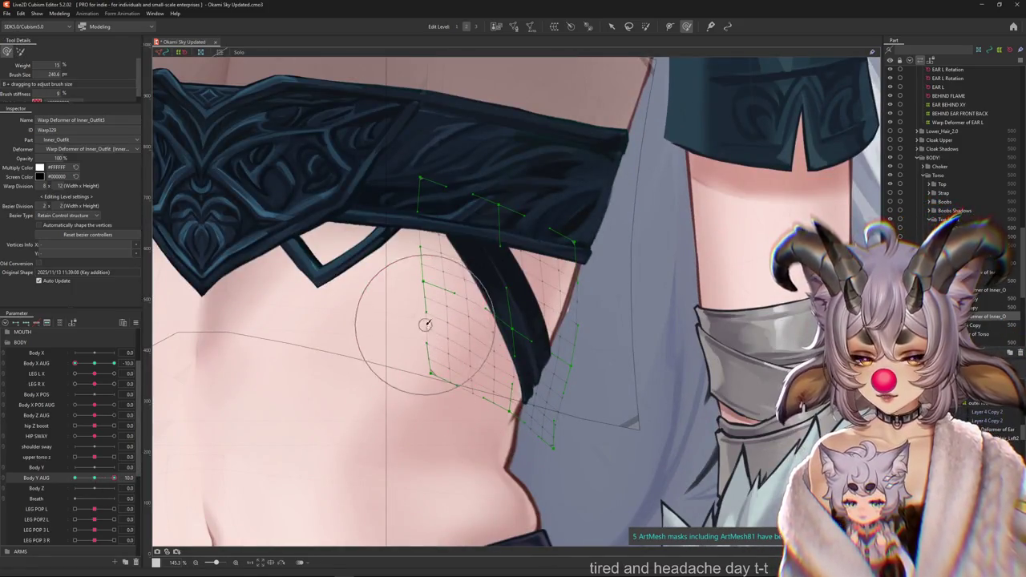
{"action": "mouse_move", "coordinate": [425, 324]}
{"action": "left_mouse_down"}
{"action": "mouse_move", "coordinate": [394, 323]}
{"action": "mouse_move", "coordinate": [366, 355]}
{"action": "left_mouse_up"}
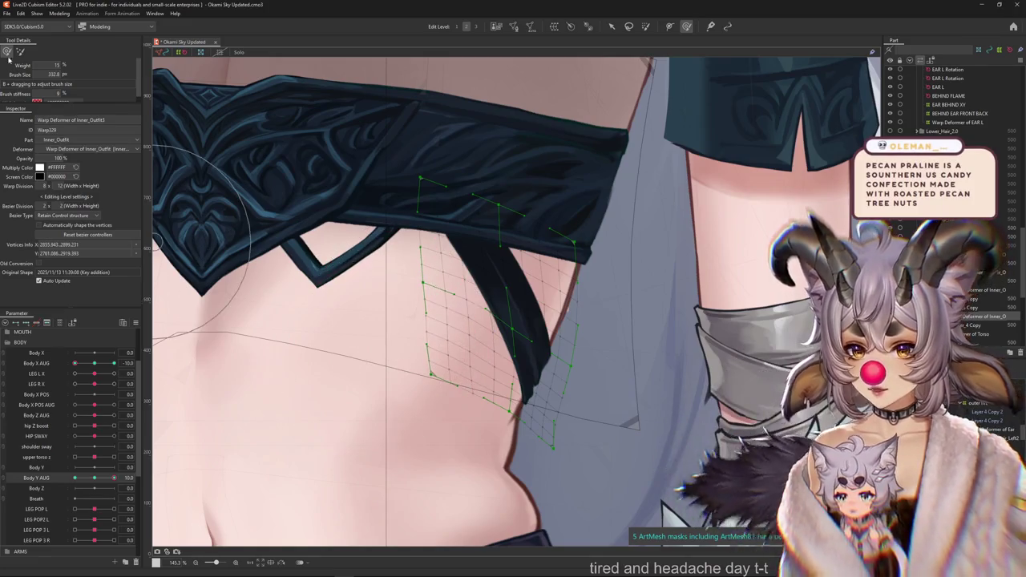
- Switch to the stiffer deform brush and reselect the strap's warp deformer
{"action": "left_click", "coordinate": [20, 51]}
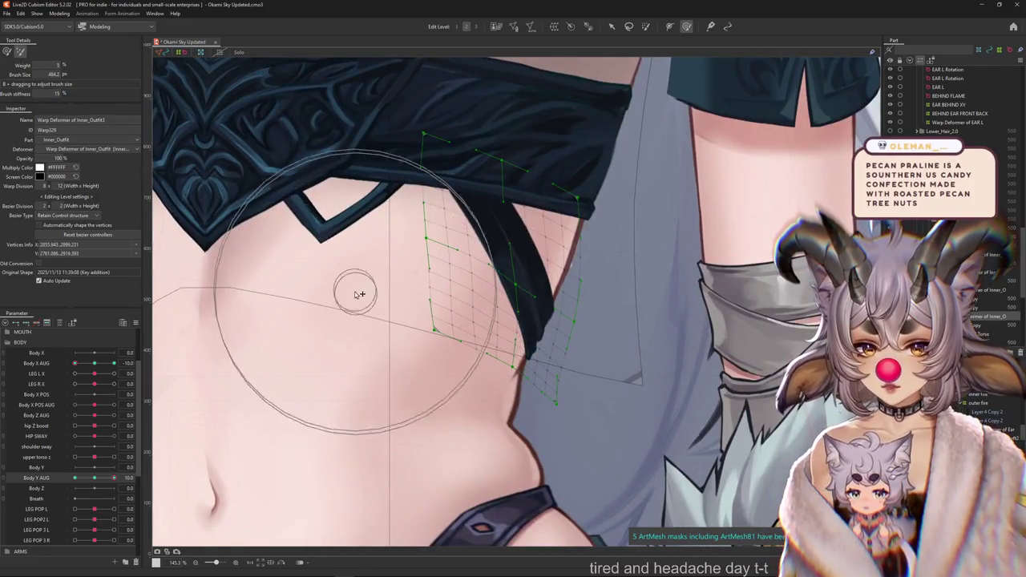
{"action": "left_click", "coordinate": [364, 333]}
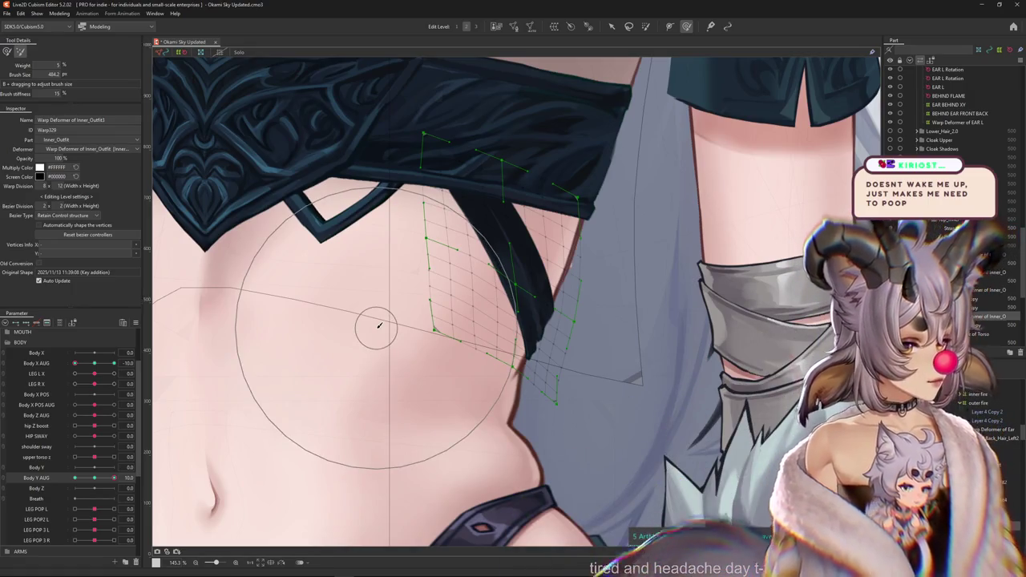
{"action": "scroll", "coordinate": [373, 315], "scroll_direction": "down", "scroll_amount": 4}
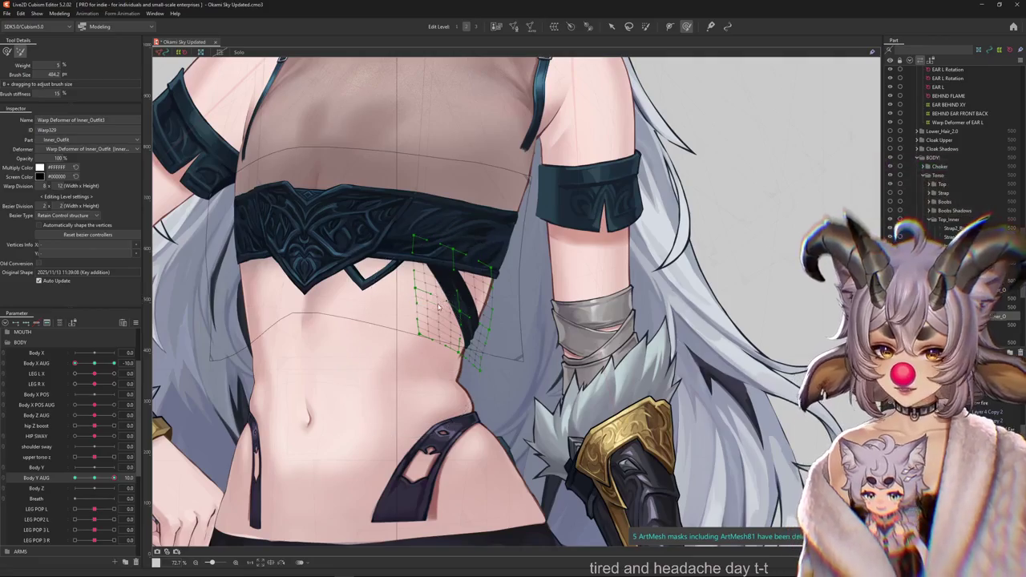
{"action": "scroll", "coordinate": [361, 237], "scroll_direction": "up", "scroll_amount": 2}
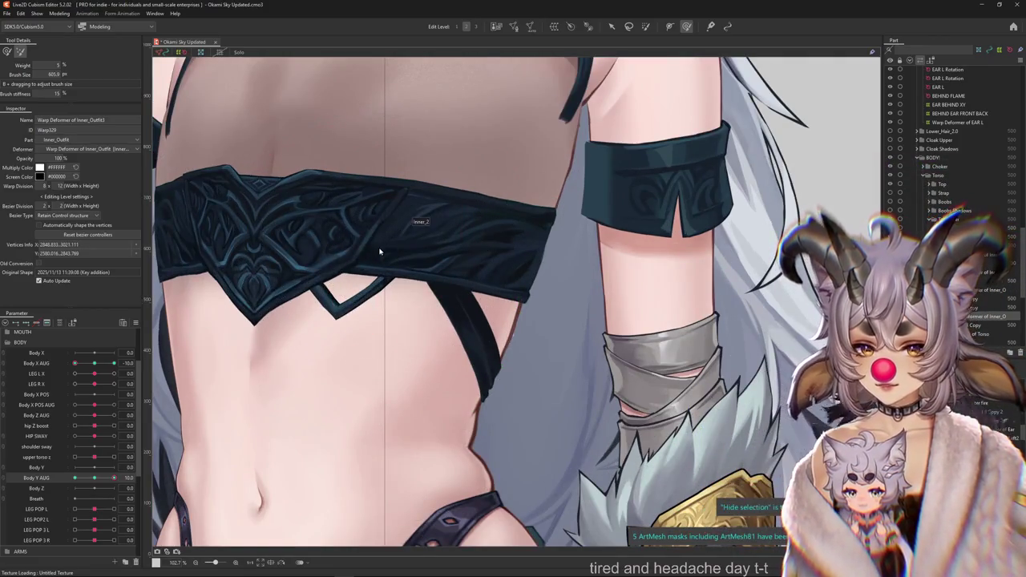
{"action": "left_click", "coordinate": [177, 191]}
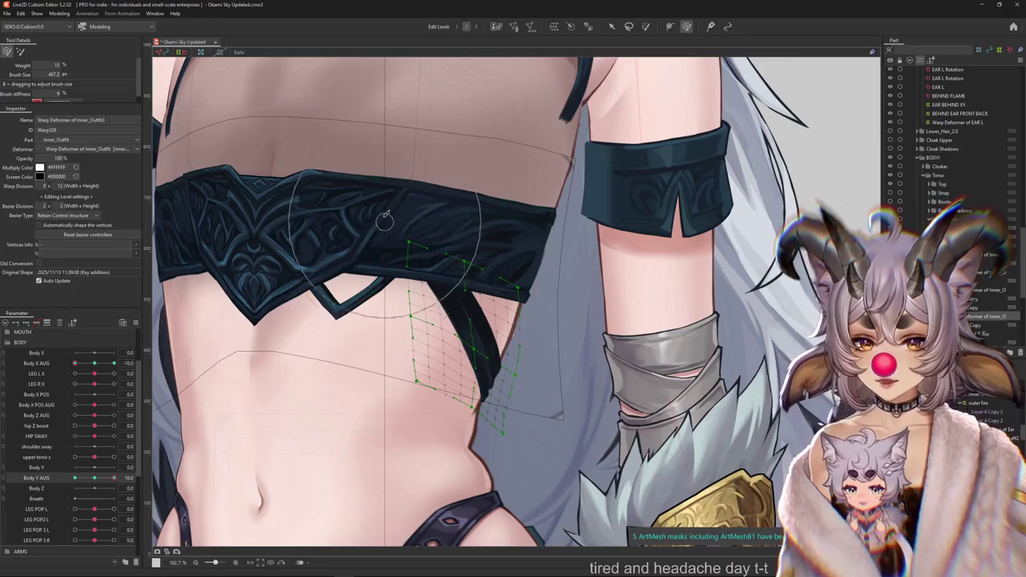
- Test a partial Body Y AUG lean and center the strap and belt with a smaller brush
{"action": "left_click_drag", "start_coordinate": [114, 478], "coordinate": [101, 478]}
{"action": "scroll", "coordinate": [401, 331], "scroll_direction": "down", "scroll_amount": 2}
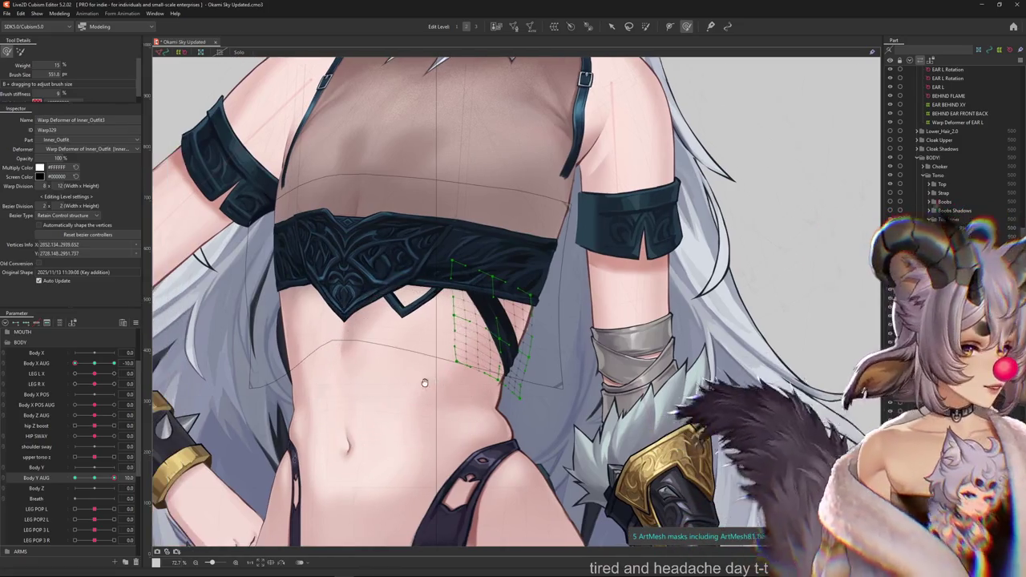
{"action": "left_click_drag", "start_coordinate": [361, 320], "coordinate": [394, 318]}
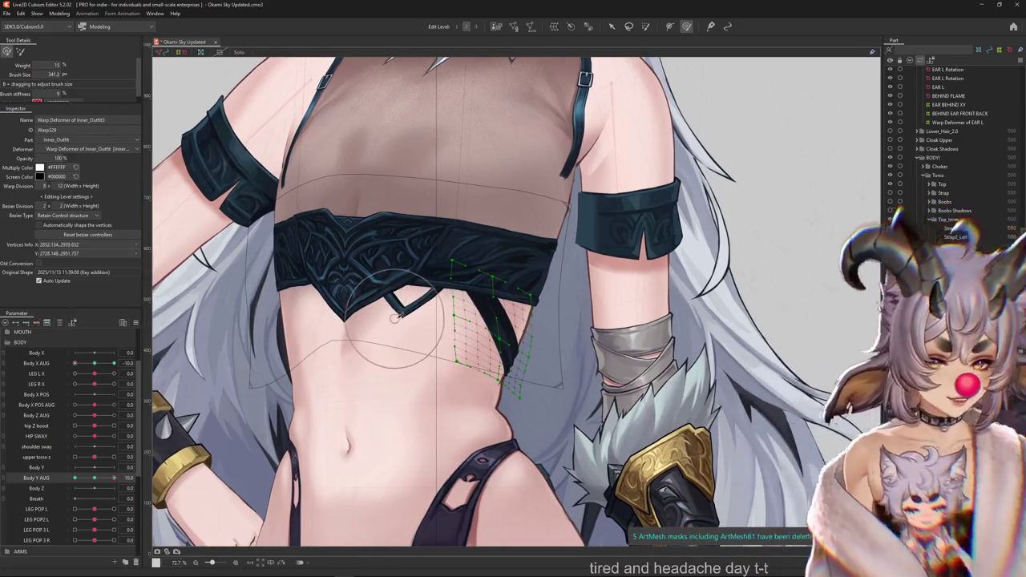
{"action": "scroll", "coordinate": [394, 318], "scroll_direction": "up", "scroll_amount": 3}
{"action": "left_click_drag", "start_coordinate": [417, 242], "coordinate": [303, 290]}
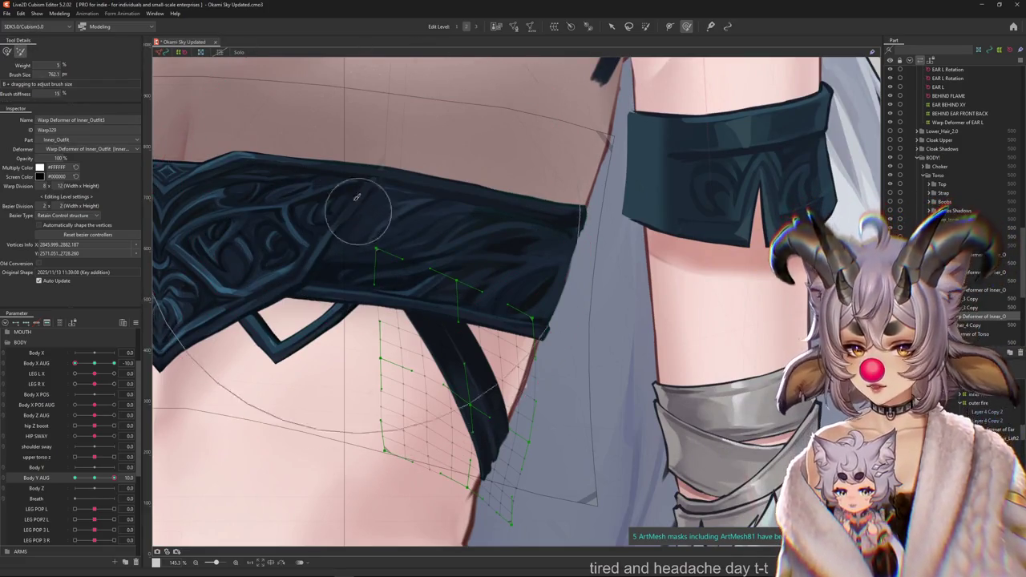
{"action": "scroll", "coordinate": [358, 200], "scroll_direction": "down", "scroll_amount": 3}
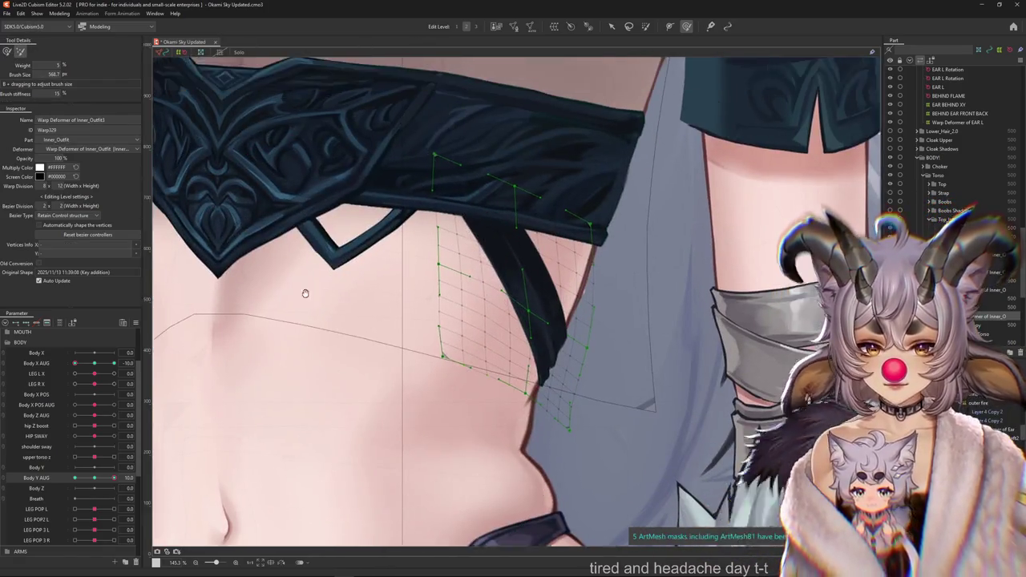
{"action": "left_click_drag", "start_coordinate": [303, 285], "coordinate": [309, 317]}
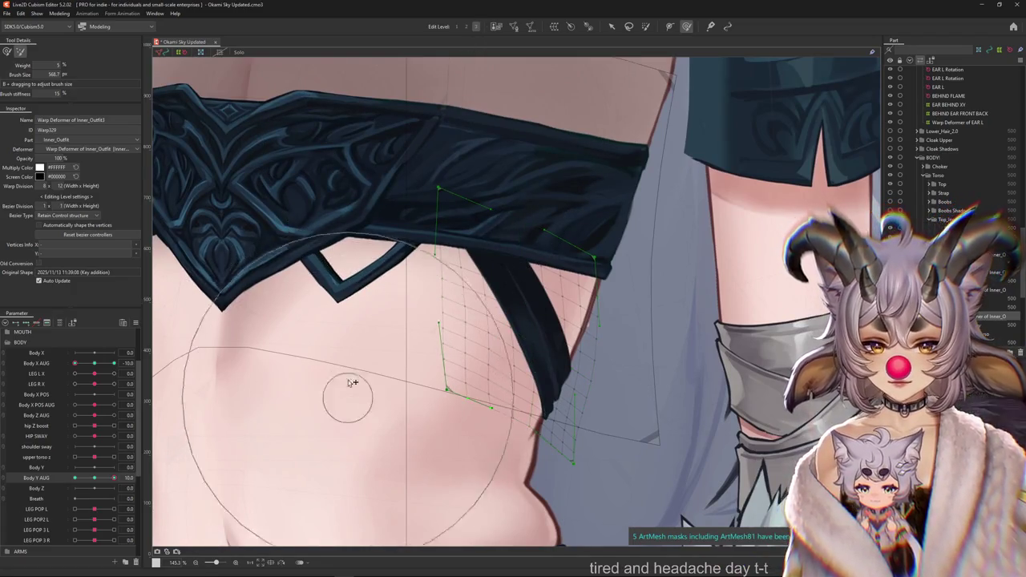
{"action": "scroll", "coordinate": [497, 361], "scroll_direction": "up", "scroll_amount": 1}
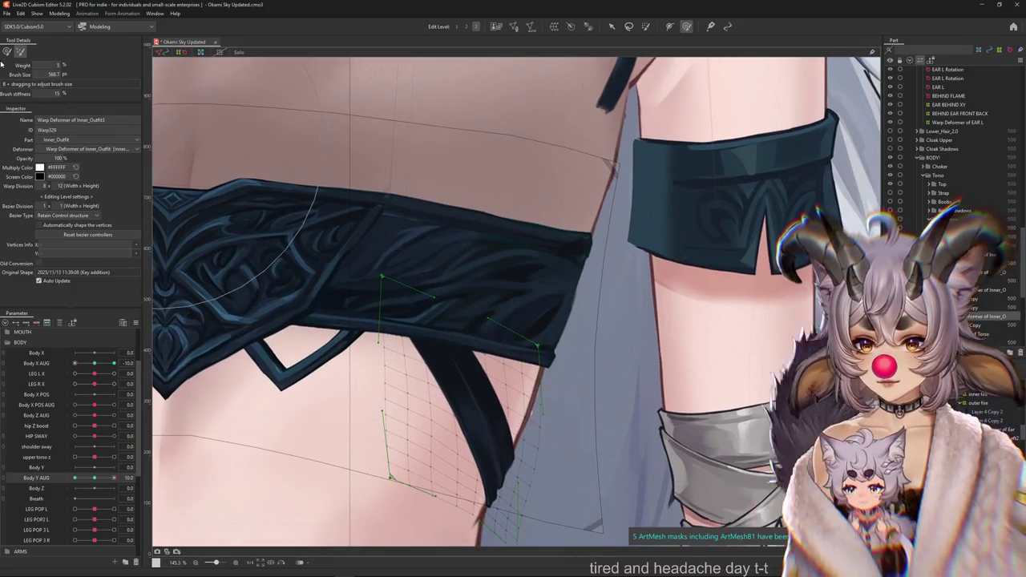
{"action": "scroll", "coordinate": [629, 259], "scroll_direction": "down", "scroll_amount": 2}
- Preview the strap at Body Y AUG 0, then set Body Y AUG to -10
{"action": "left_click_drag", "start_coordinate": [113, 476], "coordinate": [95, 477]}
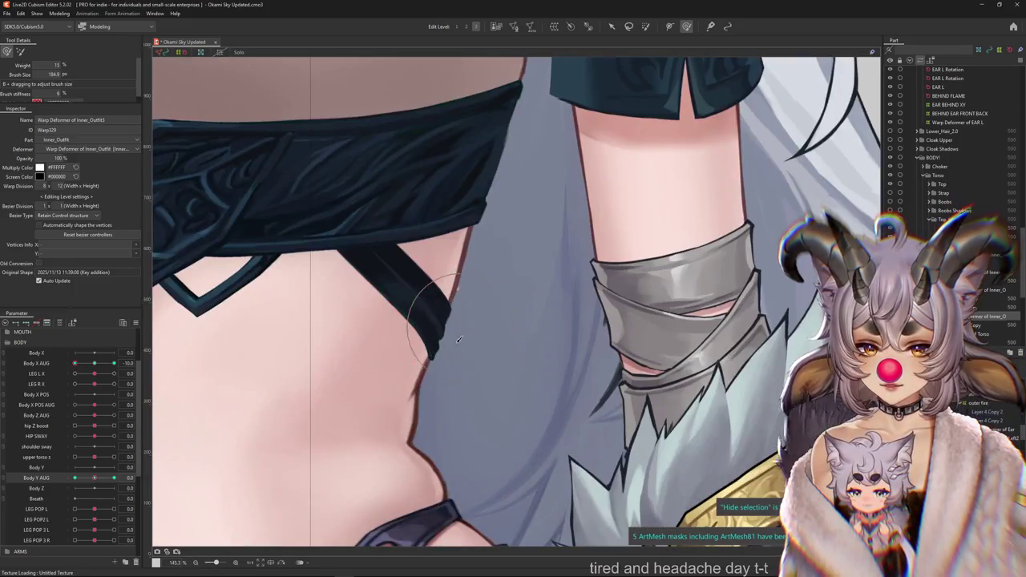
{"action": "left_click_drag", "start_coordinate": [473, 392], "coordinate": [434, 329]}
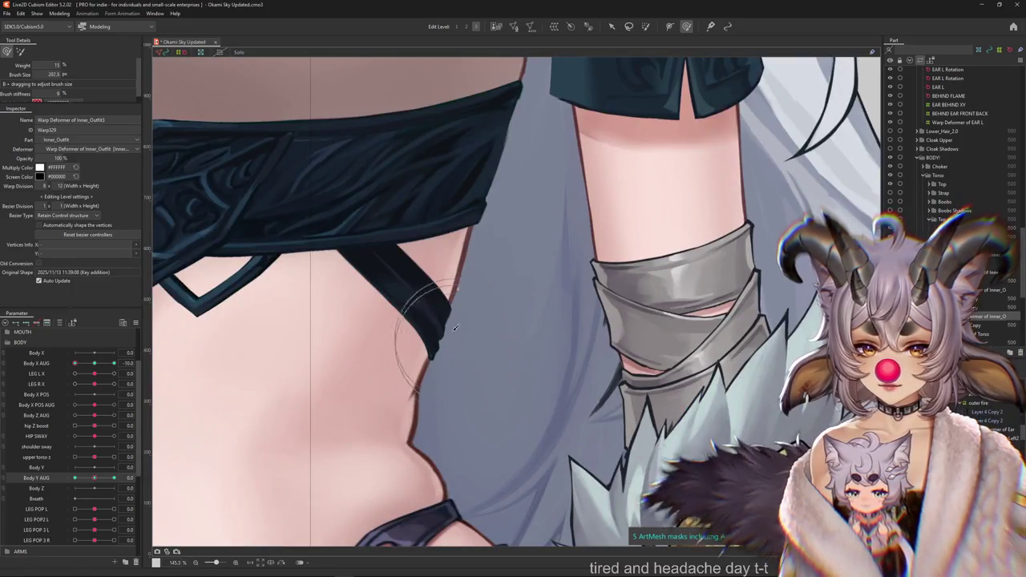
{"action": "scroll", "coordinate": [414, 362], "scroll_direction": "down", "scroll_amount": 3}
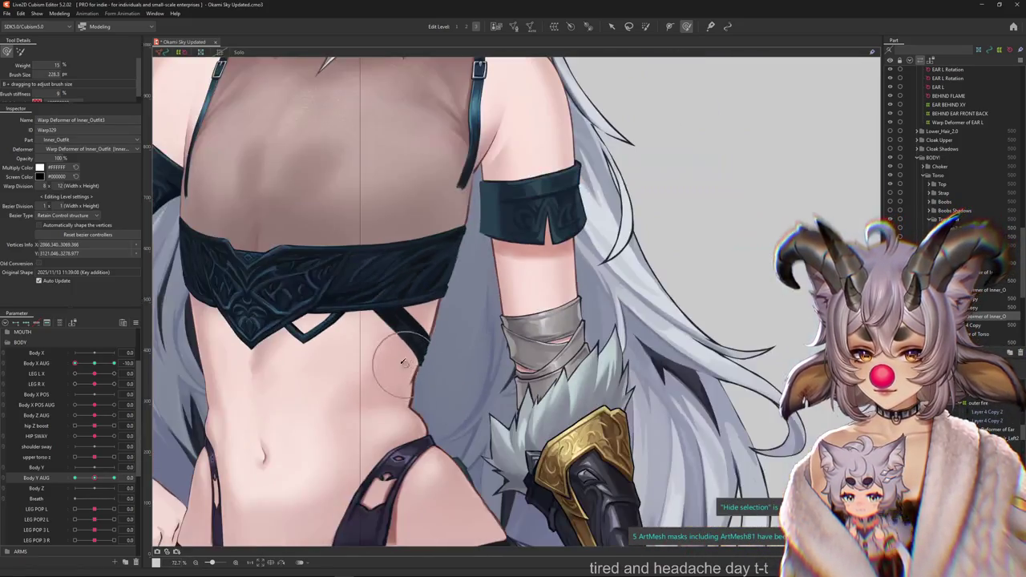
{"action": "left_click_drag", "start_coordinate": [391, 365], "coordinate": [347, 406]}
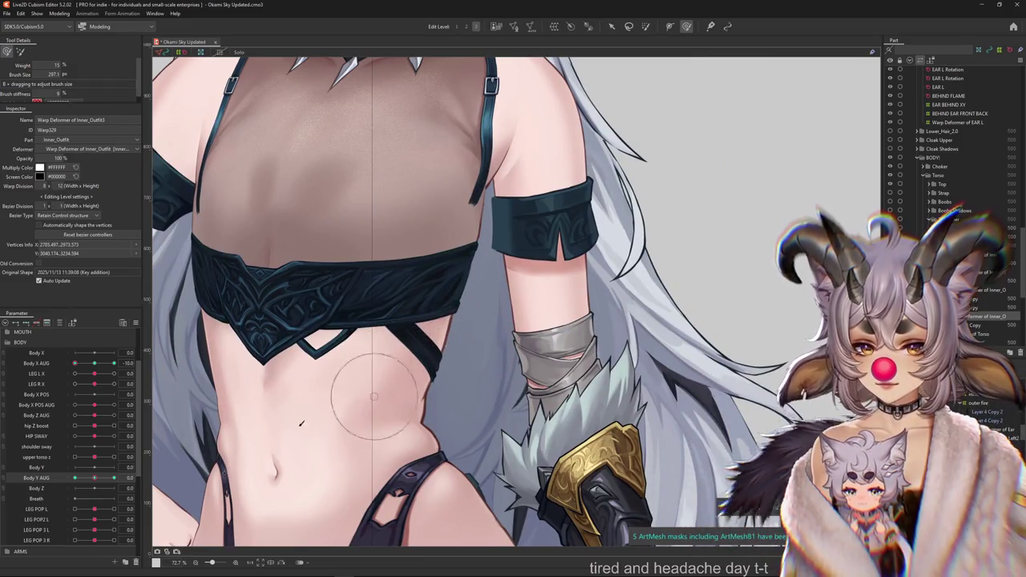
{"action": "left_click_drag", "start_coordinate": [99, 477], "coordinate": [75, 478]}
{"action": "scroll", "coordinate": [396, 270], "scroll_direction": "up", "scroll_amount": 2}
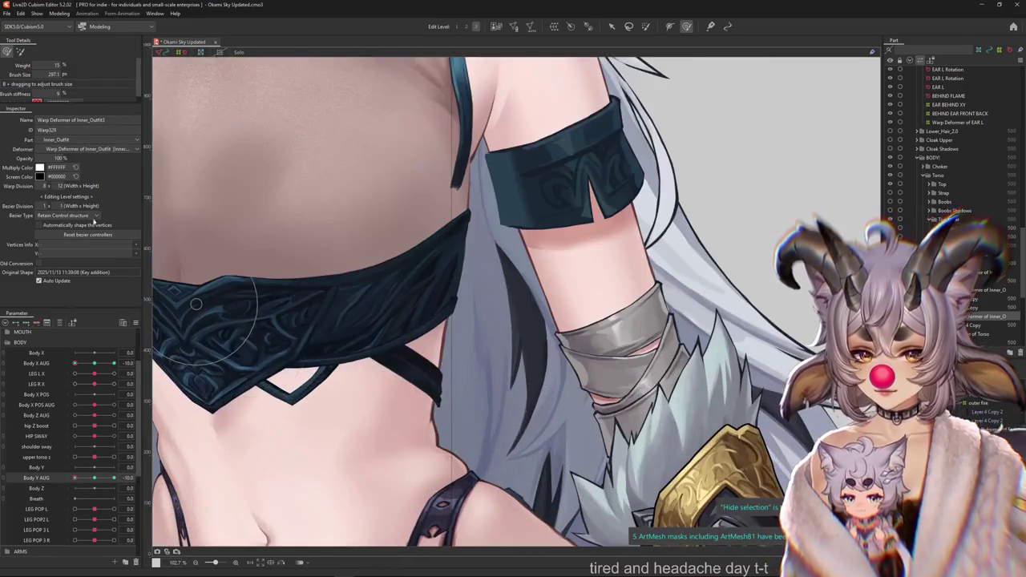
- Warp the belt and strap up and right at Body Y AUG -10, hiding the grid to check
{"action": "left_click", "coordinate": [21, 51]}
{"action": "left_click_drag", "start_coordinate": [336, 388], "coordinate": [373, 321]}
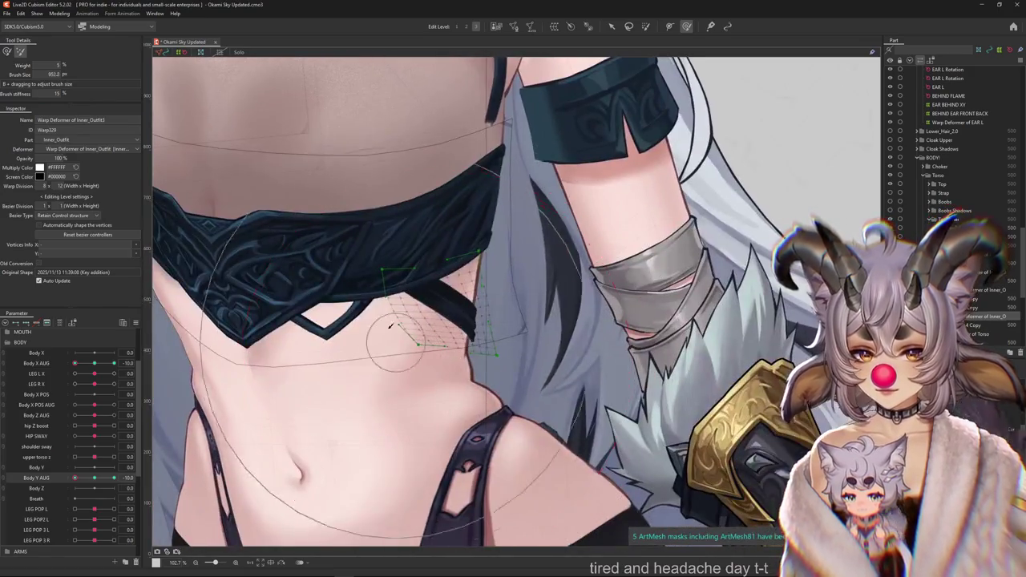
{"action": "left_click_drag", "start_coordinate": [474, 55], "coordinate": [477, 29]}
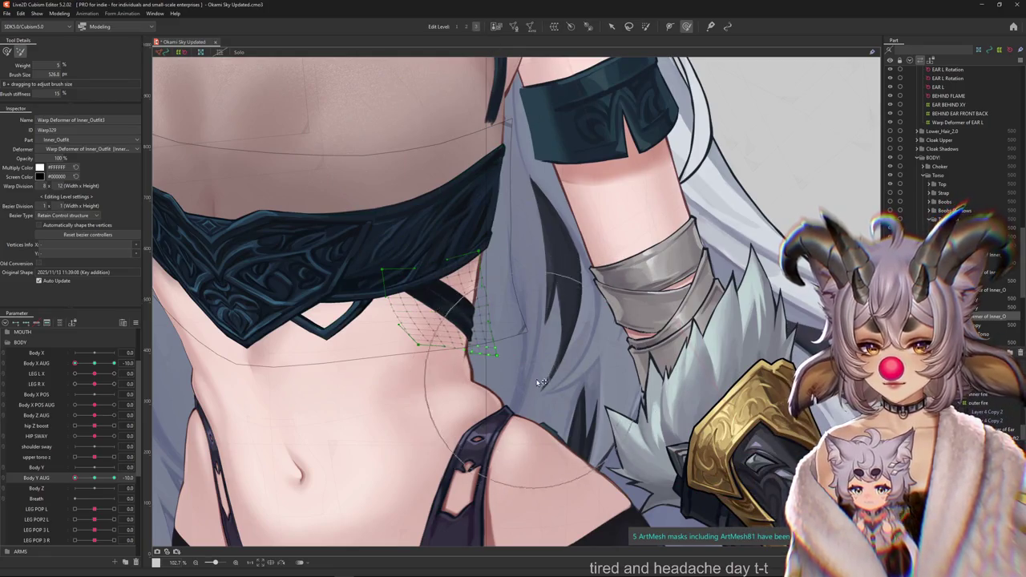
{"action": "left_click_drag", "start_coordinate": [236, 380], "coordinate": [291, 410]}
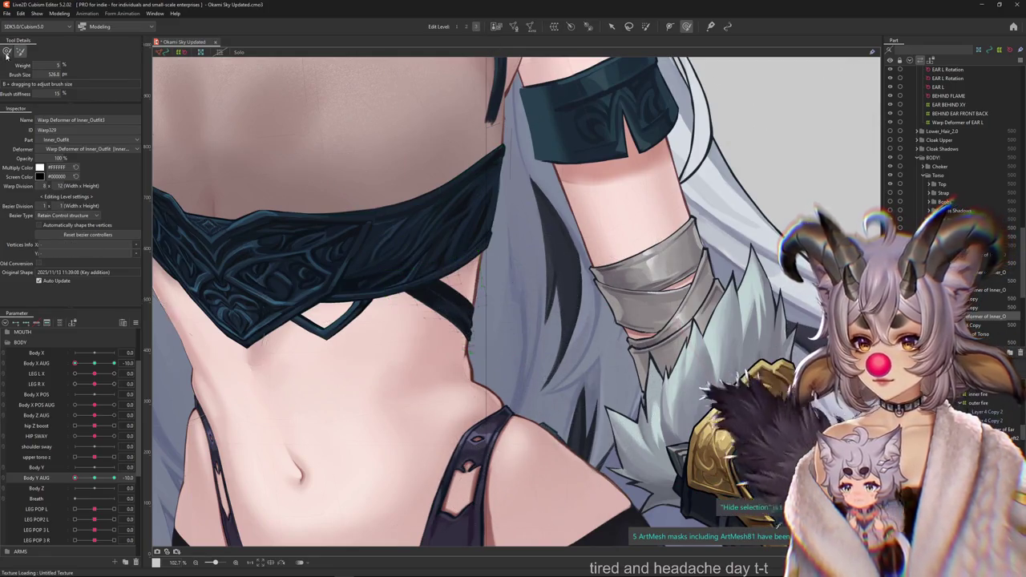
{"action": "key", "text": "ctrl+h"}
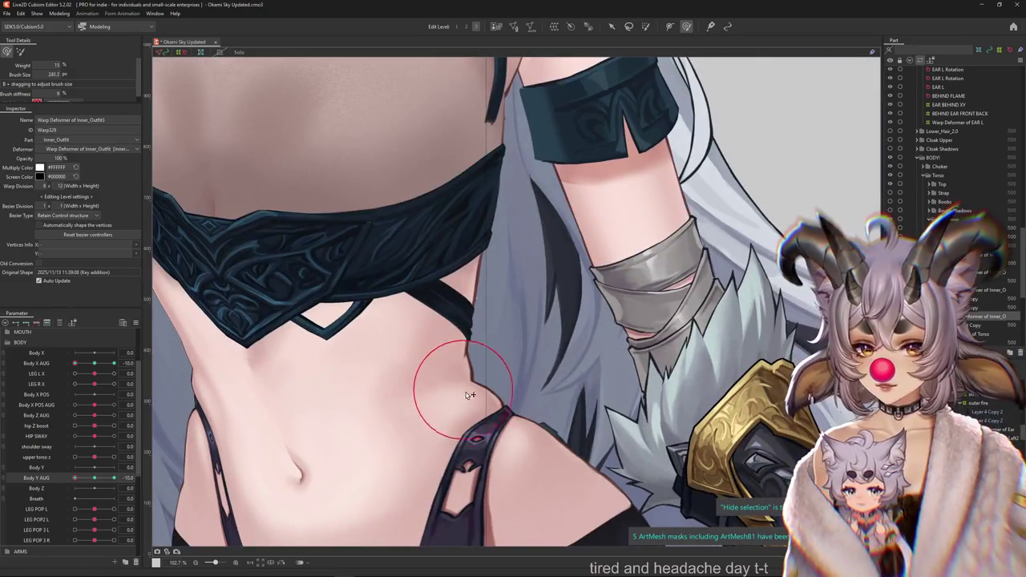
{"action": "left_click_drag", "start_coordinate": [476, 335], "coordinate": [428, 290]}
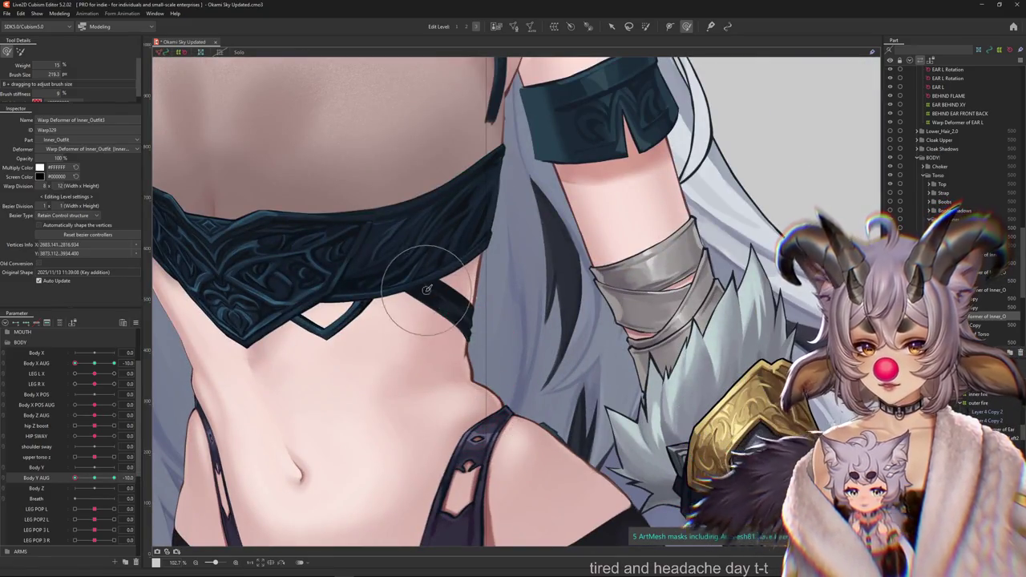
{"action": "left_click_drag", "start_coordinate": [297, 374], "coordinate": [361, 417]}
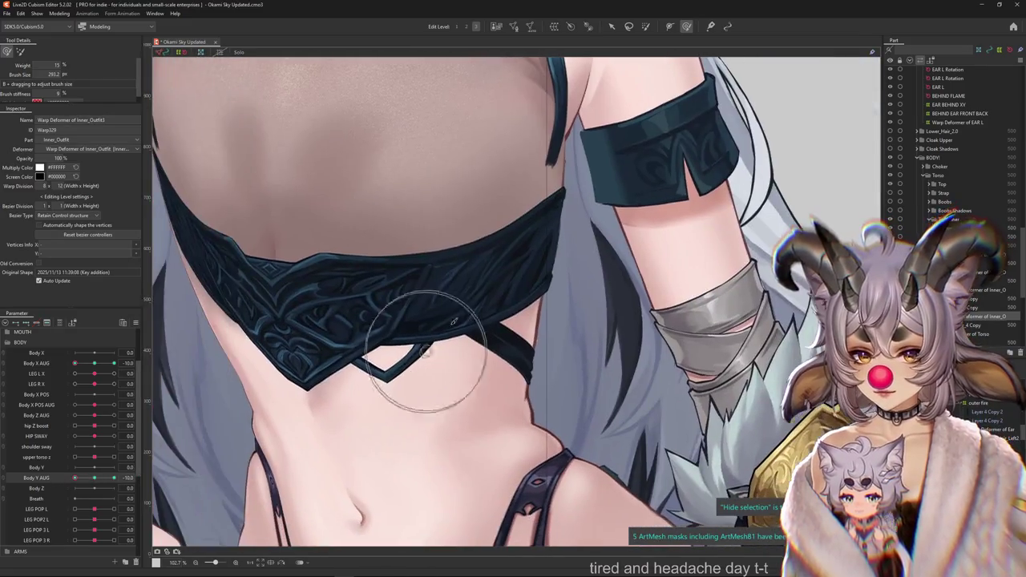
{"action": "scroll", "coordinate": [469, 306], "scroll_direction": "up", "scroll_amount": 2}
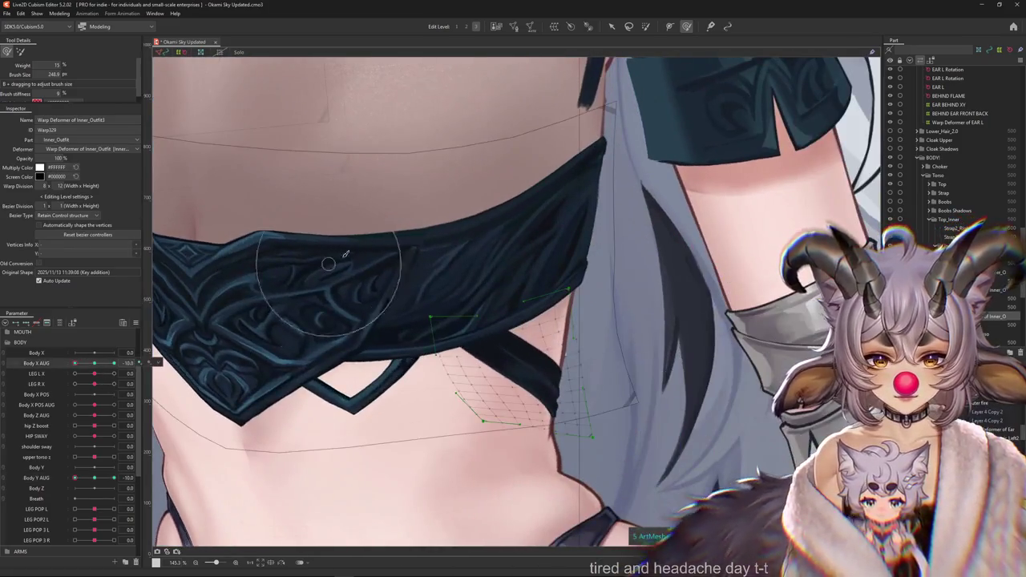
- Enlarge the deform brush and return Body Y AUG to -10 after previewing the pose
{"action": "left_click_drag", "start_coordinate": [369, 296], "coordinate": [393, 314]}
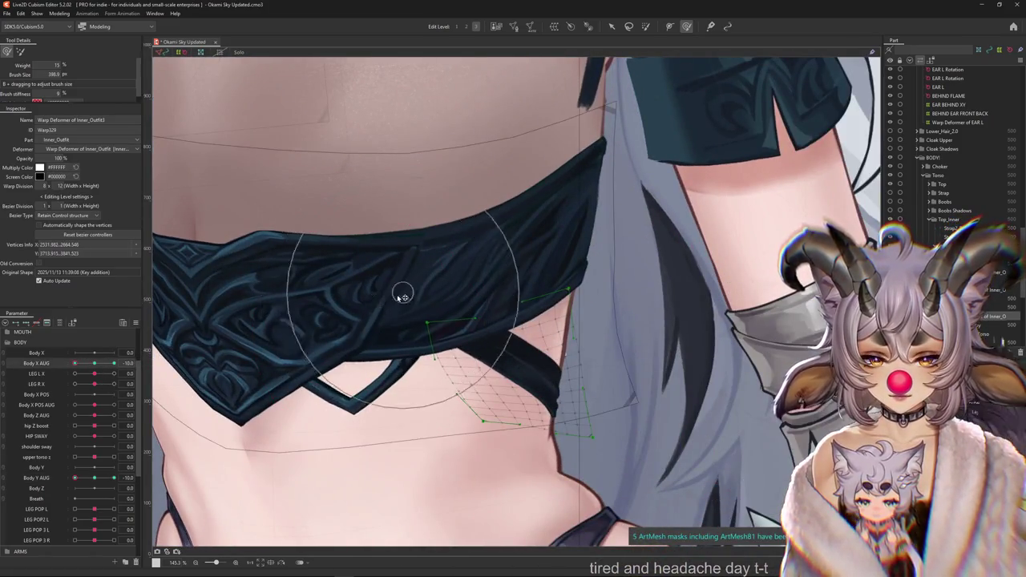
{"action": "scroll", "coordinate": [423, 331], "scroll_direction": "down", "scroll_amount": 3}
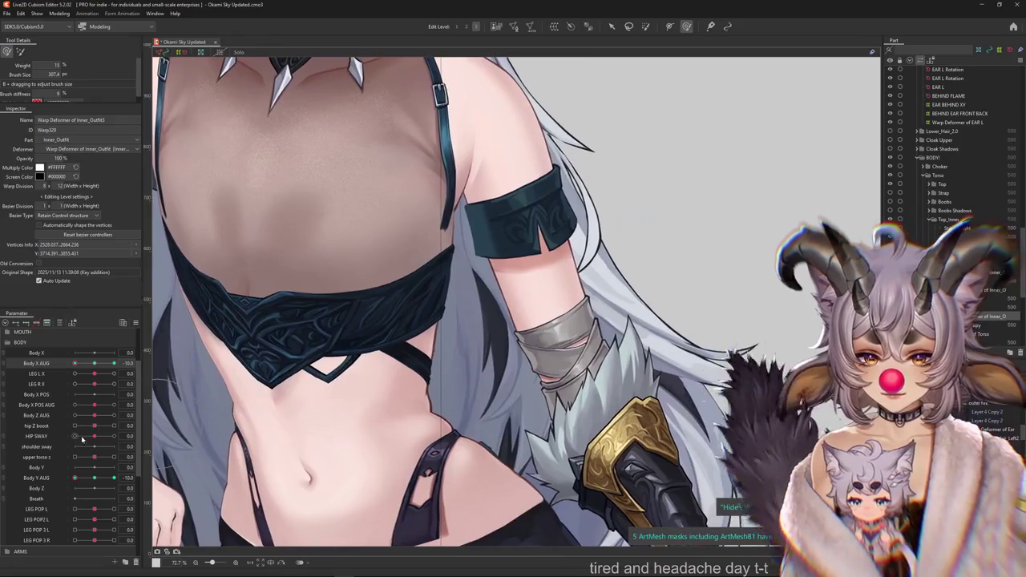
{"action": "left_click_drag", "start_coordinate": [74, 478], "coordinate": [85, 479]}
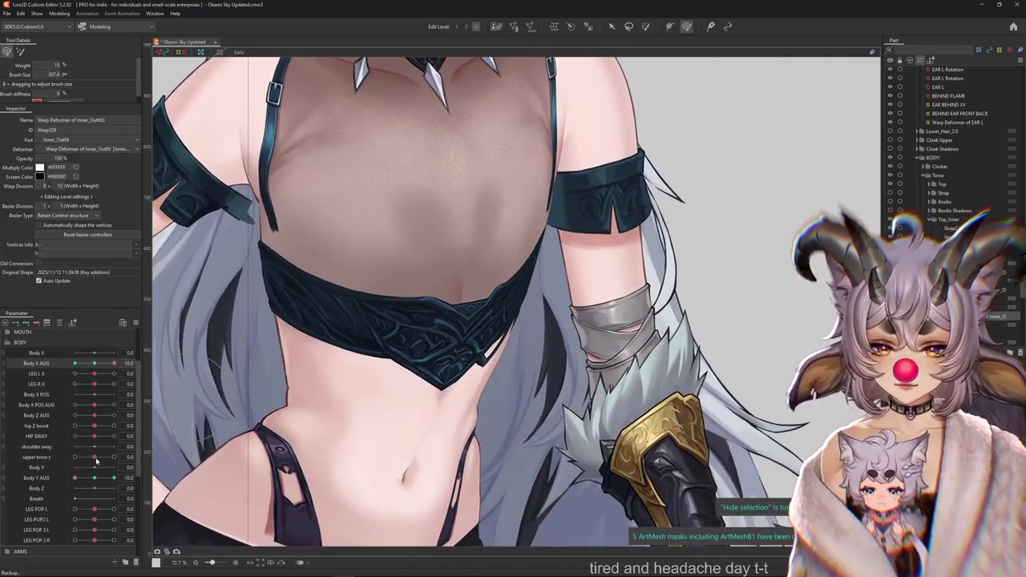
{"action": "left_click", "coordinate": [96, 479]}
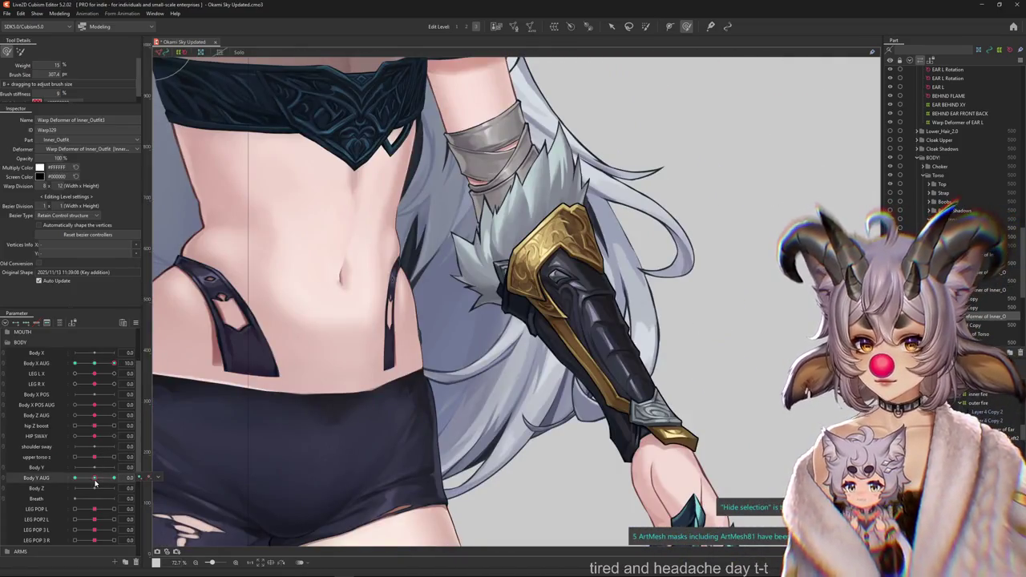
{"action": "left_click_drag", "start_coordinate": [95, 479], "coordinate": [46, 449]}
- Push the band's side edge into shape with the deform brush and test it across Body Y AUG
{"action": "left_click", "coordinate": [20, 51]}
{"action": "scroll", "coordinate": [466, 333], "scroll_direction": "up", "scroll_amount": 3}
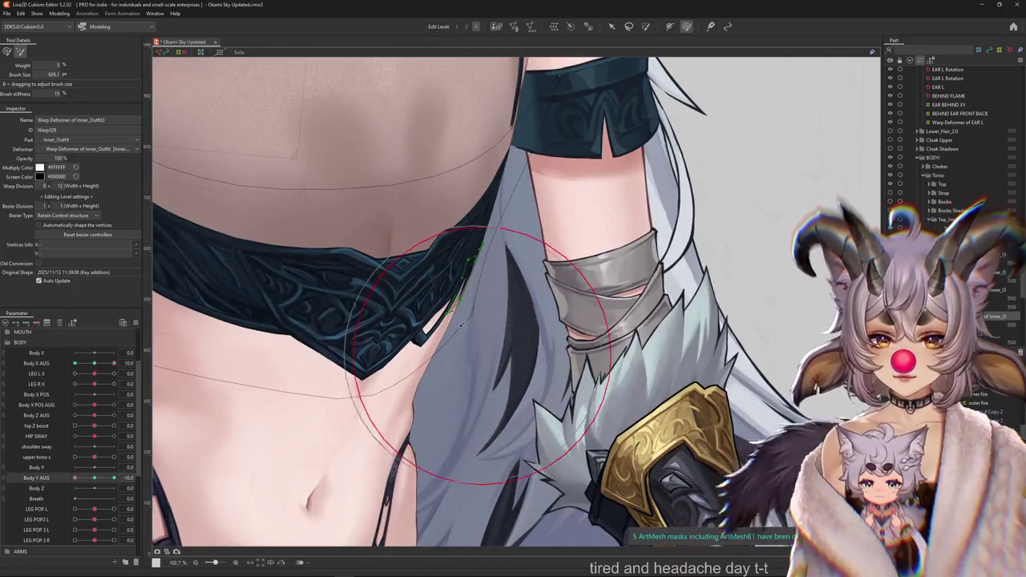
{"action": "scroll", "coordinate": [442, 338], "scroll_direction": "up", "scroll_amount": 2}
{"action": "scroll", "coordinate": [442, 338], "scroll_direction": "up", "scroll_amount": 2}
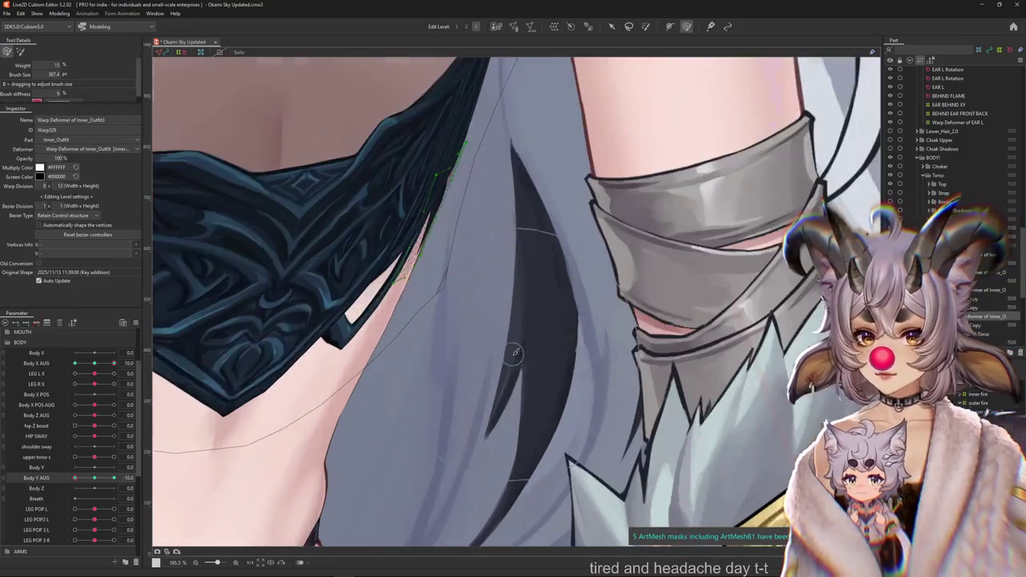
{"action": "left_click_drag", "start_coordinate": [443, 337], "coordinate": [440, 327]}
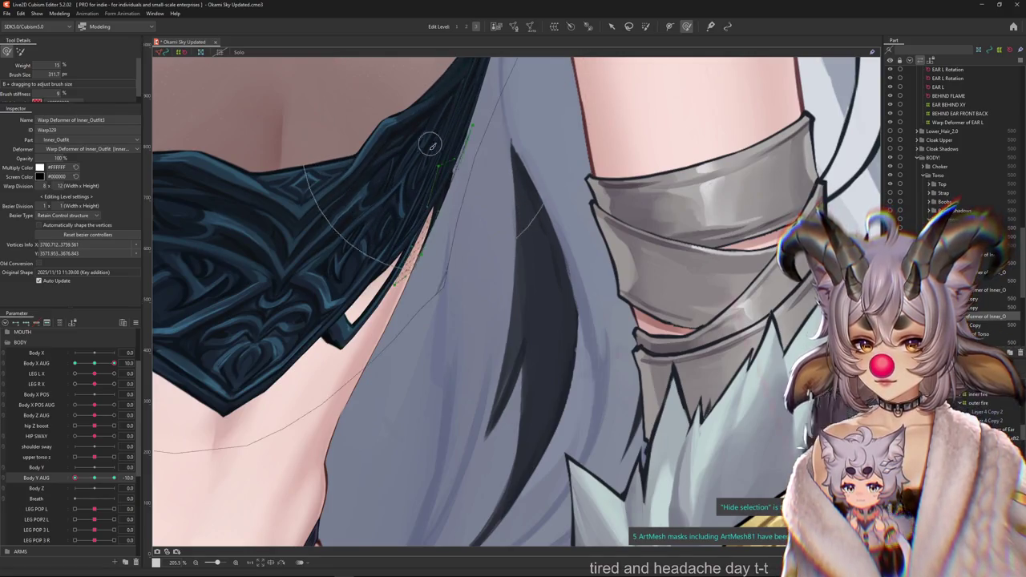
{"action": "scroll", "coordinate": [431, 137], "scroll_direction": "down", "scroll_amount": 4}
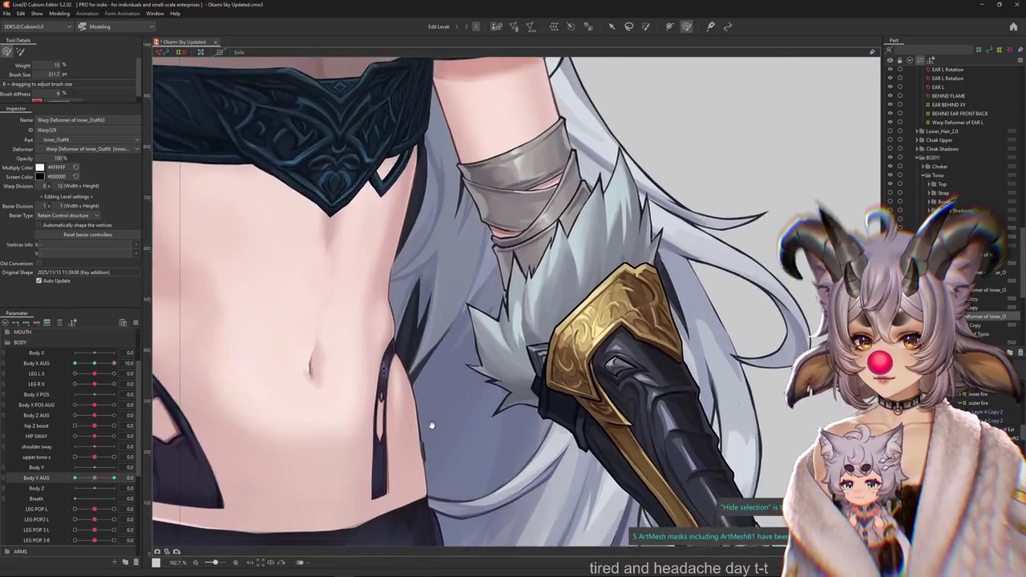
{"action": "left_click_drag", "start_coordinate": [76, 478], "coordinate": [114, 479]}
{"action": "scroll", "coordinate": [446, 346], "scroll_direction": "up", "scroll_amount": 5}
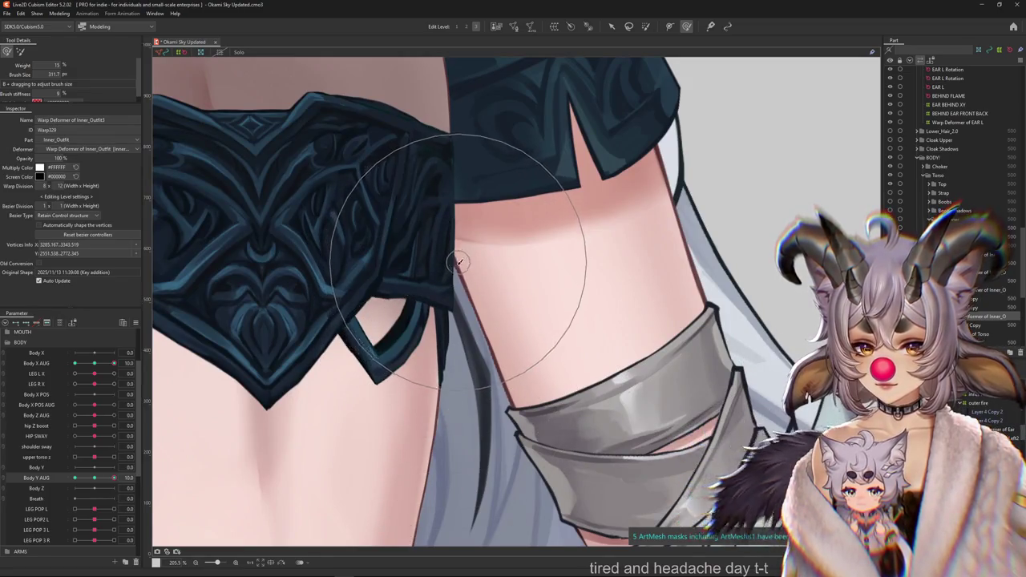
{"action": "scroll", "coordinate": [451, 252], "scroll_direction": "down", "scroll_amount": 6}
- At Body X AUG 10, reshape the band's side near the arm with a finer brush
{"action": "left_click_drag", "start_coordinate": [114, 363], "coordinate": [114, 363]}
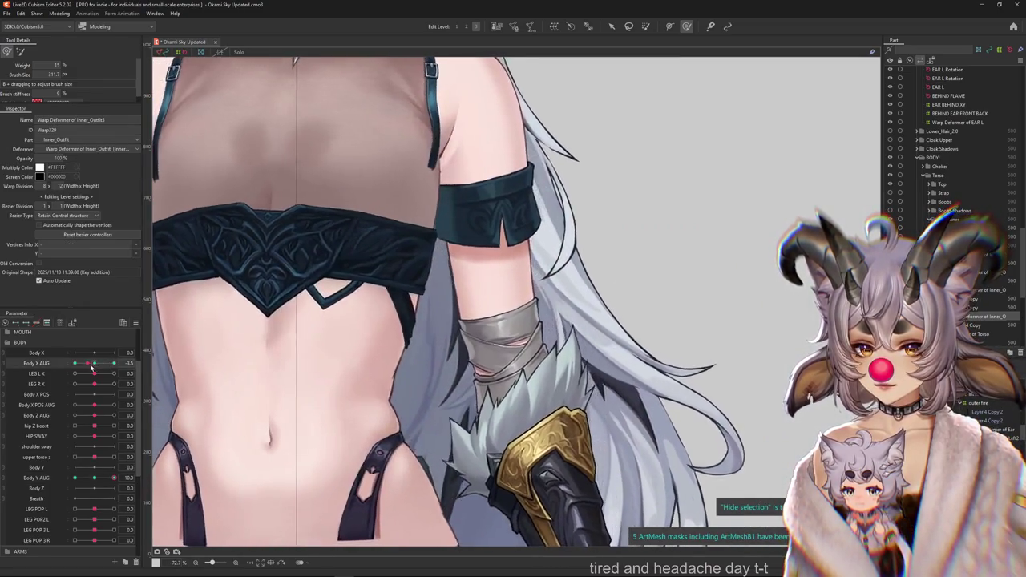
{"action": "scroll", "coordinate": [449, 311], "scroll_direction": "up", "scroll_amount": 2}
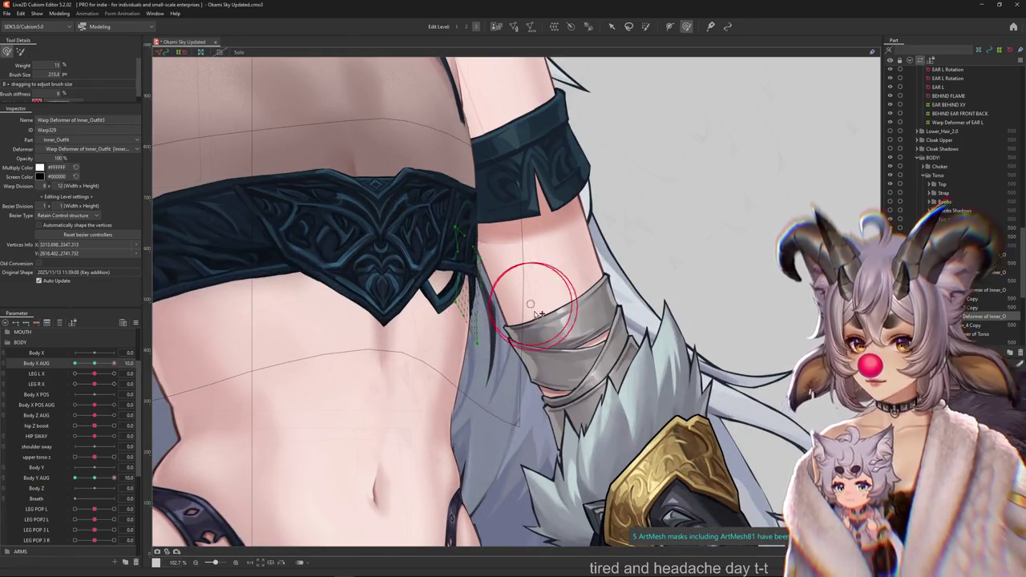
{"action": "left_click_drag", "start_coordinate": [463, 290], "coordinate": [471, 319]}
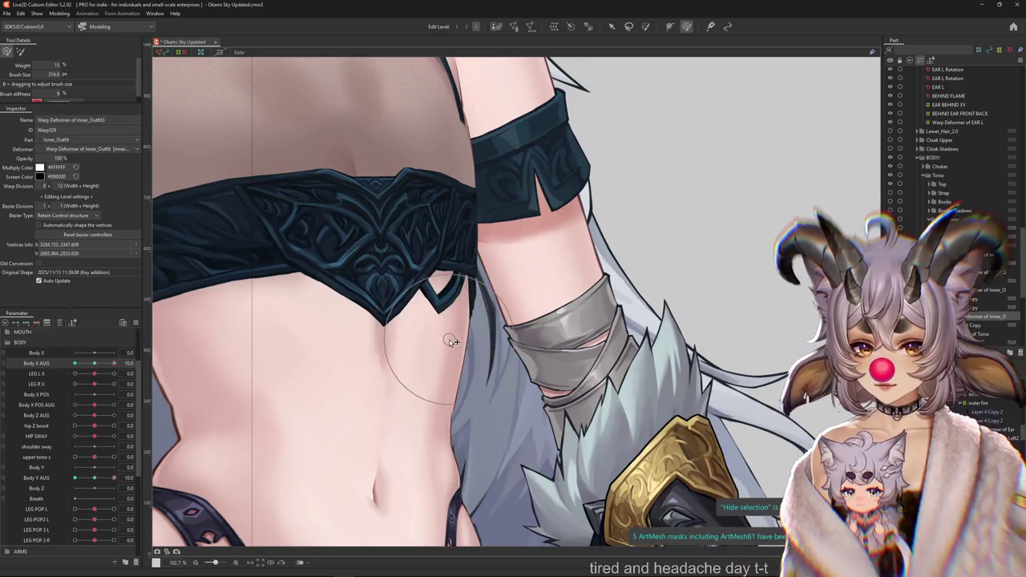
{"action": "left_click_drag", "start_coordinate": [517, 266], "coordinate": [416, 262]}
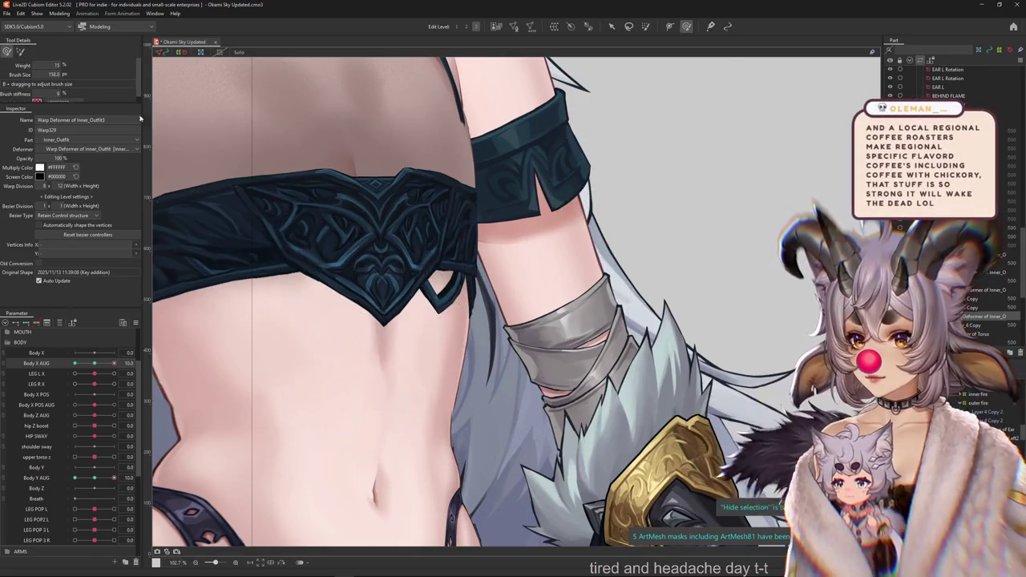
{"action": "scroll", "coordinate": [474, 343], "scroll_direction": "up", "scroll_amount": 3}
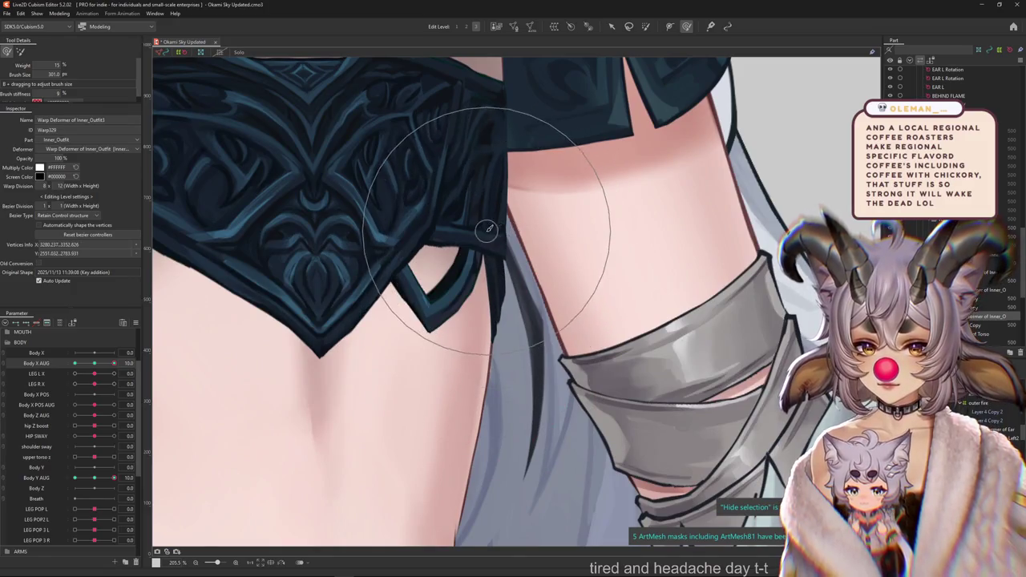
{"action": "scroll", "coordinate": [488, 229], "scroll_direction": "down", "scroll_amount": 3}
{"action": "left_click", "coordinate": [237, 257]}
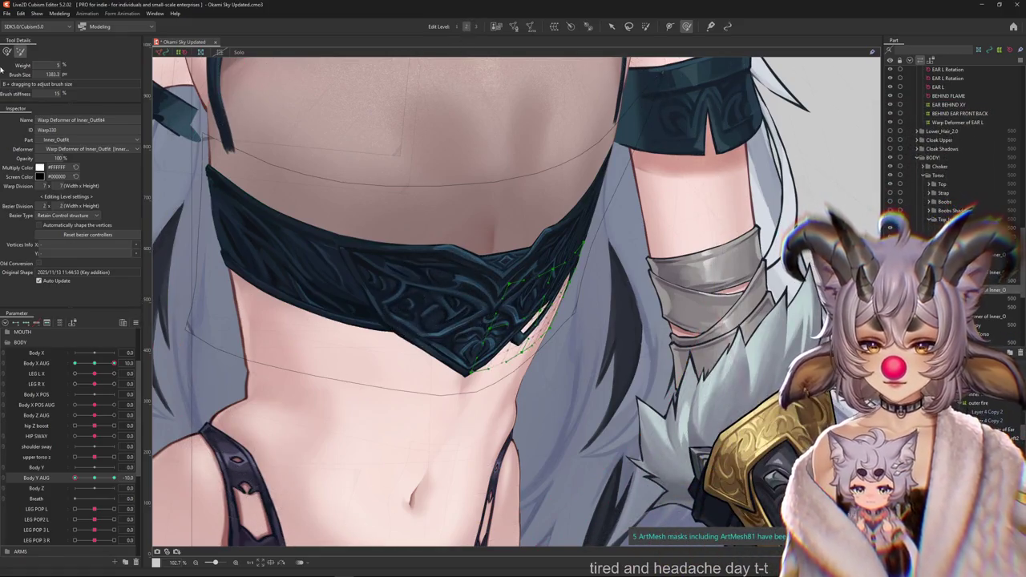
- Shift the band's V-point up and to the right, then select the Inner_1 Copy mesh
{"action": "left_click", "coordinate": [10, 52]}
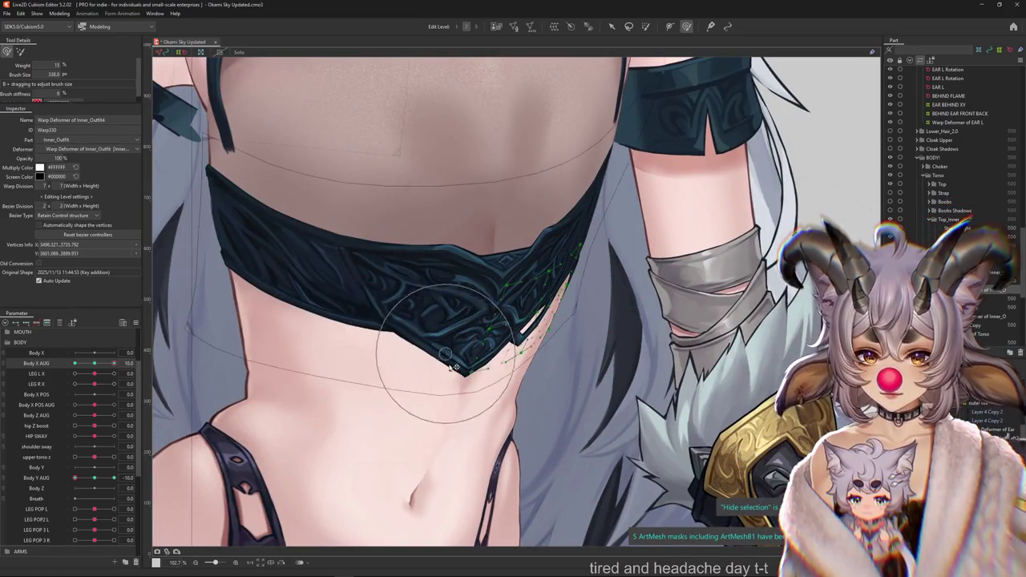
{"action": "left_click_drag", "start_coordinate": [469, 352], "coordinate": [480, 310]}
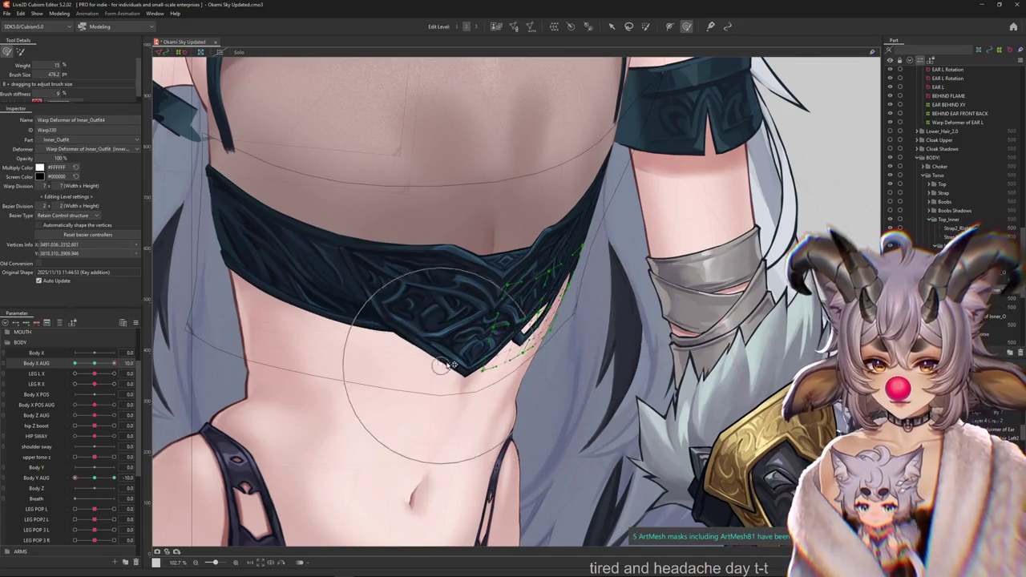
{"action": "left_click_drag", "start_coordinate": [449, 367], "coordinate": [499, 353]}
{"action": "left_click", "coordinate": [20, 52]}
{"action": "left_click_drag", "start_coordinate": [529, 269], "coordinate": [481, 241]}
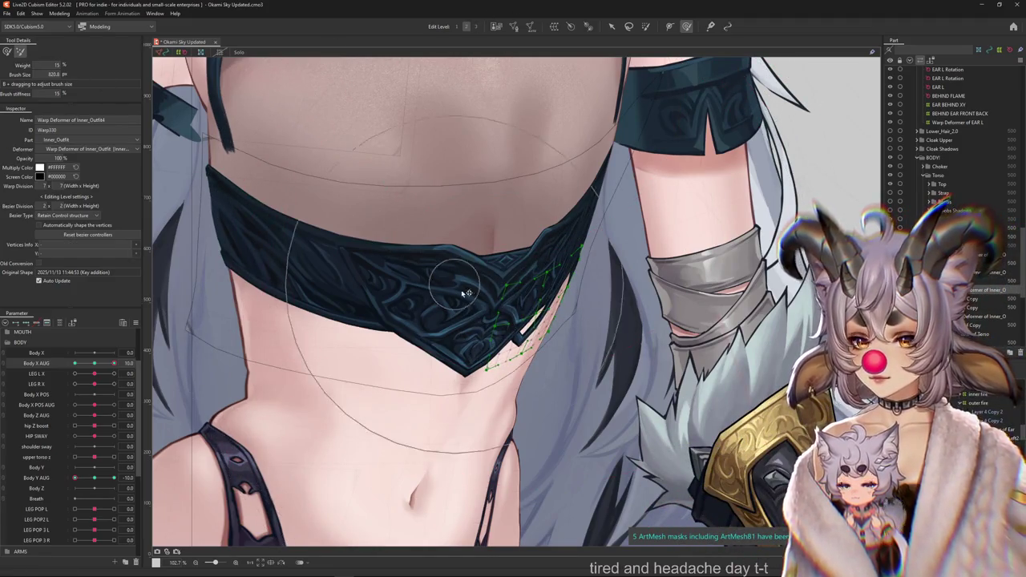
{"action": "left_click", "coordinate": [495, 27]}
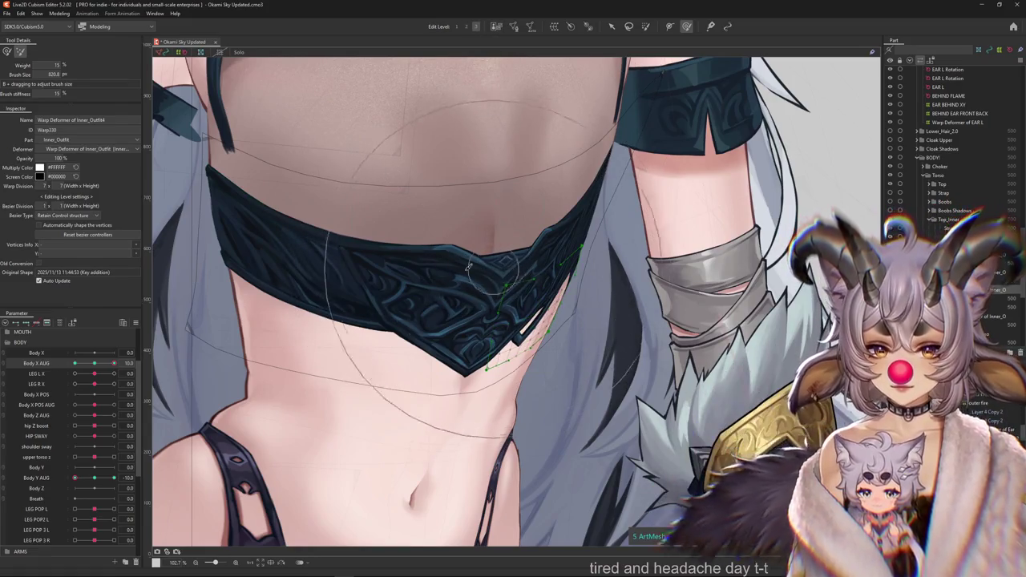
{"action": "left_click", "coordinate": [211, 177]}
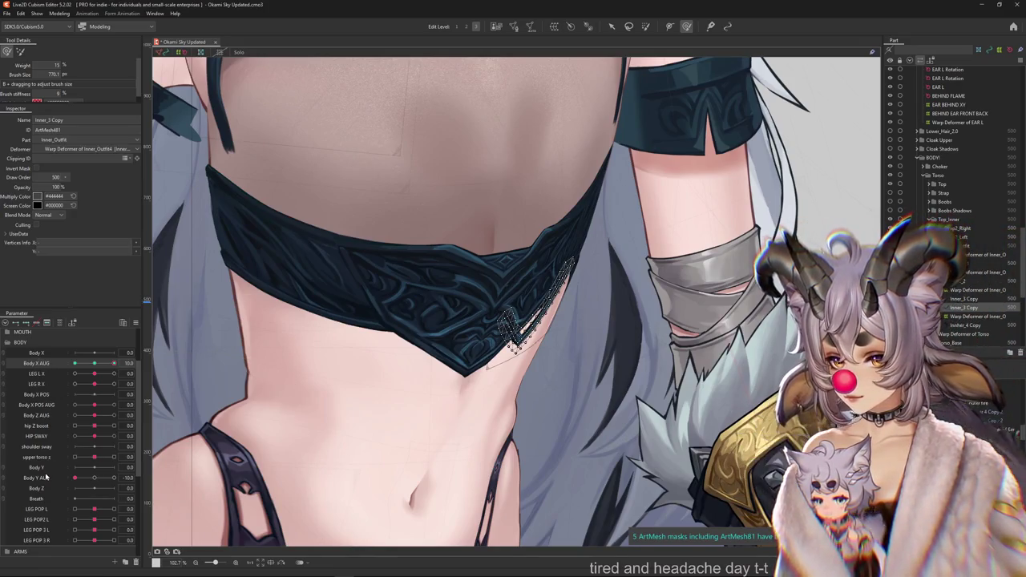
- Select Body Y AUG, pan to the band's side, and set Body X AUG to -10
{"action": "left_click", "coordinate": [45, 476]}
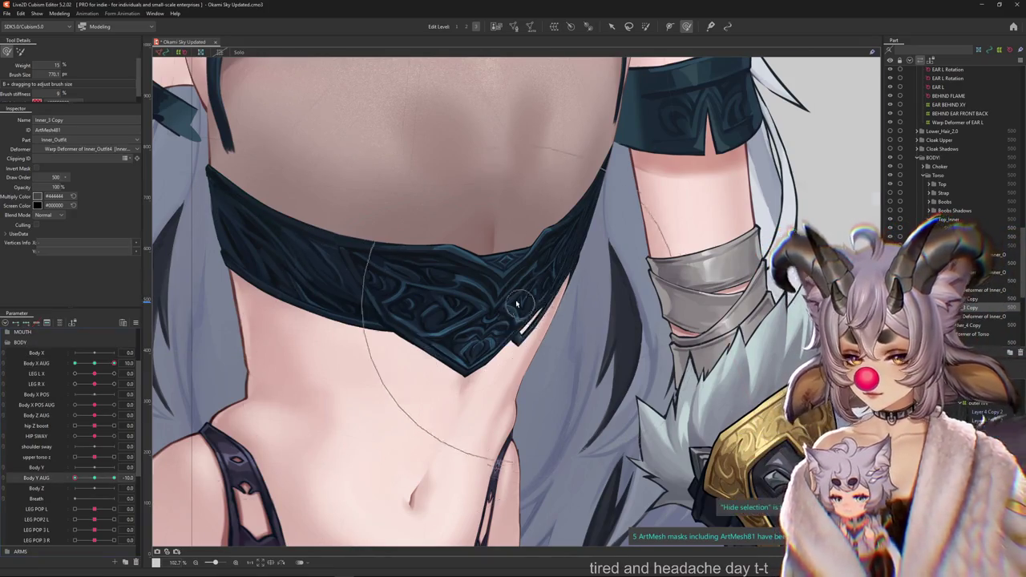
{"action": "scroll", "coordinate": [525, 307], "scroll_direction": "up", "scroll_amount": 5}
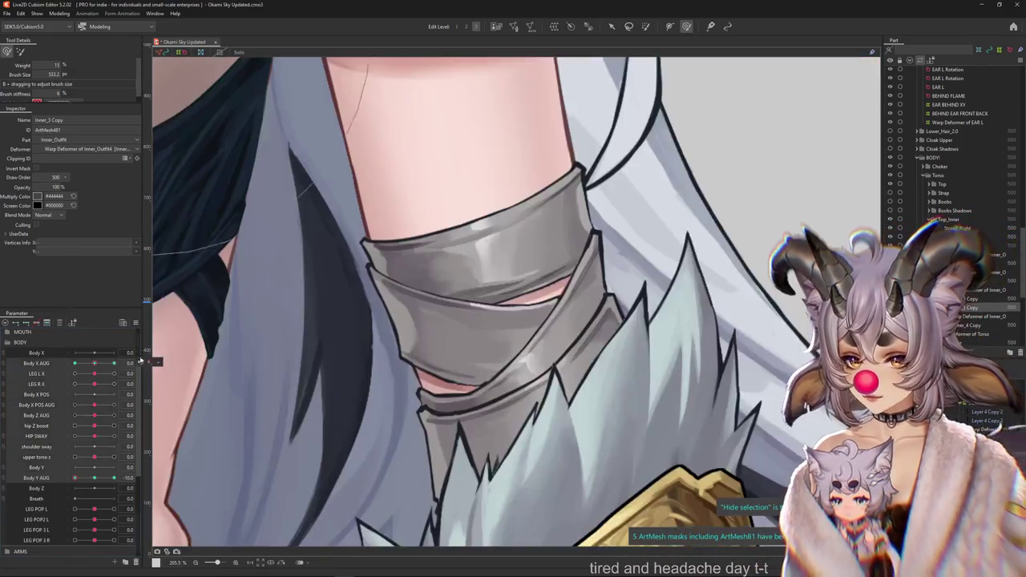
{"action": "left_click_drag", "start_coordinate": [423, 321], "coordinate": [652, 363]}
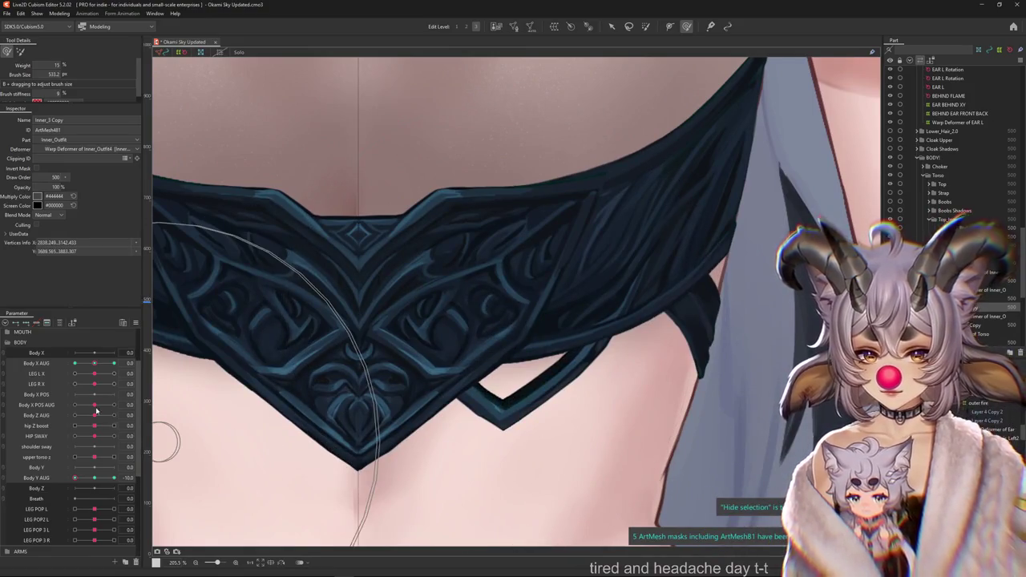
{"action": "left_click", "coordinate": [75, 363]}
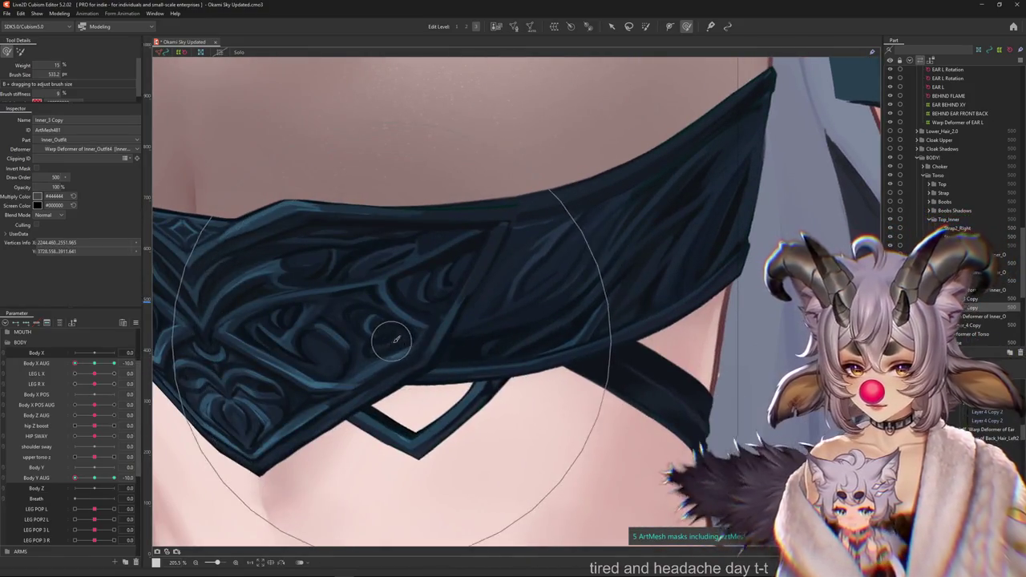
{"action": "scroll", "coordinate": [393, 345], "scroll_direction": "down", "scroll_amount": 5}
{"action": "scroll", "coordinate": [351, 368], "scroll_direction": "up", "scroll_amount": 3}
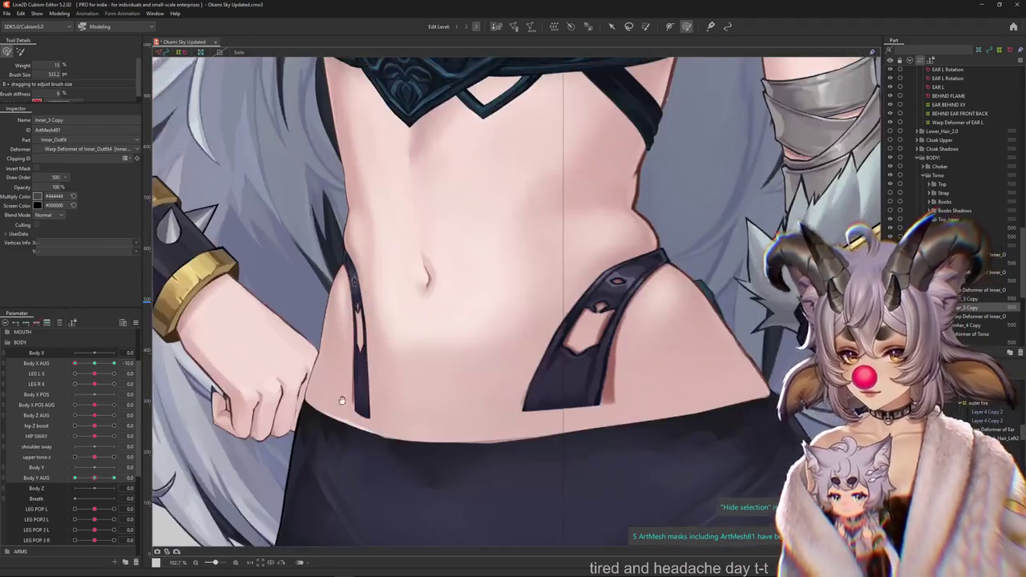
{"action": "scroll", "coordinate": [390, 219], "scroll_direction": "up", "scroll_amount": 3}
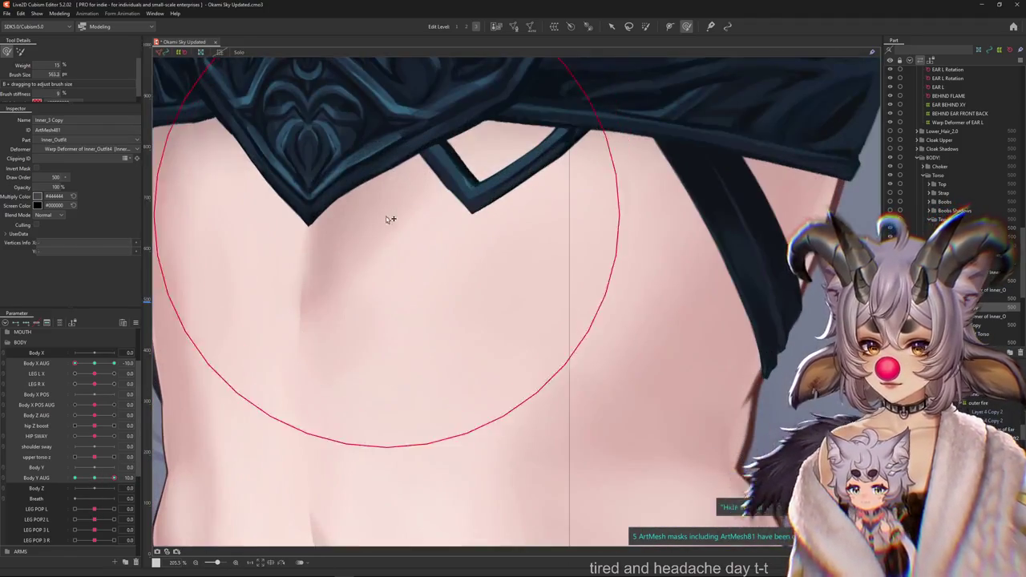
- Smooth the skin below the band's lower edge and tweak the band's right edge
{"action": "left_click_drag", "start_coordinate": [391, 219], "coordinate": [409, 180]}
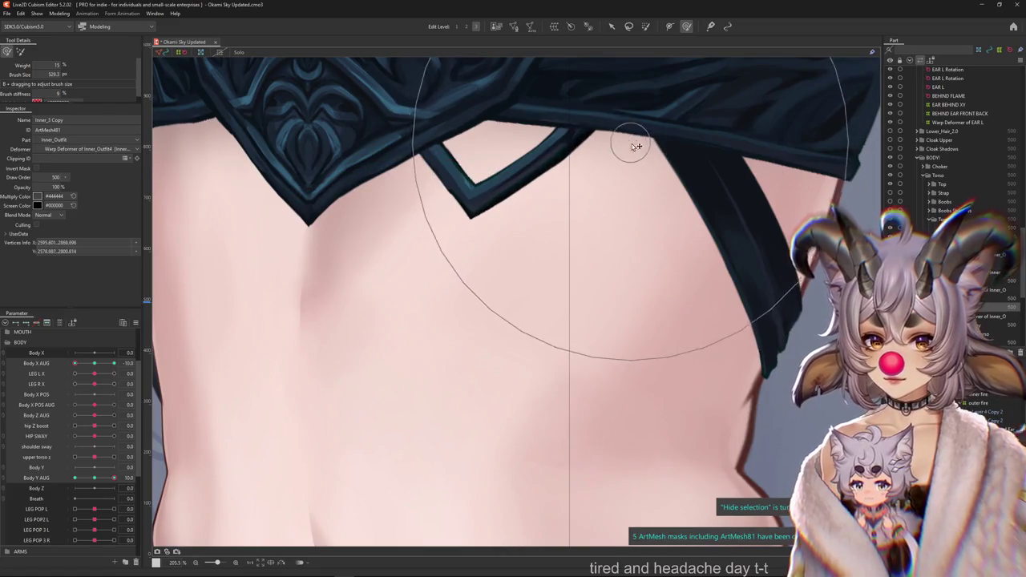
{"action": "left_click_drag", "start_coordinate": [635, 145], "coordinate": [423, 367]}
{"action": "mouse_move", "coordinate": [172, 320]}
{"action": "left_mouse_down"}
{"action": "mouse_move", "coordinate": [478, 285]}
{"action": "mouse_move", "coordinate": [251, 286]}
{"action": "left_mouse_up"}
{"action": "left_click_drag", "start_coordinate": [465, 270], "coordinate": [671, 258]}
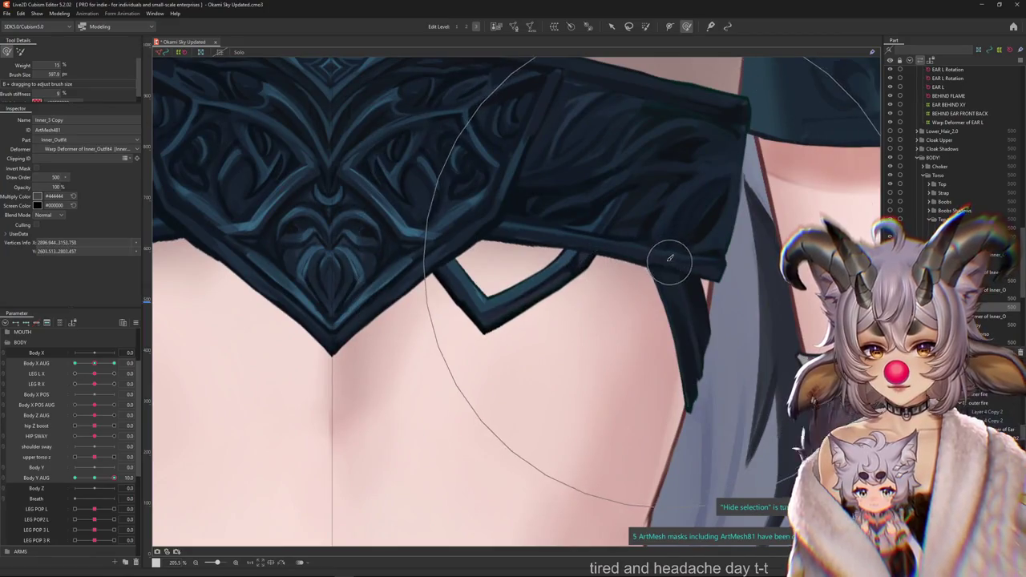
{"action": "scroll", "coordinate": [252, 435], "scroll_direction": "down", "scroll_amount": 3}
{"action": "mouse_move", "coordinate": [283, 263]}
{"action": "left_mouse_down"}
{"action": "mouse_move", "coordinate": [455, 317]}
{"action": "mouse_move", "coordinate": [405, 317]}
{"action": "left_mouse_up"}
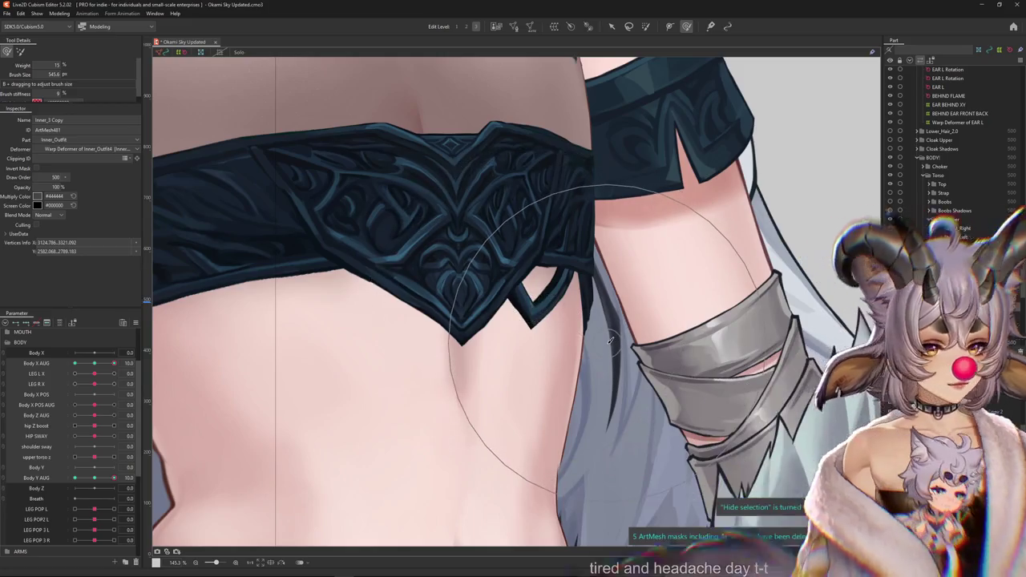
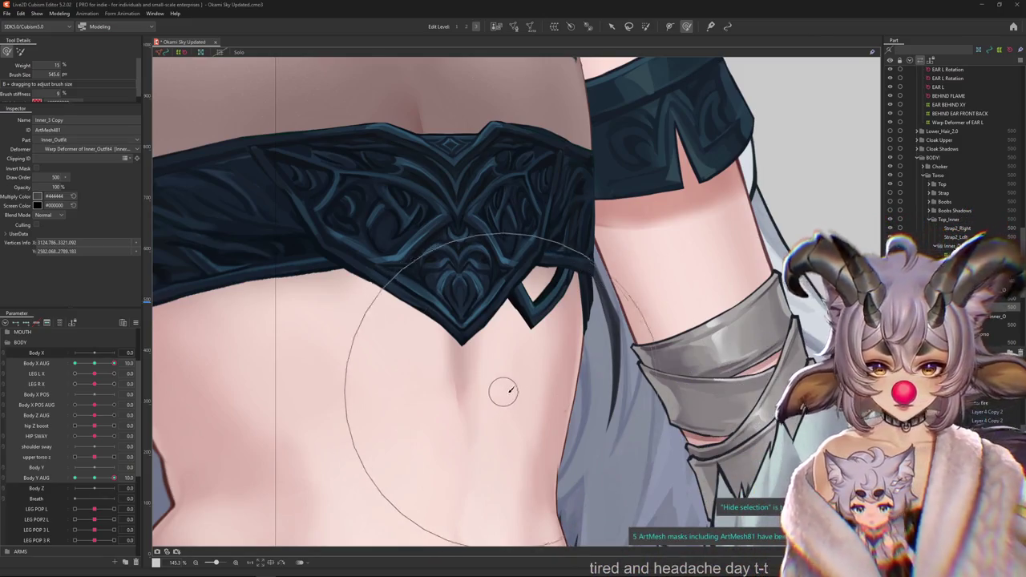
- Frame the chest and belt, then swing Body X AUG from 10 to -10 to view the dark top
{"action": "scroll", "coordinate": [506, 389], "scroll_direction": "down", "scroll_amount": 3}
{"action": "scroll", "coordinate": [481, 449], "scroll_direction": "up", "scroll_amount": 3}
{"action": "scroll", "coordinate": [481, 465], "scroll_direction": "down", "scroll_amount": 3}
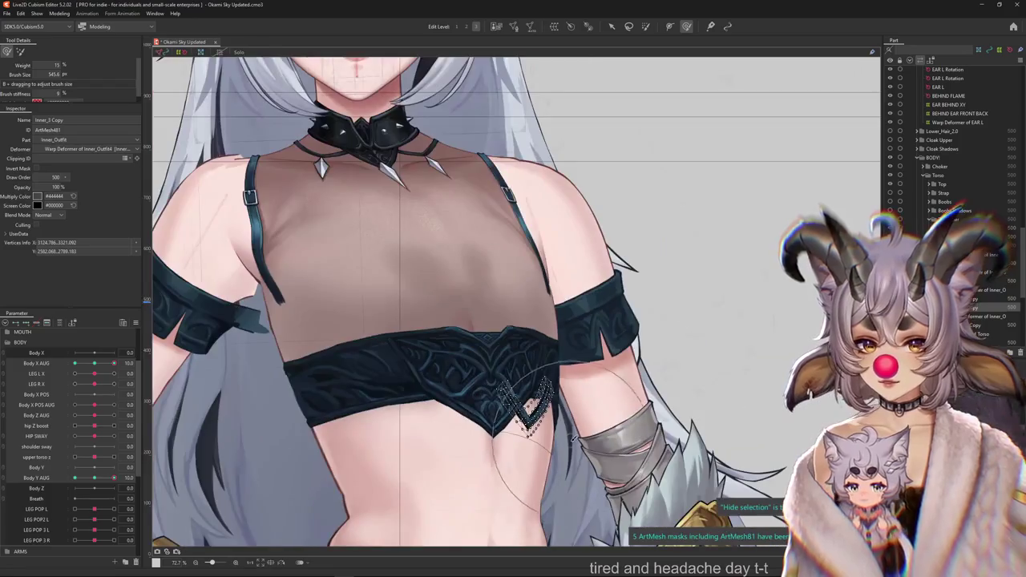
{"action": "left_click_drag", "start_coordinate": [525, 408], "coordinate": [512, 403]}
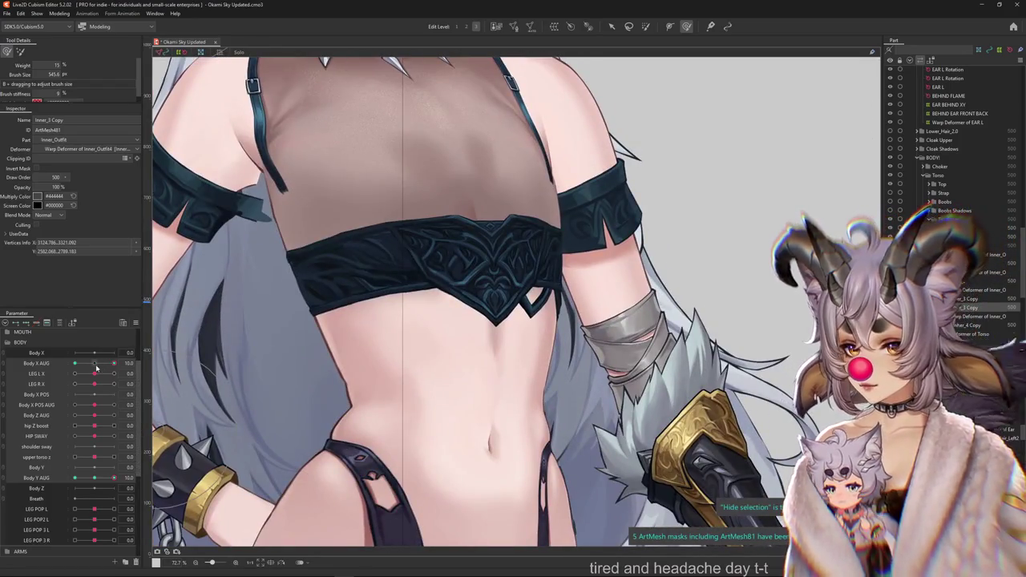
{"action": "right_click", "coordinate": [131, 363]}
{"action": "left_click", "coordinate": [176, 337]}
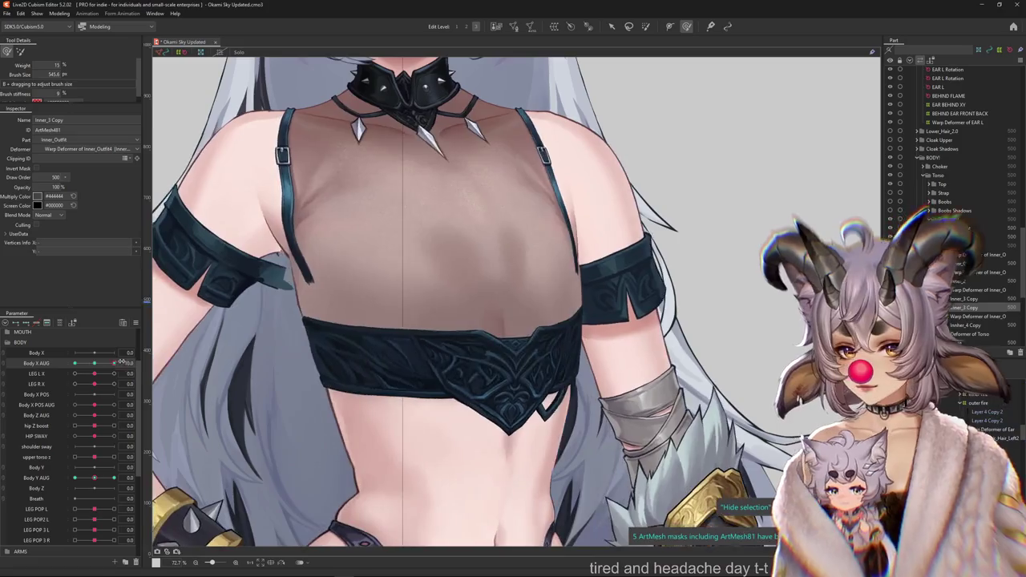
{"action": "left_click_drag", "start_coordinate": [120, 362], "coordinate": [68, 360]}
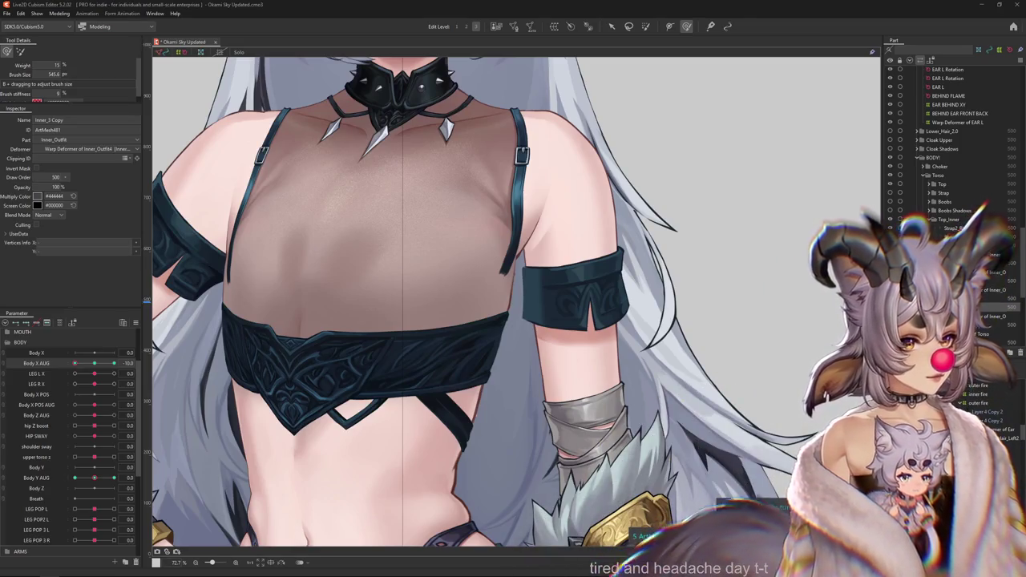
{"action": "key", "text": "ctrl+h"}
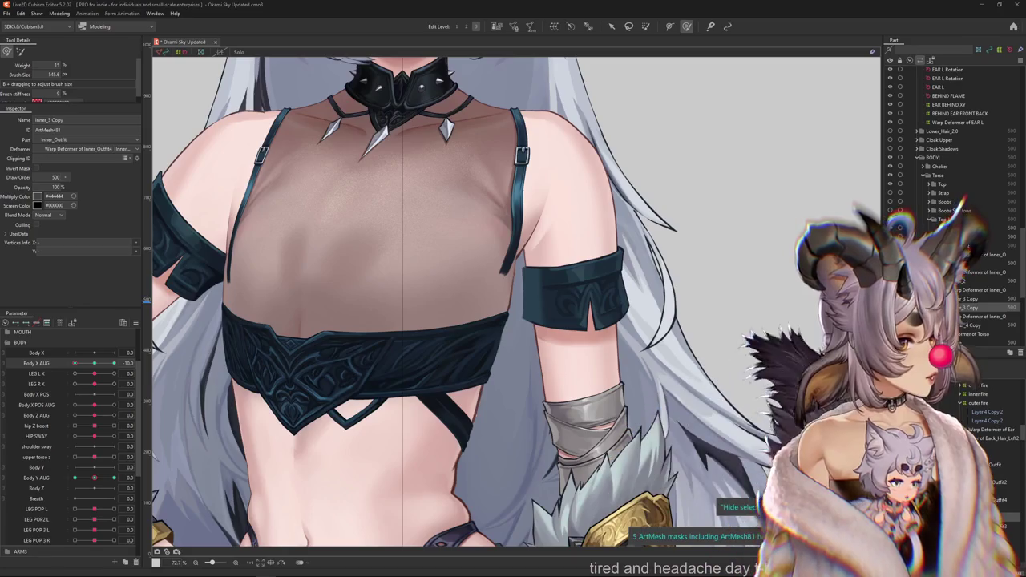
- Turn the torso fully to Body X AUG 10 and brush the belt mesh into shape
{"action": "scroll", "coordinate": [594, 343], "scroll_direction": "down", "scroll_amount": 3}
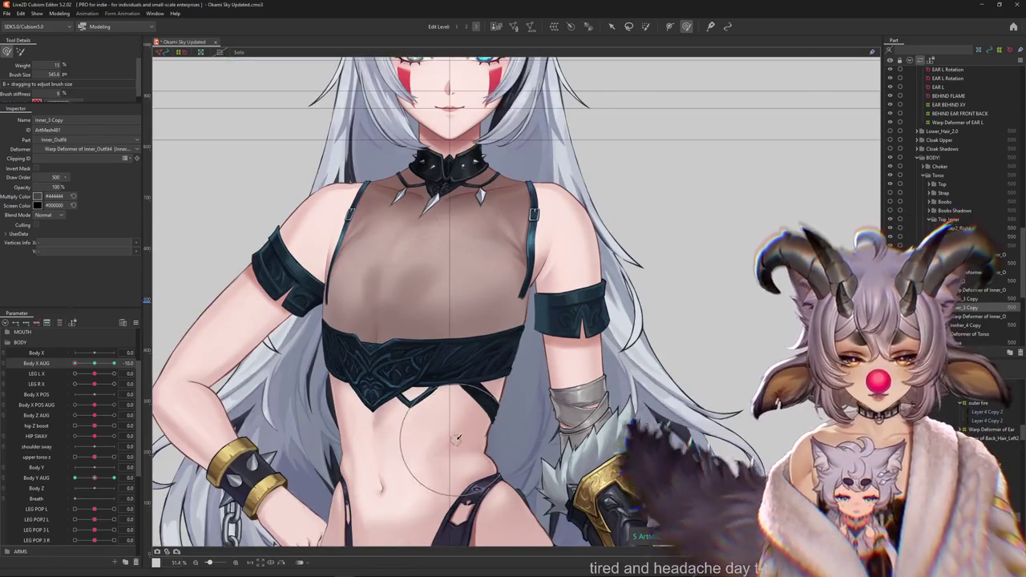
{"action": "scroll", "coordinate": [481, 360], "scroll_direction": "down", "scroll_amount": 2}
{"action": "scroll", "coordinate": [402, 419], "scroll_direction": "up", "scroll_amount": 5}
{"action": "left_click_drag", "start_coordinate": [93, 478], "coordinate": [97, 478]}
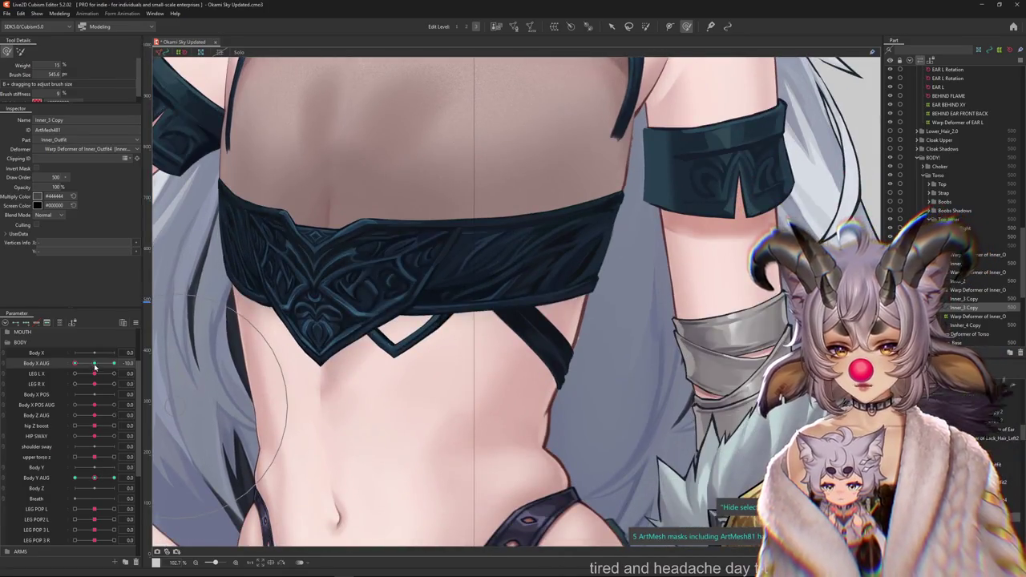
{"action": "left_click_drag", "start_coordinate": [94, 365], "coordinate": [429, 338]}
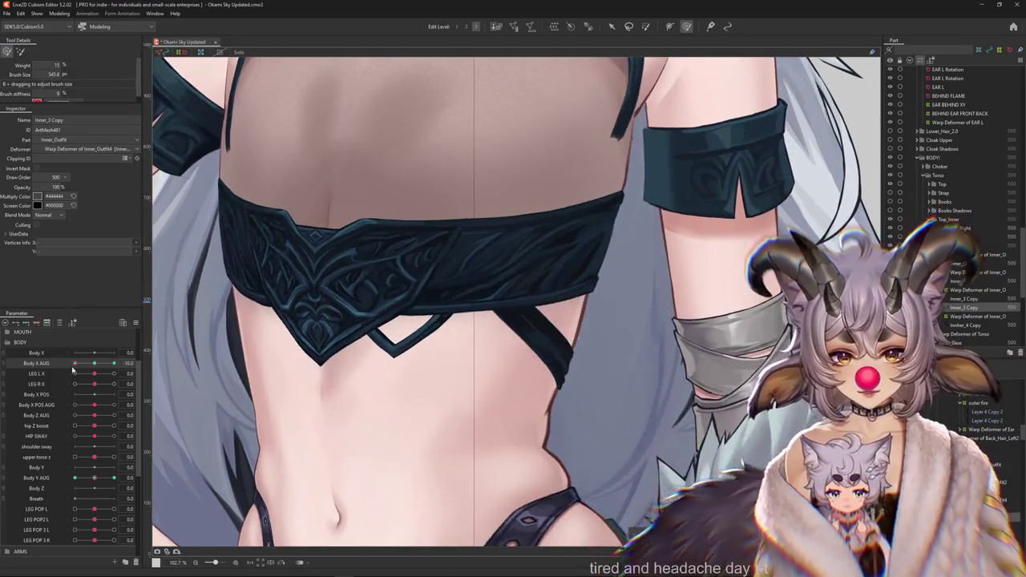
{"action": "scroll", "coordinate": [627, 369], "scroll_direction": "up", "scroll_amount": 2}
{"action": "scroll", "coordinate": [545, 385], "scroll_direction": "up", "scroll_amount": 1}
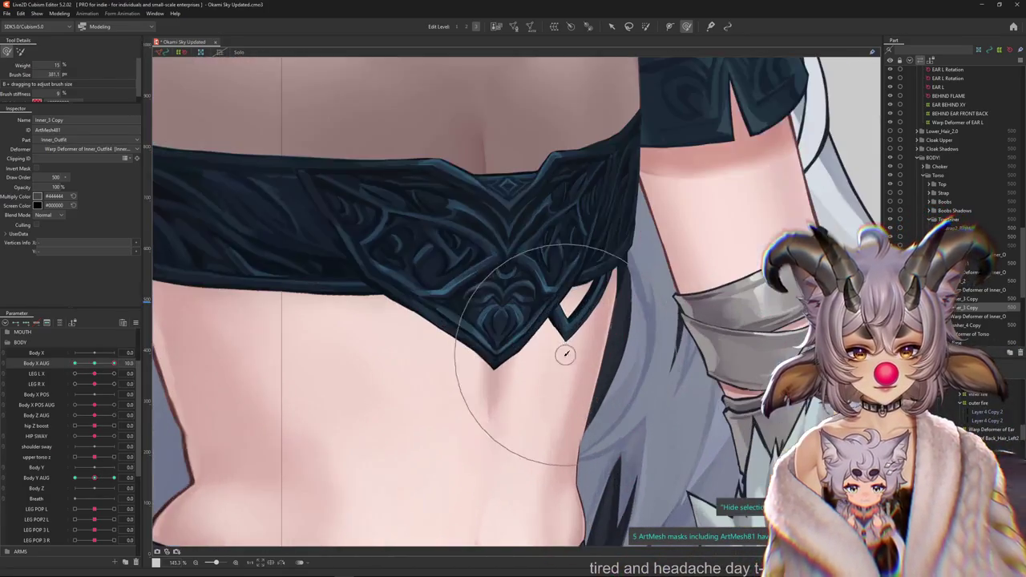
{"action": "mouse_move", "coordinate": [548, 366]}
{"action": "left_mouse_down"}
{"action": "mouse_move", "coordinate": [597, 287]}
{"action": "mouse_move", "coordinate": [577, 278]}
{"action": "left_mouse_up"}
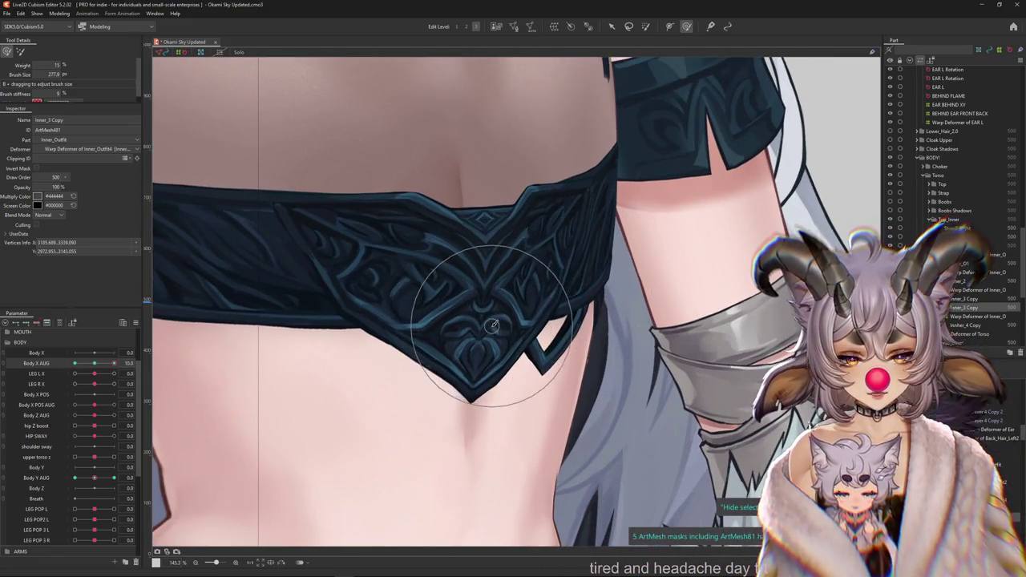
- At Body X AUG -10, push the belt's right side into shape around its V-shaped point
{"action": "left_click_drag", "start_coordinate": [113, 363], "coordinate": [75, 363]}
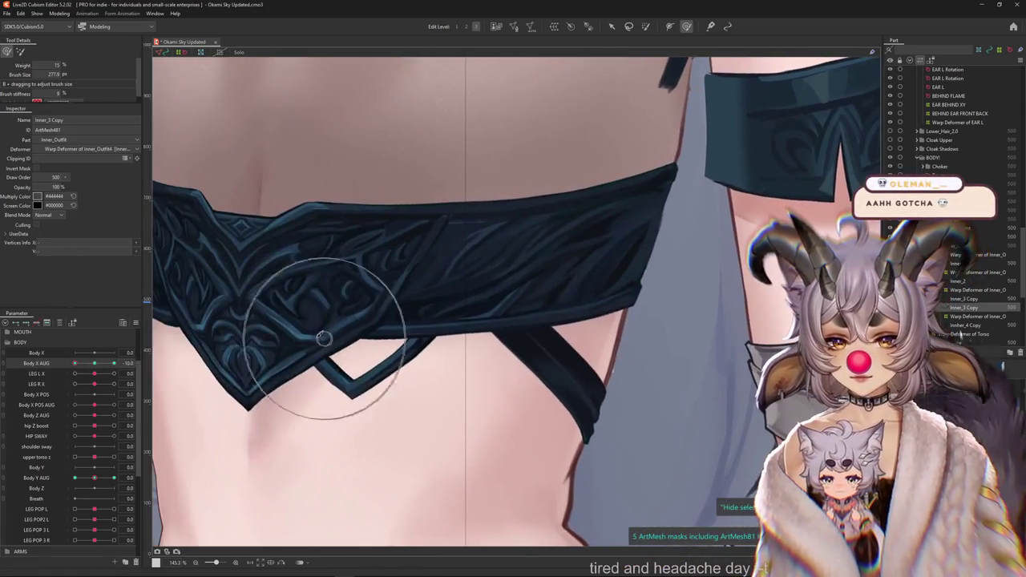
{"action": "left_click_drag", "start_coordinate": [323, 338], "coordinate": [349, 331]}
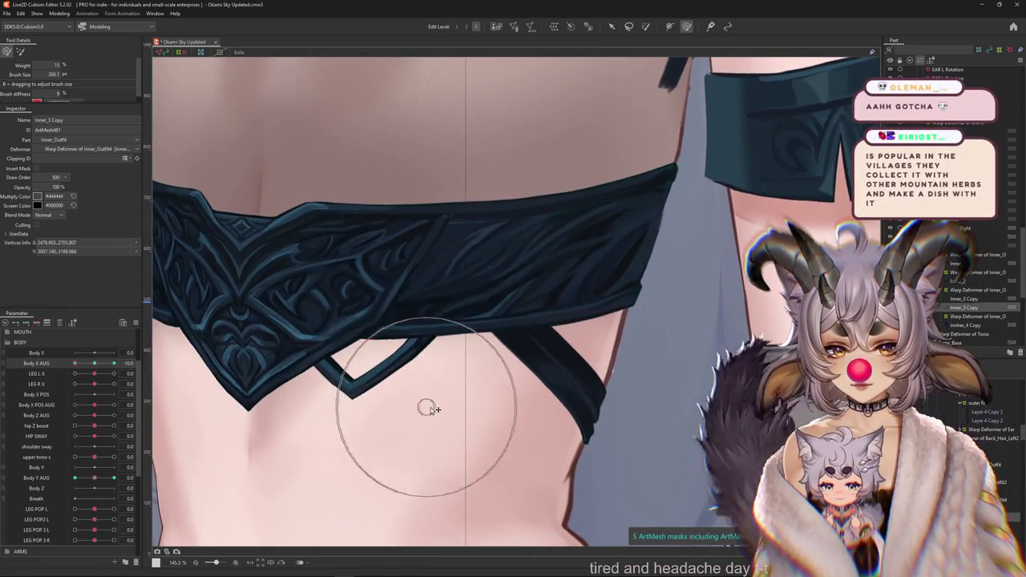
{"action": "mouse_move", "coordinate": [444, 392]}
{"action": "left_mouse_down"}
{"action": "mouse_move", "coordinate": [461, 396]}
{"action": "mouse_move", "coordinate": [585, 340]}
{"action": "left_mouse_up"}
- Brush the V-shaped strap, then set the Inner_Outfit4 warp deformer to Bezier 2x2
{"action": "key", "text": "g"}
{"action": "mouse_move", "coordinate": [529, 345]}
{"action": "left_mouse_down"}
{"action": "mouse_move", "coordinate": [533, 373]}
{"action": "mouse_move", "coordinate": [460, 365]}
{"action": "left_mouse_up"}
{"action": "left_click", "coordinate": [440, 210]}
{"action": "left_click_drag", "start_coordinate": [441, 239], "coordinate": [431, 72]}
{"action": "left_click", "coordinate": [470, 26]}
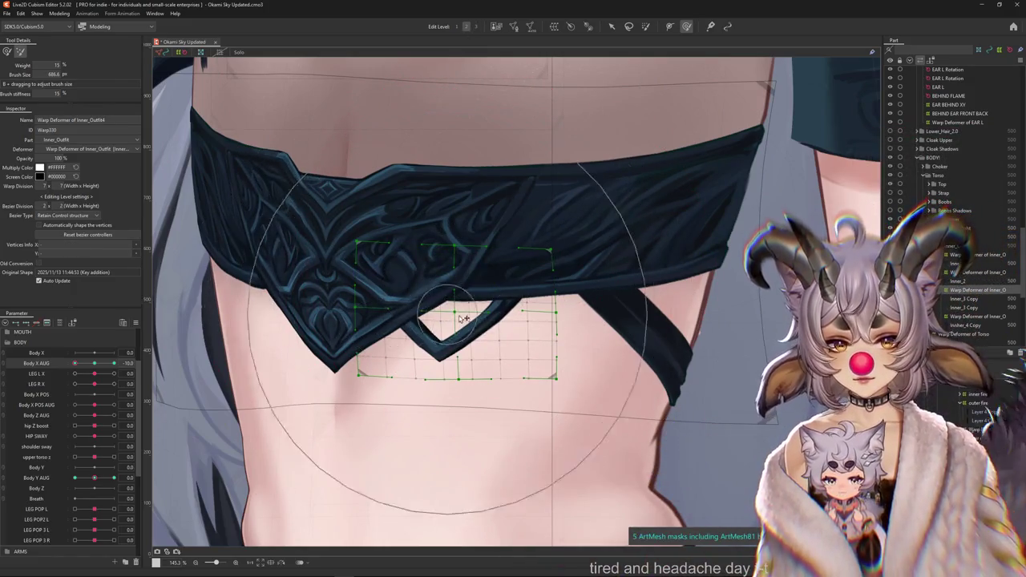
{"action": "left_click_drag", "start_coordinate": [421, 268], "coordinate": [364, 293]}
- Refine with a smaller, softer brush at Body X AUG 10, then reset the body turn to 0
{"action": "left_click", "coordinate": [6, 51]}
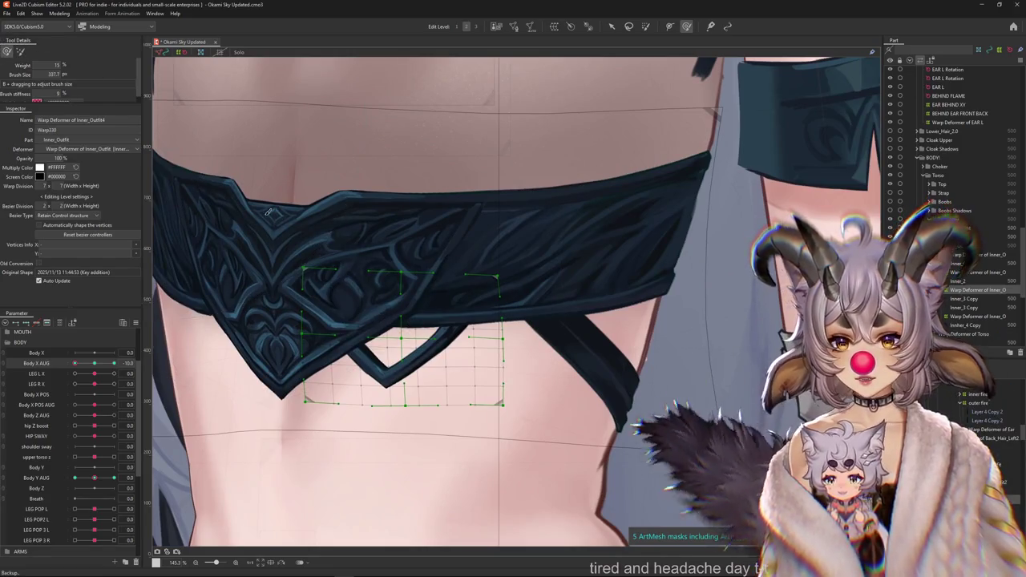
{"action": "scroll", "coordinate": [418, 359], "scroll_direction": "down", "scroll_amount": 5}
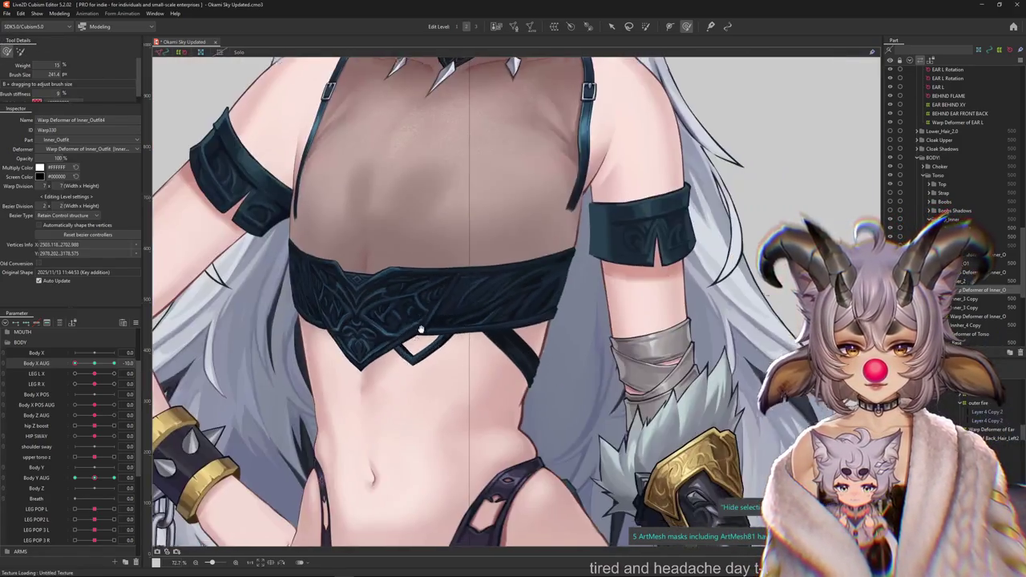
{"action": "left_click_drag", "start_coordinate": [364, 310], "coordinate": [535, 343]}
{"action": "scroll", "coordinate": [536, 344], "scroll_direction": "up", "scroll_amount": 5}
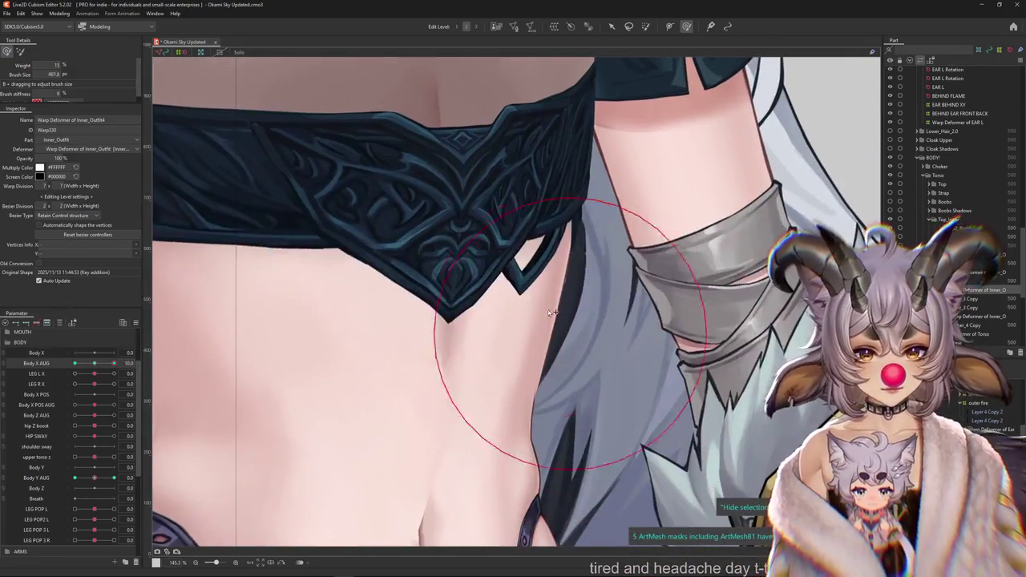
{"action": "scroll", "coordinate": [525, 300], "scroll_direction": "down", "scroll_amount": 5}
{"action": "left_click", "coordinate": [98, 366]}
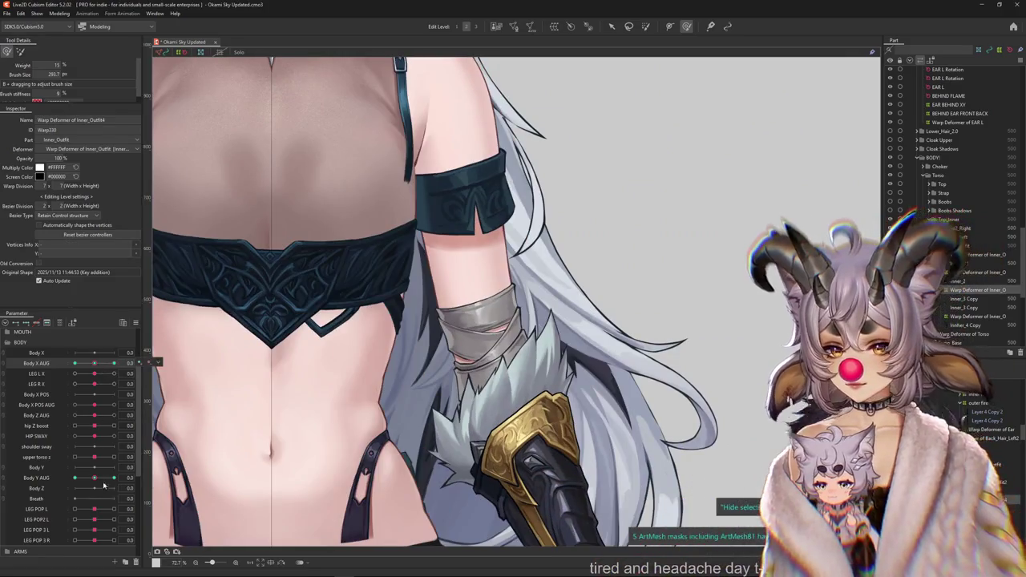
- Set Body Y AUG to -10, show the warp deformer grid, and enlarge the brush over the belt
{"action": "left_click", "coordinate": [75, 478]}
{"action": "scroll", "coordinate": [411, 339], "scroll_direction": "up", "scroll_amount": 5}
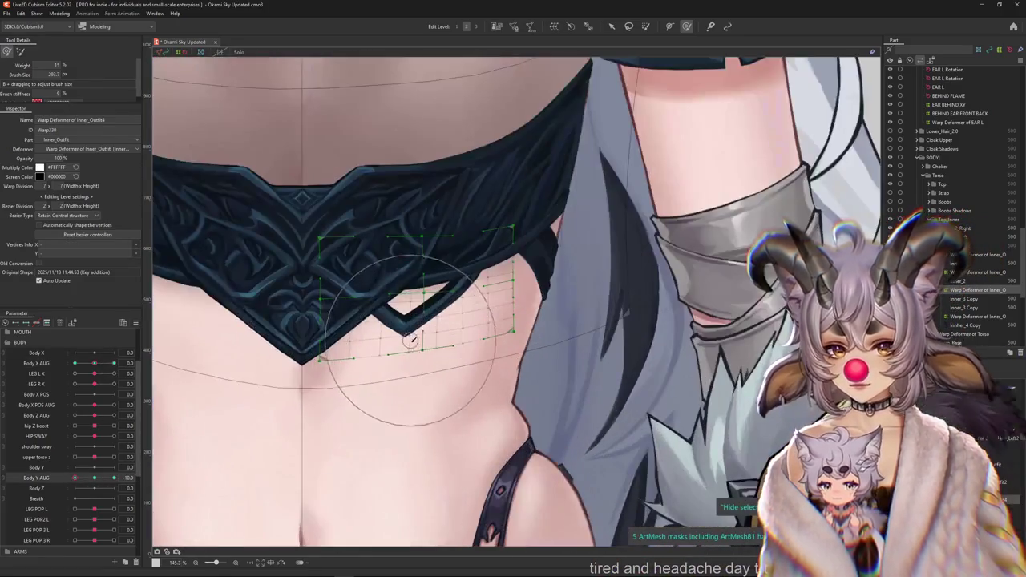
{"action": "left_click_drag", "start_coordinate": [561, 120], "coordinate": [552, 209]}
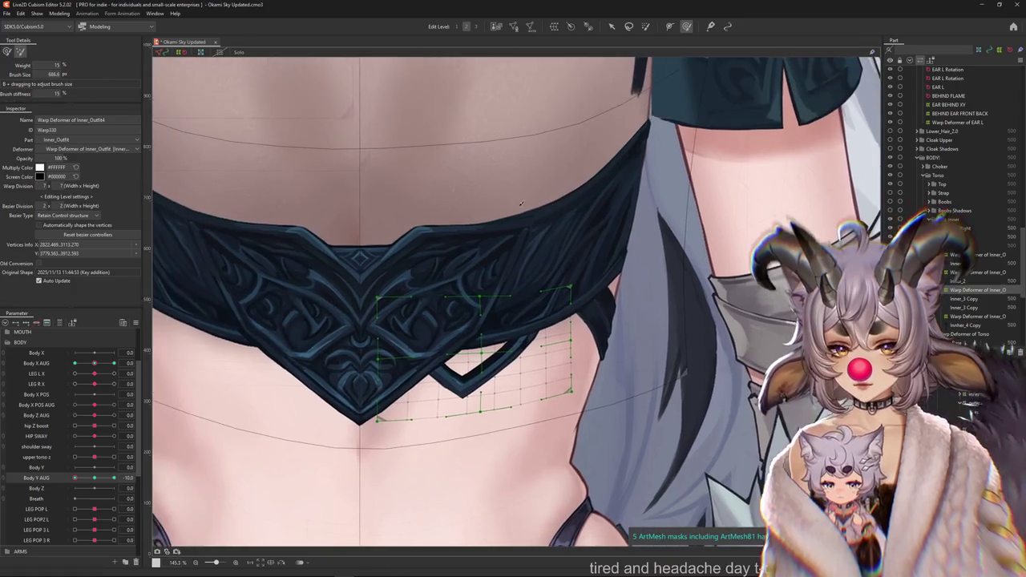
{"action": "left_click", "coordinate": [6, 53]}
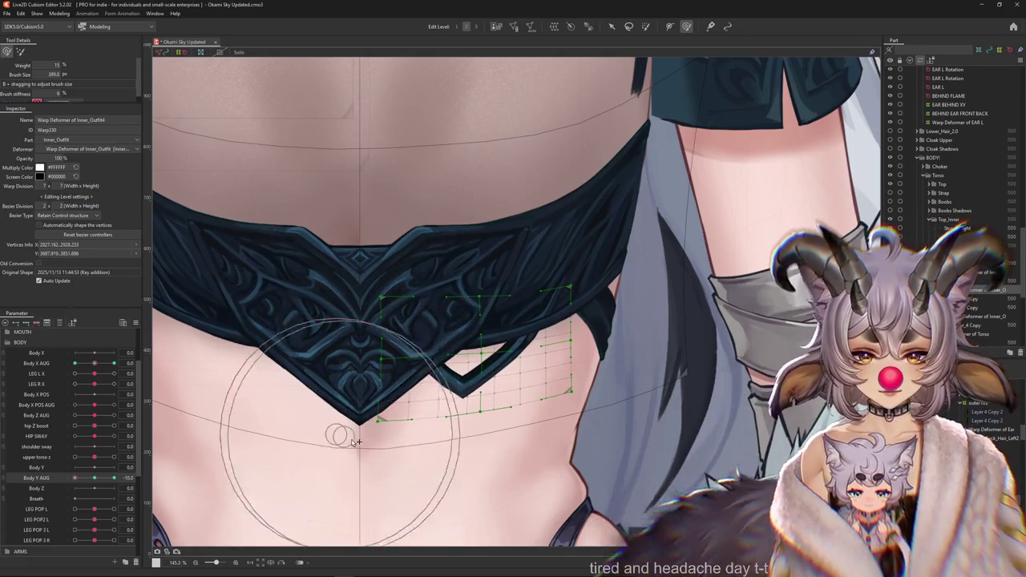
{"action": "left_click_drag", "start_coordinate": [355, 428], "coordinate": [445, 426]}
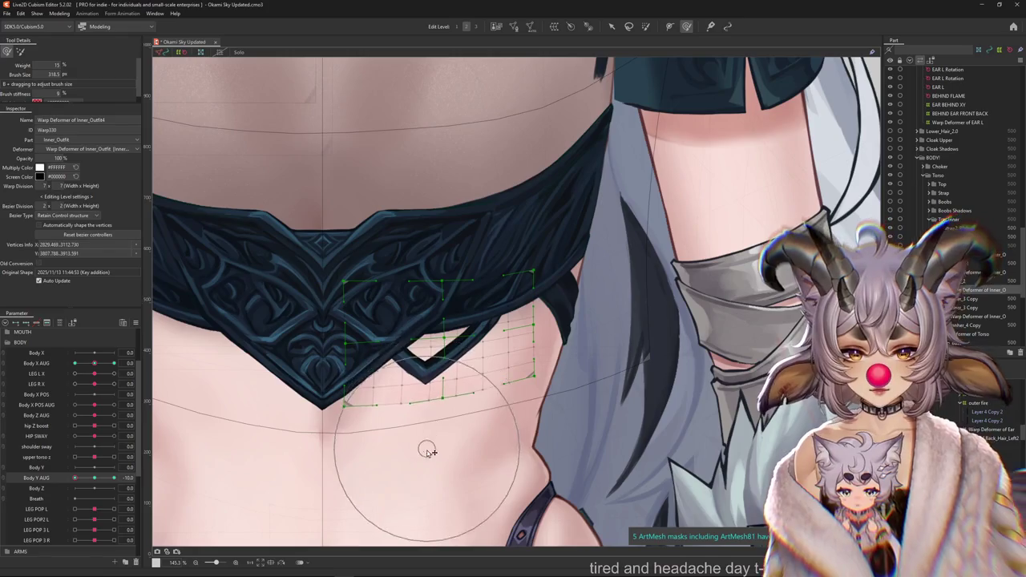
{"action": "left_click_drag", "start_coordinate": [469, 363], "coordinate": [600, 330]}
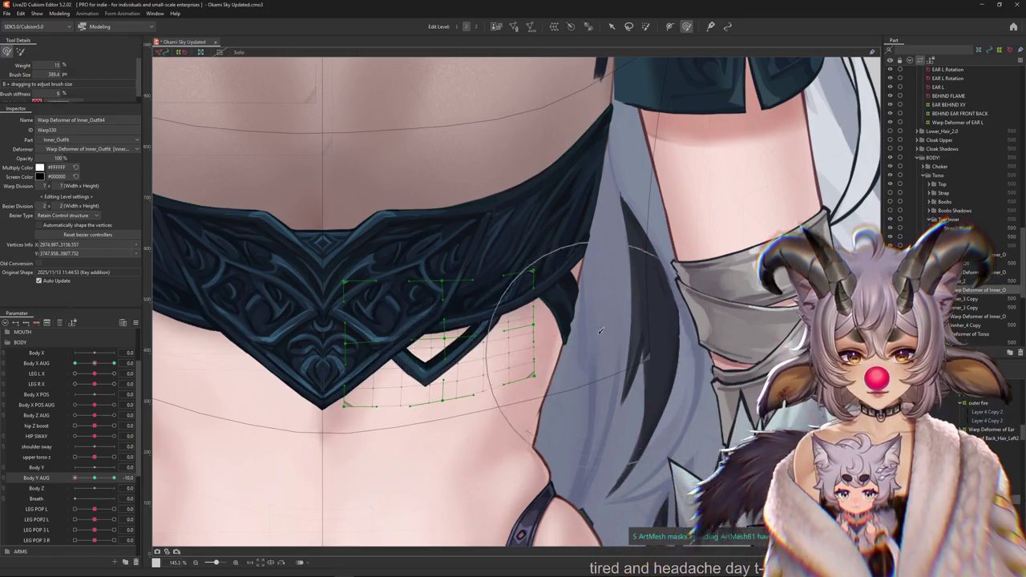
{"action": "left_click_drag", "start_coordinate": [480, 213], "coordinate": [457, 284]}
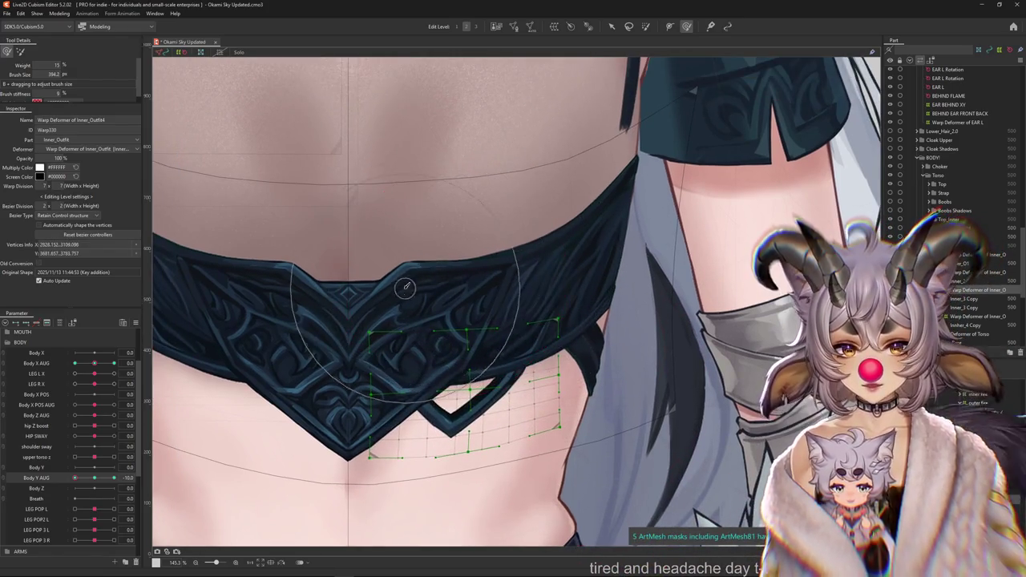
{"action": "scroll", "coordinate": [368, 305], "scroll_direction": "down", "scroll_amount": 2}
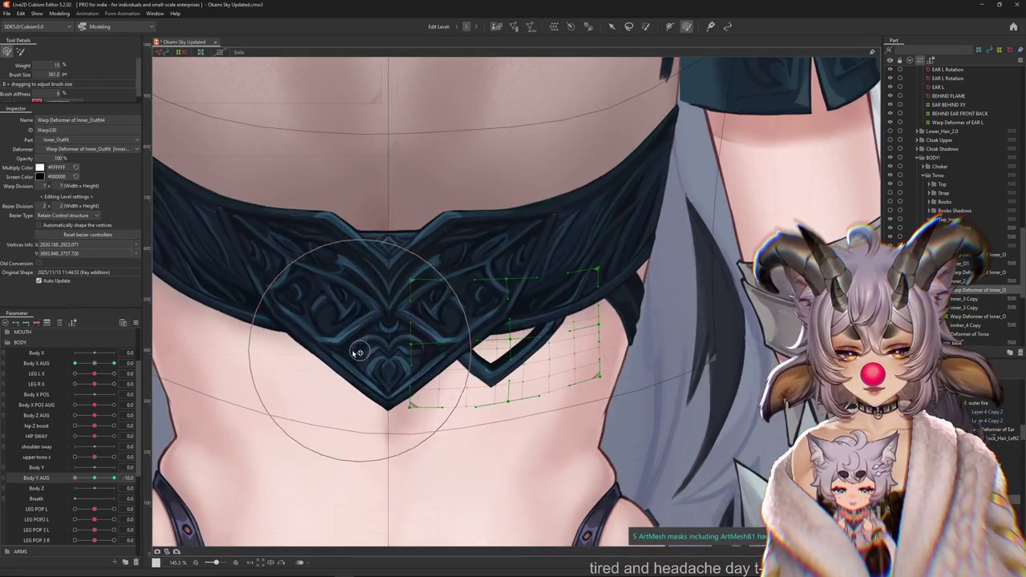
{"action": "scroll", "coordinate": [433, 404], "scroll_direction": "down", "scroll_amount": 5}
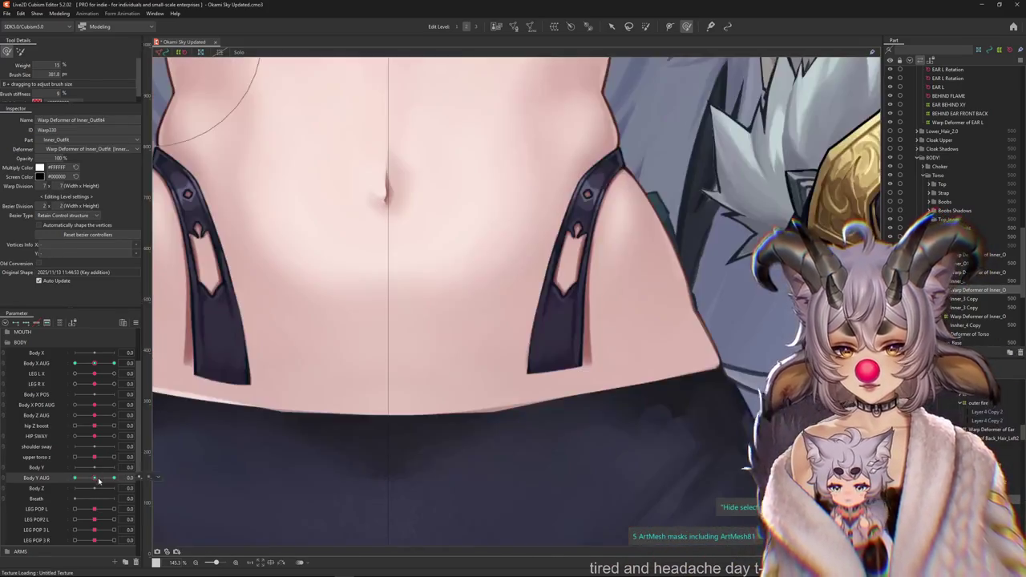
- Enlarge and stiffen the brush, then pose the torso at Body X AUG -10 and Body Y AUG 10
{"action": "scroll", "coordinate": [452, 277], "scroll_direction": "up", "scroll_amount": 2}
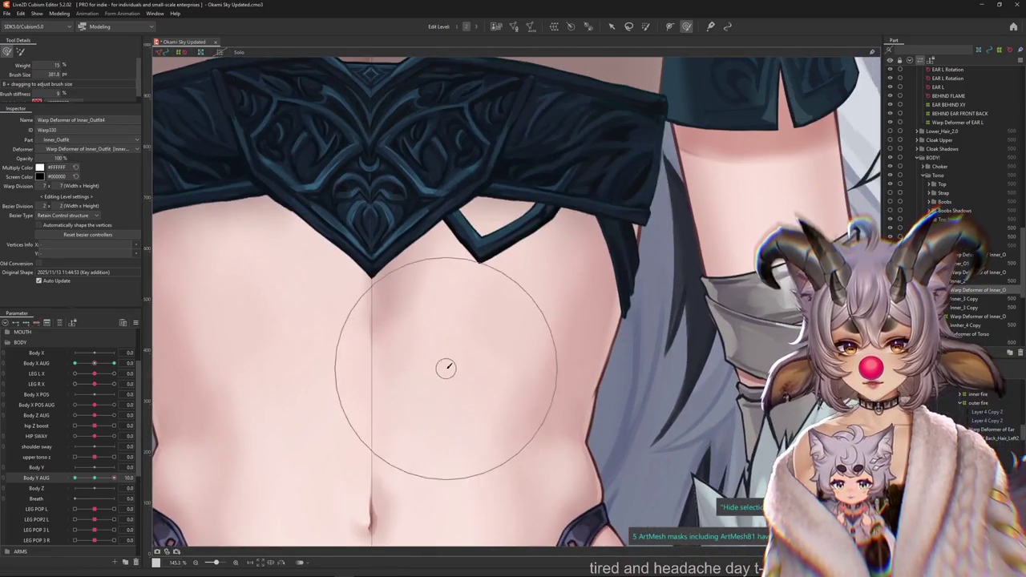
{"action": "scroll", "coordinate": [309, 380], "scroll_direction": "up", "scroll_amount": 1}
{"action": "left_click_drag", "start_coordinate": [377, 217], "coordinate": [295, 155]}
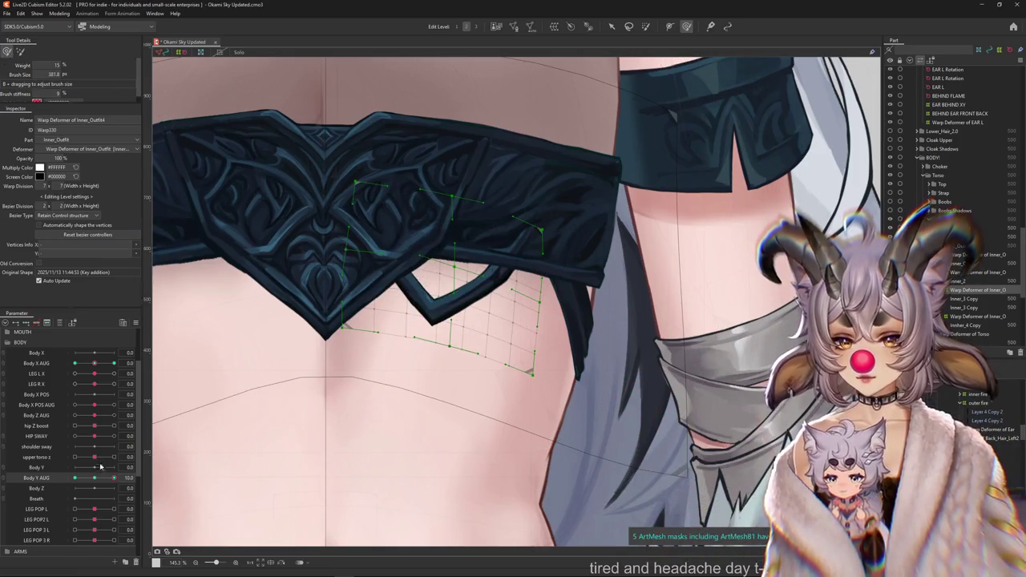
{"action": "scroll", "coordinate": [217, 442], "scroll_direction": "up", "scroll_amount": 3}
{"action": "scroll", "coordinate": [344, 339], "scroll_direction": "down", "scroll_amount": 2}
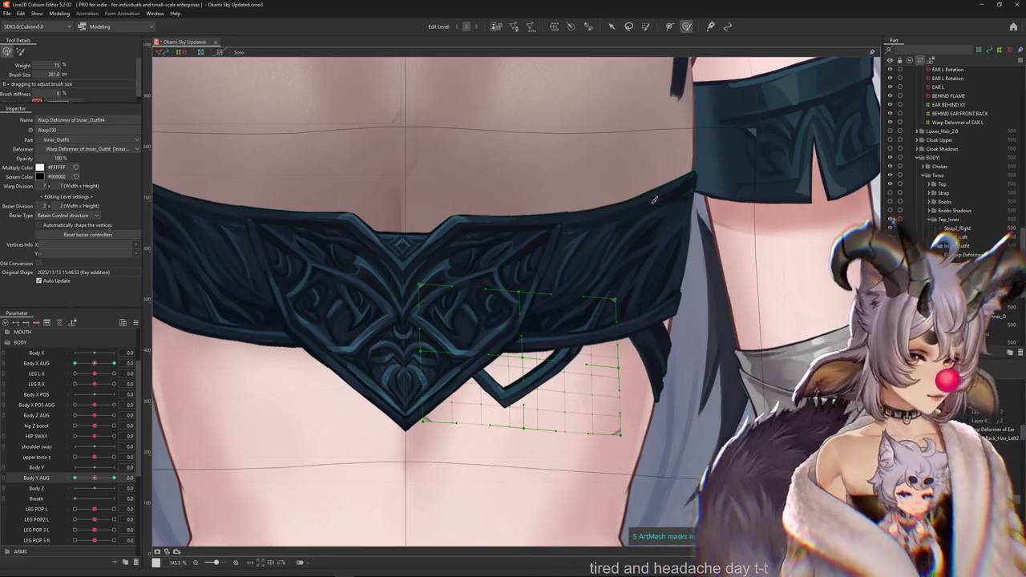
{"action": "left_click_drag", "start_coordinate": [93, 363], "coordinate": [67, 373]}
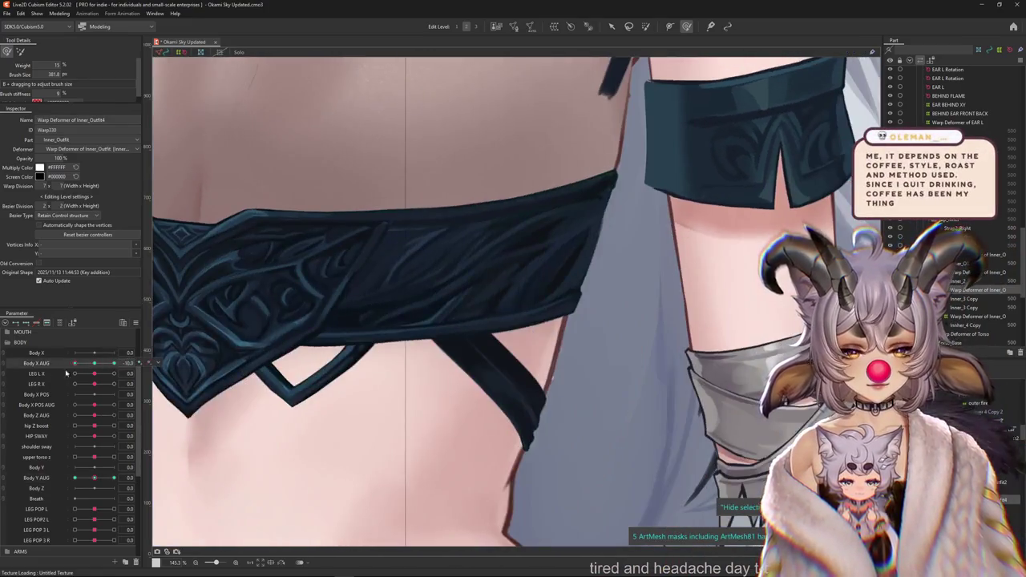
{"action": "left_click_drag", "start_coordinate": [94, 477], "coordinate": [113, 478]}
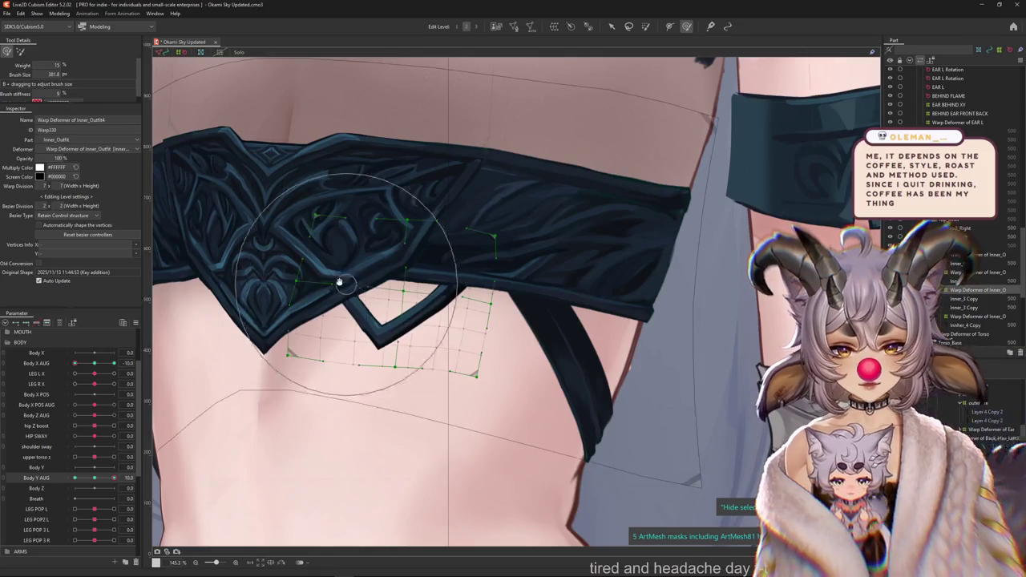
- Resize the brush over the warp grid and select the Inner_3 Copy strap mesh
{"action": "left_click_drag", "start_coordinate": [344, 289], "coordinate": [372, 327]}
{"action": "left_click_drag", "start_coordinate": [389, 286], "coordinate": [561, 264]}
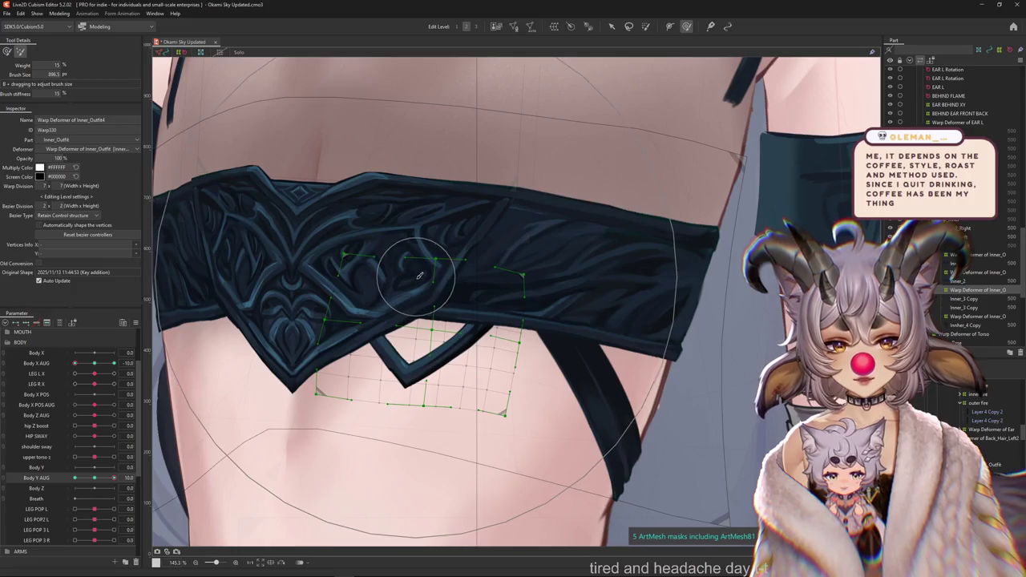
{"action": "mouse_move", "coordinate": [328, 268]}
{"action": "left_mouse_down"}
{"action": "mouse_move", "coordinate": [369, 268]}
{"action": "mouse_move", "coordinate": [378, 199]}
{"action": "left_mouse_up"}
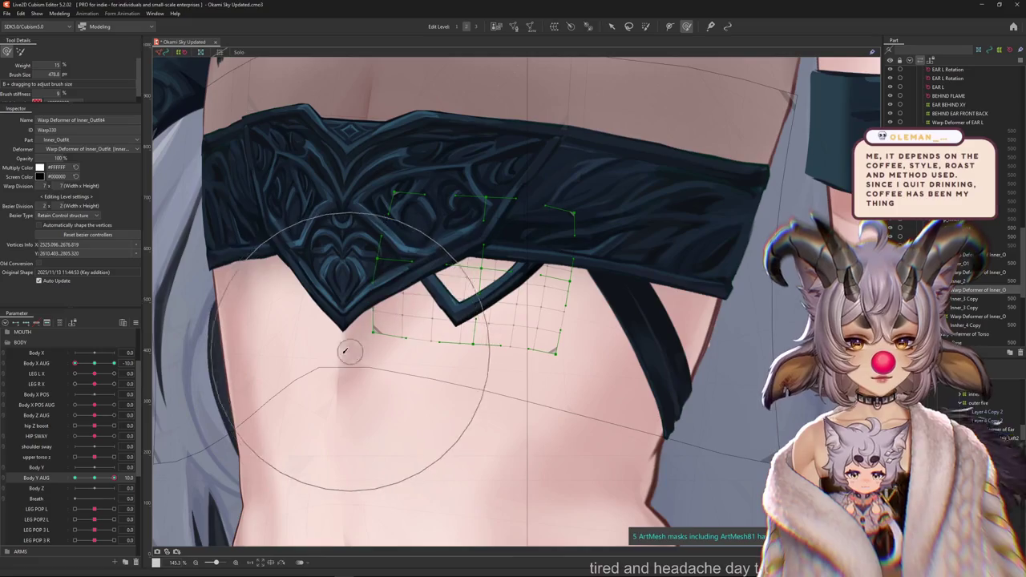
{"action": "left_click_drag", "start_coordinate": [318, 359], "coordinate": [353, 336]}
{"action": "left_click", "coordinate": [473, 296]}
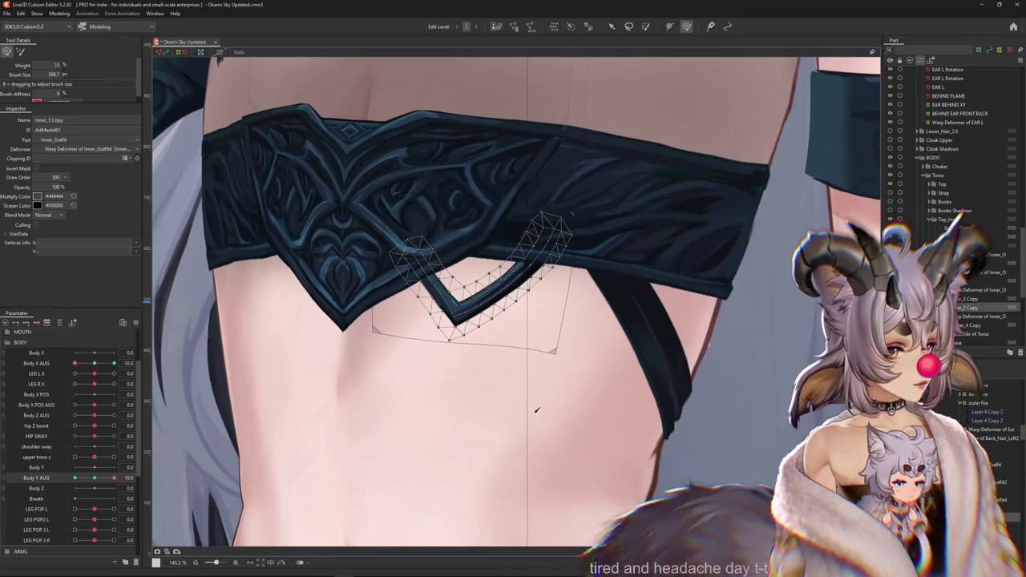
- Enlarge the brush greatly and sweep the V strap to follow the turned body
{"action": "left_click_drag", "start_coordinate": [537, 410], "coordinate": [394, 336]}
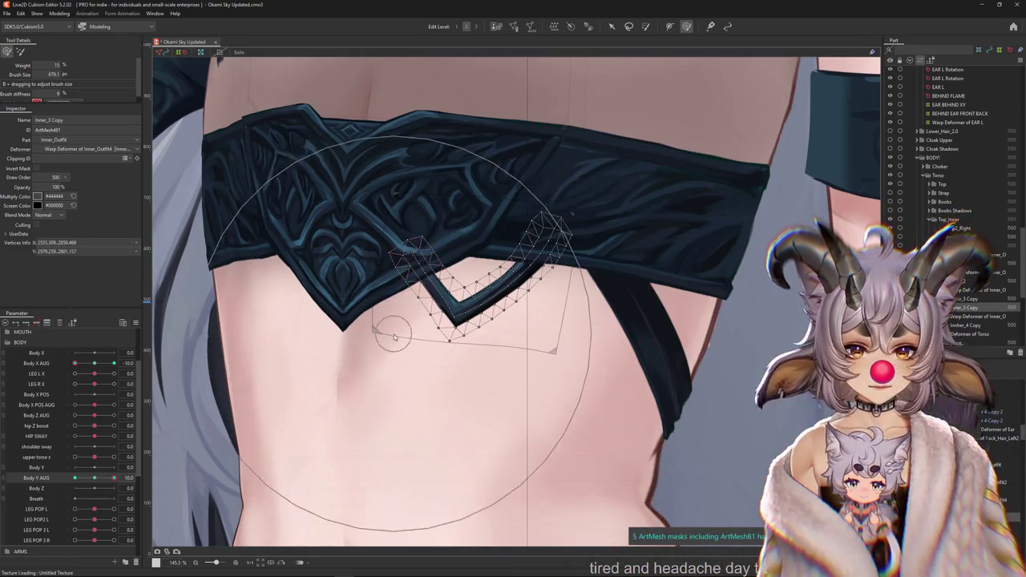
{"action": "left_click_drag", "start_coordinate": [394, 337], "coordinate": [581, 286]}
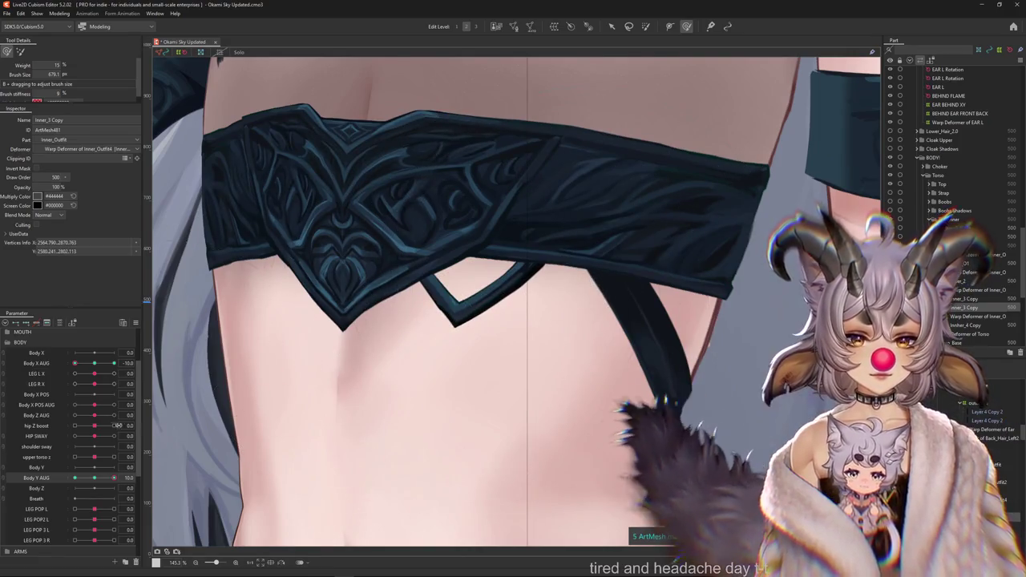
{"action": "scroll", "coordinate": [513, 304], "scroll_direction": "up", "scroll_amount": 2}
{"action": "scroll", "coordinate": [513, 305], "scroll_direction": "up", "scroll_amount": 2}
{"action": "scroll", "coordinate": [513, 305], "scroll_direction": "up", "scroll_amount": 1}
{"action": "scroll", "coordinate": [513, 304], "scroll_direction": "up", "scroll_amount": 2}
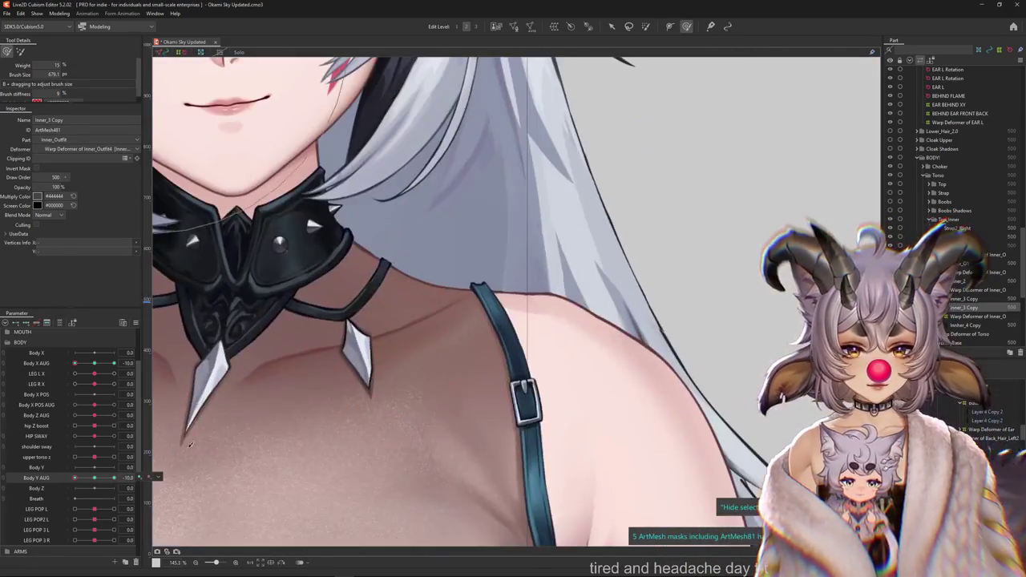
{"action": "scroll", "coordinate": [513, 305], "scroll_direction": "down", "scroll_amount": 5}
{"action": "scroll", "coordinate": [513, 304], "scroll_direction": "up", "scroll_amount": 3}
{"action": "scroll", "coordinate": [513, 305], "scroll_direction": "up", "scroll_amount": 1}
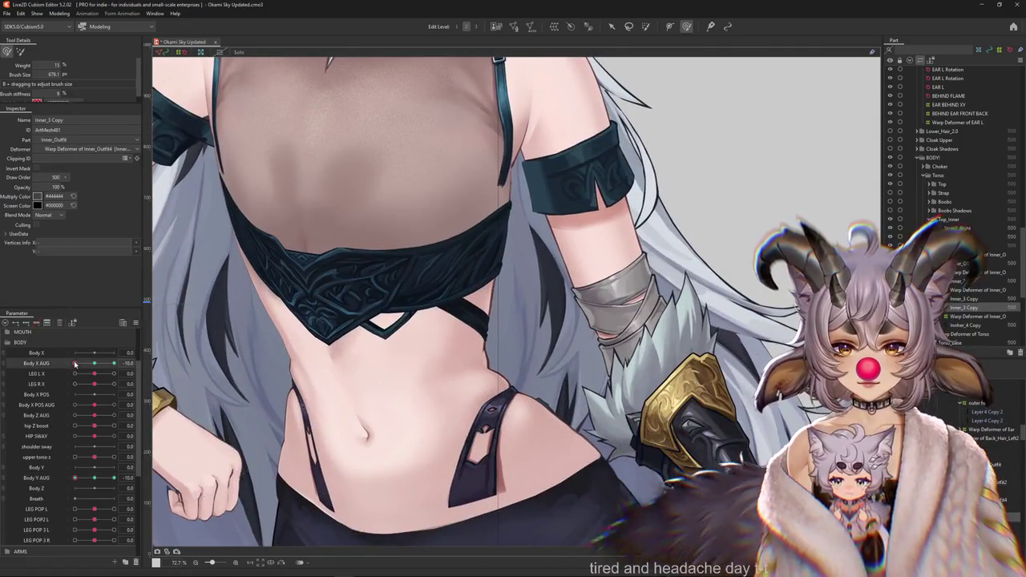
- Swing Body X AUG over to the opposite extreme of 10
{"action": "left_click_drag", "start_coordinate": [76, 364], "coordinate": [135, 361]}
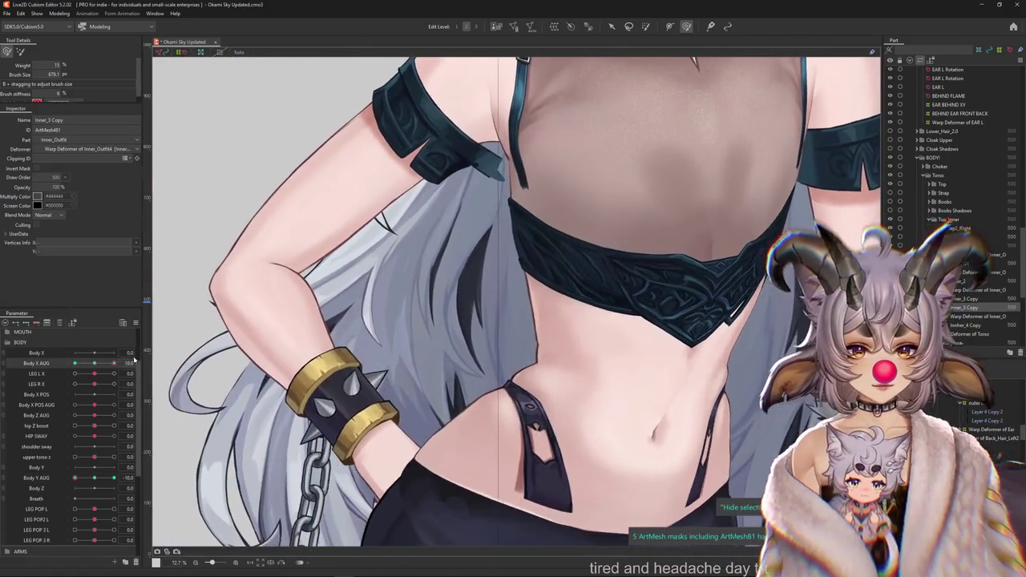
{"action": "scroll", "coordinate": [471, 223], "scroll_direction": "up", "scroll_amount": 1}
{"action": "scroll", "coordinate": [471, 223], "scroll_direction": "up", "scroll_amount": 1}
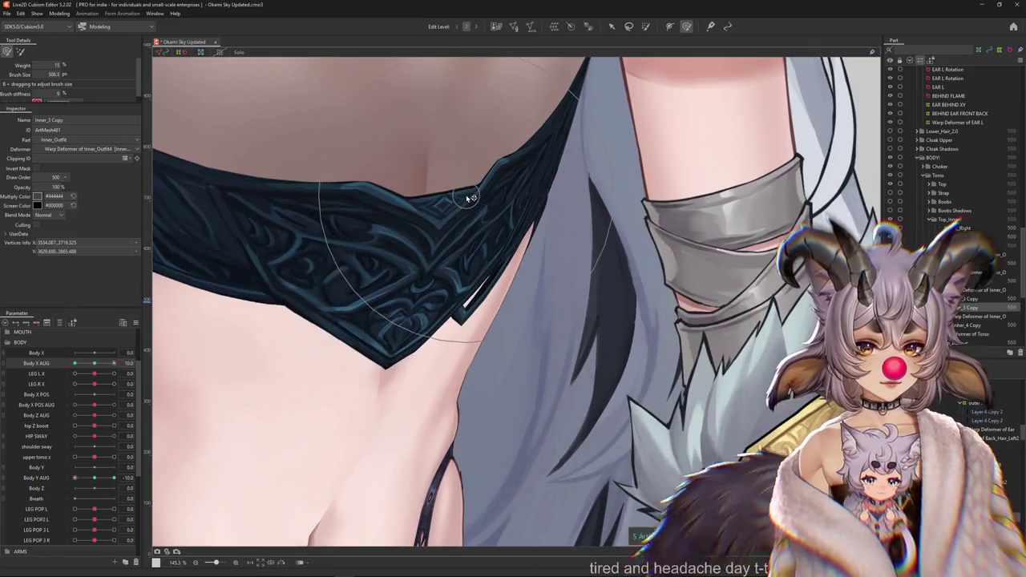
- Select the Inner_Outfit4 warp deformer, enlarge the brush, then reselect the Inner_3 Copy strap mesh
{"action": "left_click", "coordinate": [471, 304]}
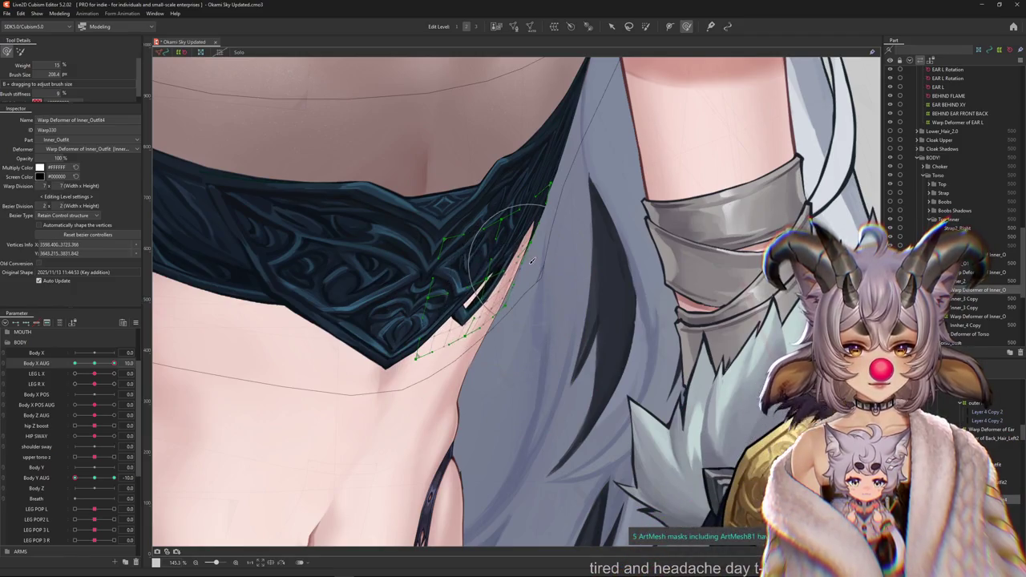
{"action": "mouse_move", "coordinate": [431, 257]}
{"action": "left_mouse_down"}
{"action": "mouse_move", "coordinate": [431, 247]}
{"action": "mouse_move", "coordinate": [543, 326]}
{"action": "left_mouse_up"}
{"action": "left_click_drag", "start_coordinate": [347, 323], "coordinate": [372, 392]}
{"action": "mouse_move", "coordinate": [628, 294]}
{"action": "left_mouse_down"}
{"action": "mouse_move", "coordinate": [28, 363]}
{"action": "mouse_move", "coordinate": [510, 319]}
{"action": "mouse_move", "coordinate": [537, 350]}
{"action": "mouse_move", "coordinate": [232, 200]}
{"action": "mouse_move", "coordinate": [436, 390]}
{"action": "left_mouse_up"}
{"action": "left_click", "coordinate": [970, 307]}
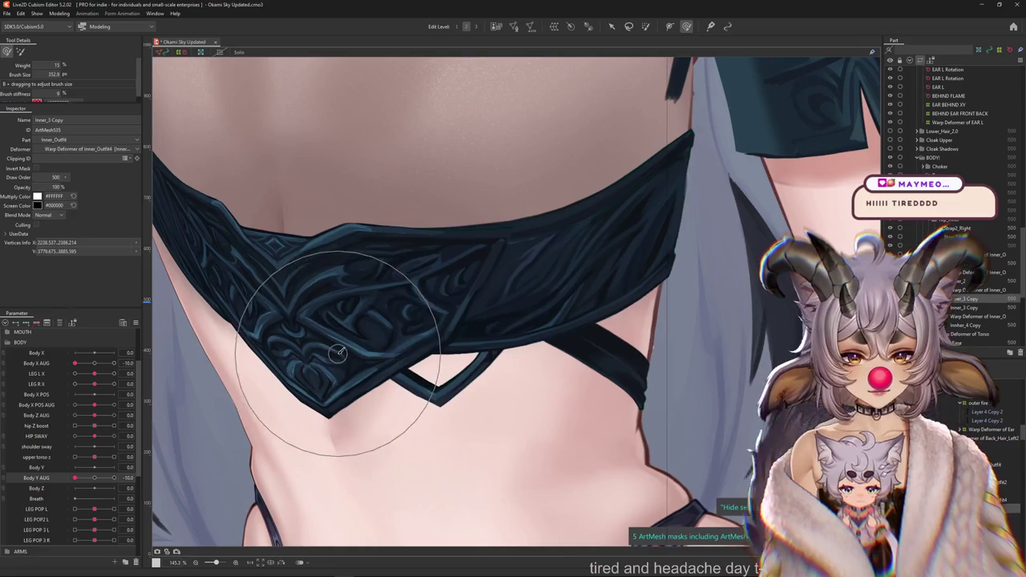
- Brush the Inner_3 Copy V strap vertices so its curve runs smoothly under the belt
{"action": "mouse_move", "coordinate": [338, 353]}
{"action": "left_mouse_down"}
{"action": "mouse_move", "coordinate": [514, 329]}
{"action": "mouse_move", "coordinate": [449, 297]}
{"action": "left_mouse_up"}
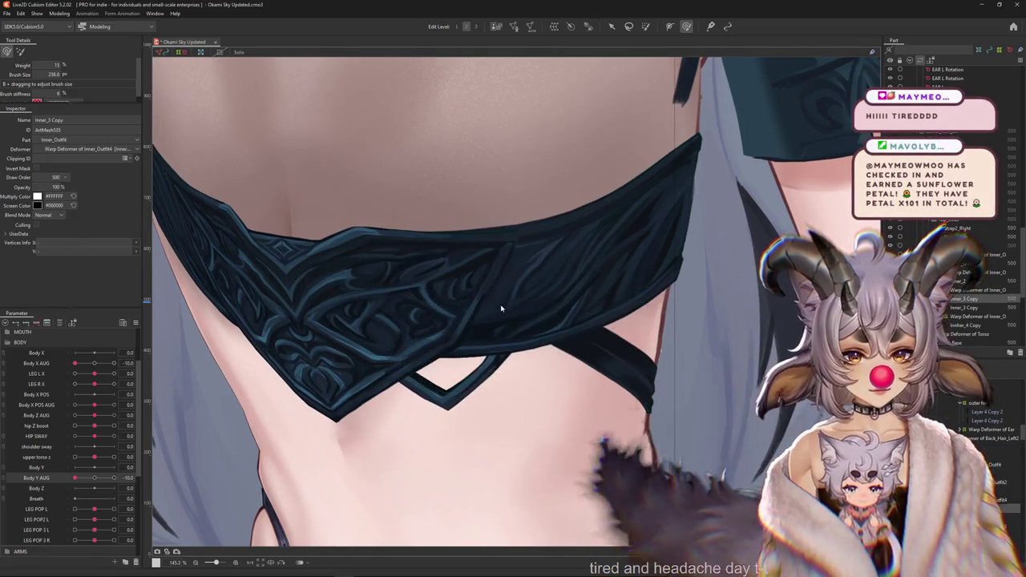
{"action": "scroll", "coordinate": [497, 336], "scroll_direction": "up", "scroll_amount": 2}
{"action": "scroll", "coordinate": [489, 361], "scroll_direction": "up", "scroll_amount": 2}
{"action": "left_click_drag", "start_coordinate": [447, 365], "coordinate": [480, 393]}
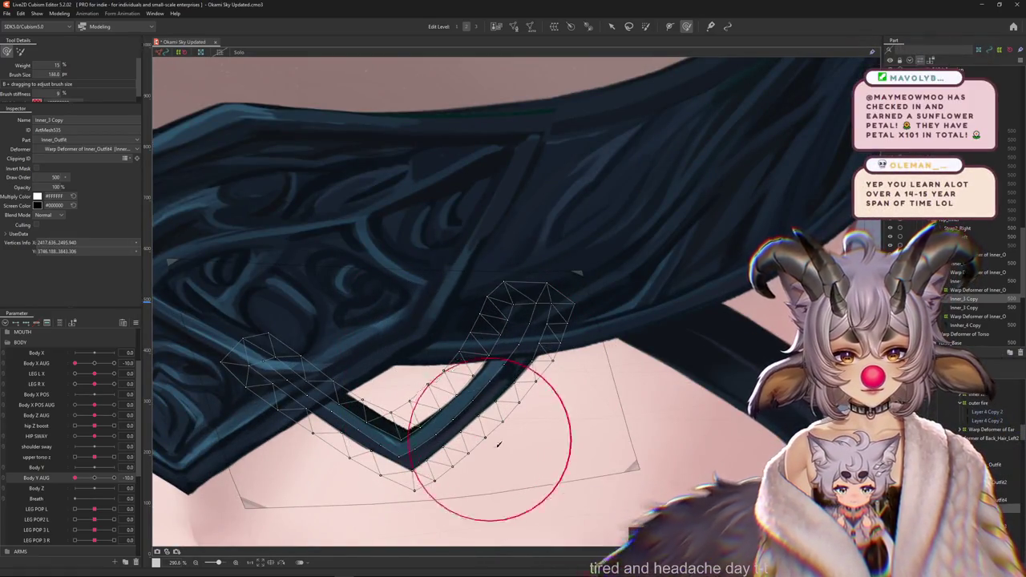
{"action": "left_click_drag", "start_coordinate": [521, 432], "coordinate": [469, 419]}
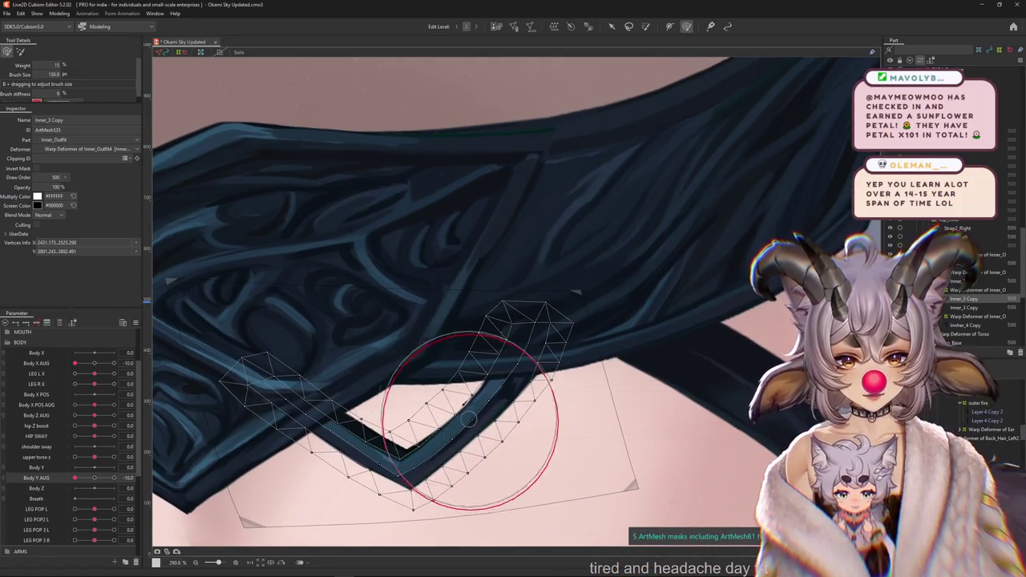
{"action": "mouse_move", "coordinate": [463, 343]}
{"action": "left_mouse_down"}
{"action": "mouse_move", "coordinate": [412, 375]}
{"action": "mouse_move", "coordinate": [473, 321]}
{"action": "mouse_move", "coordinate": [529, 369]}
{"action": "mouse_move", "coordinate": [522, 331]}
{"action": "mouse_move", "coordinate": [540, 348]}
{"action": "mouse_move", "coordinate": [508, 344]}
{"action": "left_mouse_up"}
{"action": "left_click_drag", "start_coordinate": [424, 344], "coordinate": [449, 363]}
- Hide the mesh wireframe to preview the strap, then select the inner outfit's warp deformer
{"action": "key", "text": "ctrl+h"}
{"action": "left_click_drag", "start_coordinate": [568, 390], "coordinate": [531, 405]}
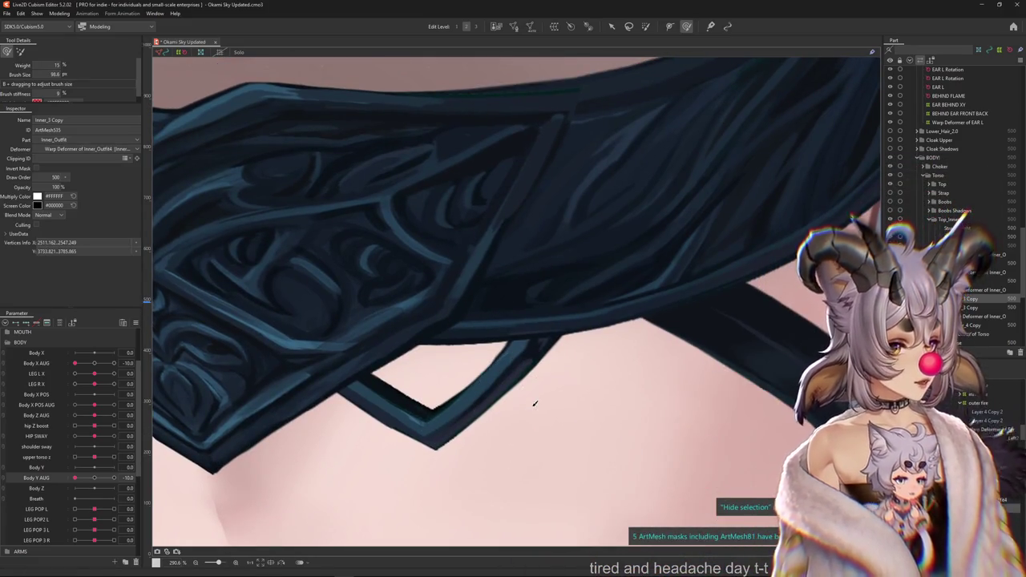
{"action": "scroll", "coordinate": [493, 398], "scroll_direction": "down", "scroll_amount": 3}
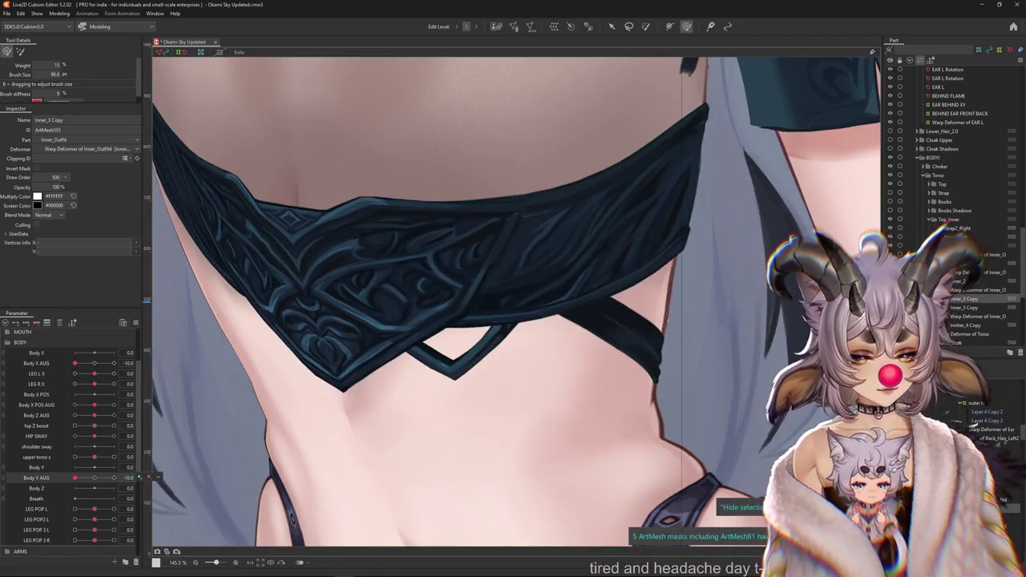
{"action": "left_click", "coordinate": [625, 473]}
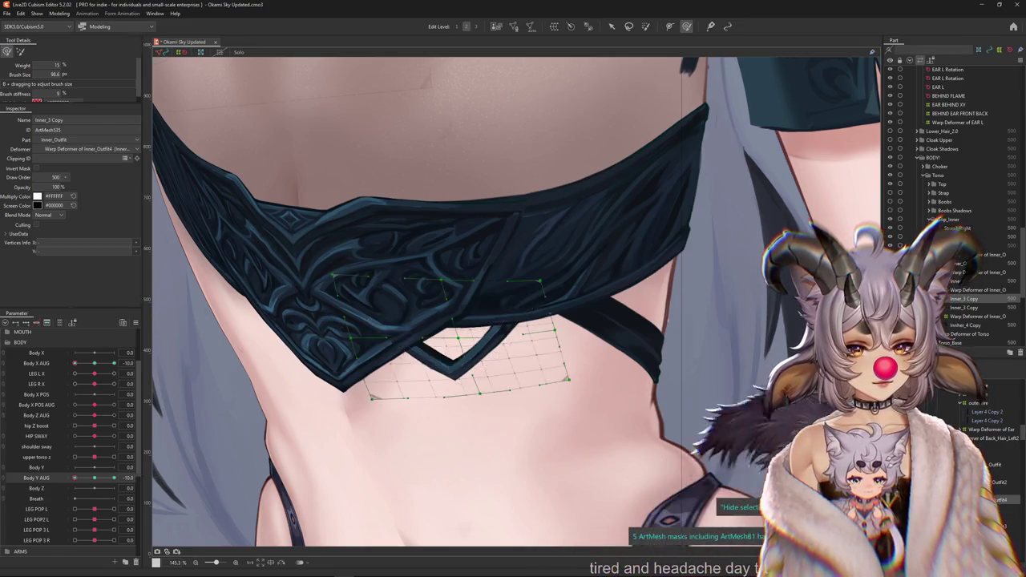
{"action": "scroll", "coordinate": [486, 467], "scroll_direction": "down", "scroll_amount": 3}
{"action": "scroll", "coordinate": [486, 467], "scroll_direction": "down", "scroll_amount": 2}
- Reset Body Y AUG and Body X AUG to 0, reselect the warp deformer, and test Body Y AUG
{"action": "left_click", "coordinate": [97, 478]}
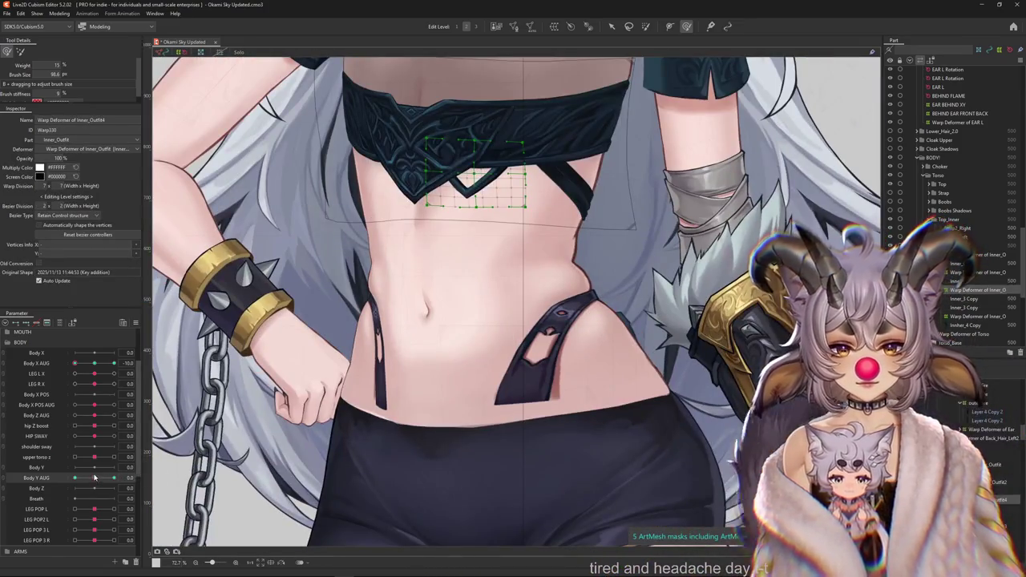
{"action": "left_click", "coordinate": [93, 365]}
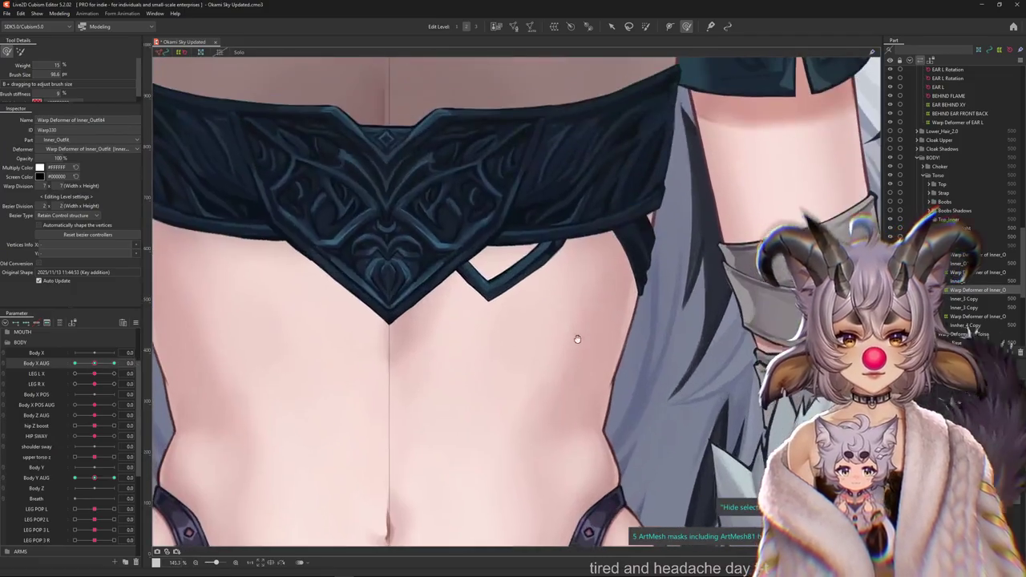
{"action": "scroll", "coordinate": [408, 409], "scroll_direction": "up", "scroll_amount": 1}
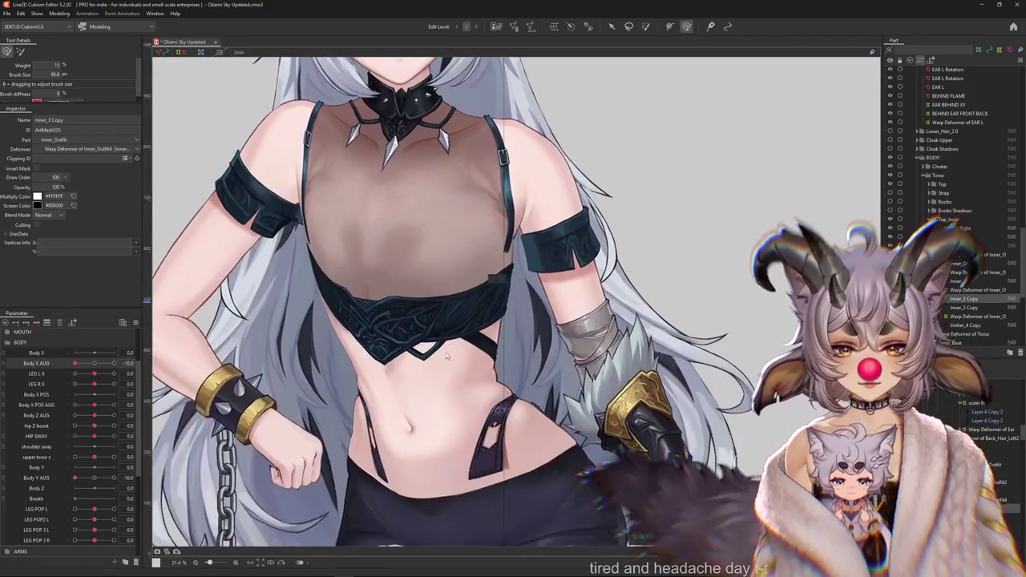
{"action": "scroll", "coordinate": [481, 409], "scroll_direction": "up", "scroll_amount": 1}
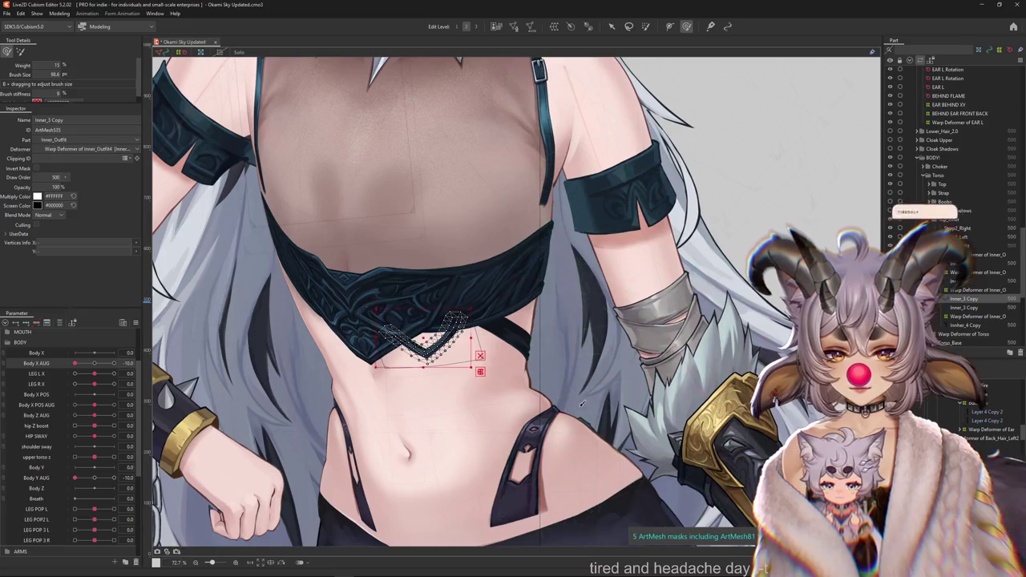
{"action": "left_click", "coordinate": [977, 289]}
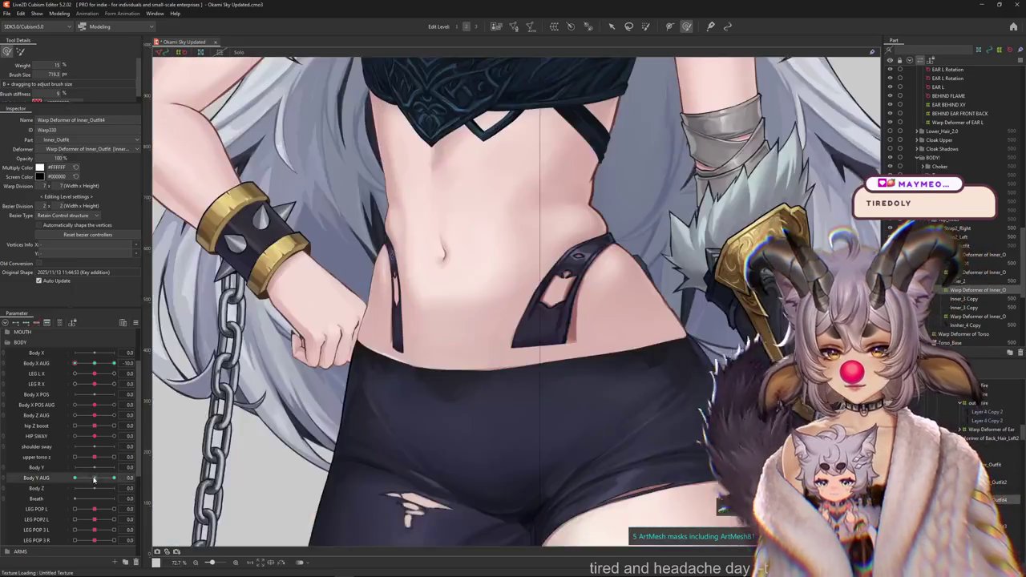
{"action": "left_click_drag", "start_coordinate": [114, 477], "coordinate": [114, 478]}
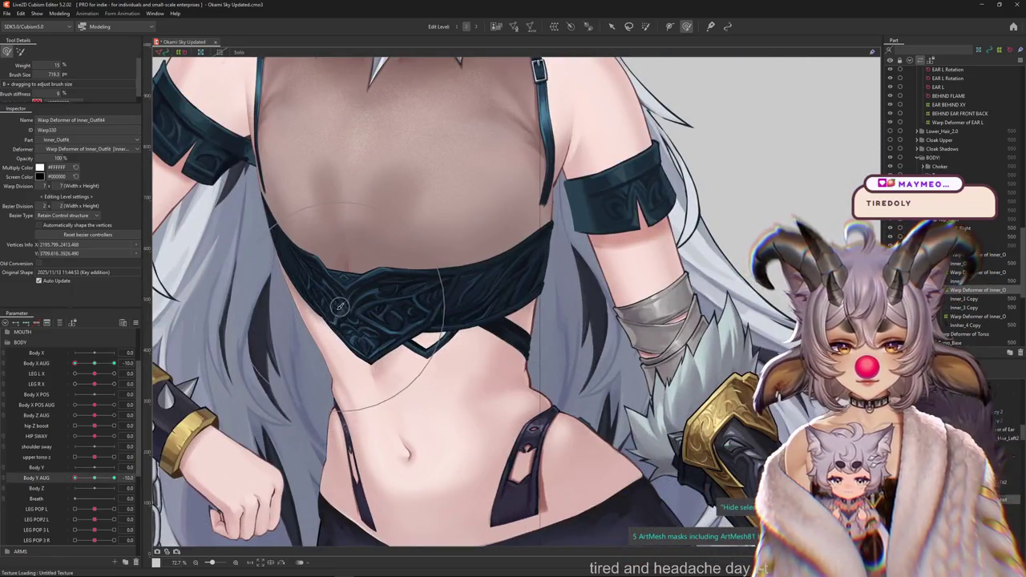
{"action": "key", "text": "h"}
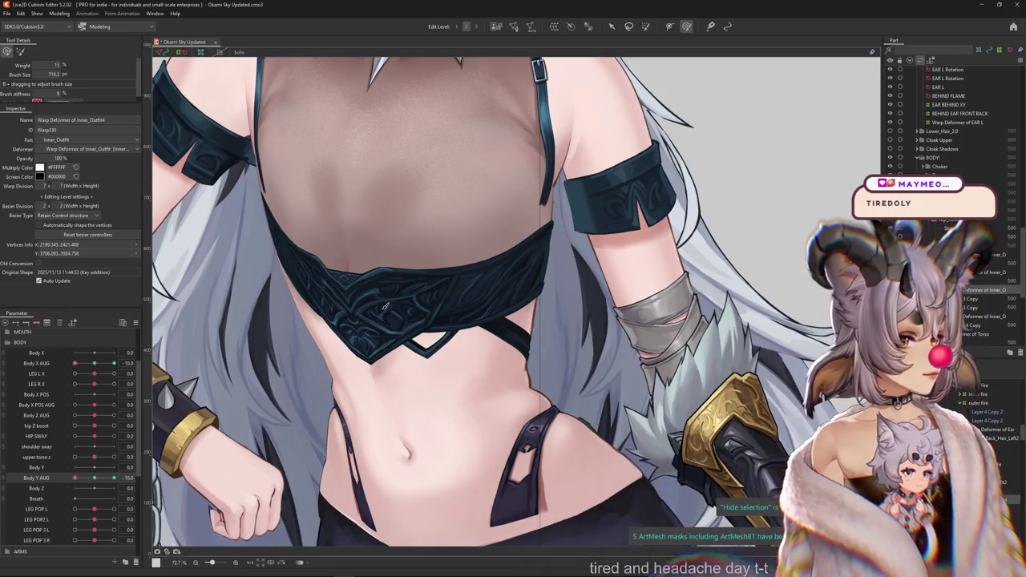
{"action": "scroll", "coordinate": [484, 405], "scroll_direction": "down", "scroll_amount": 5}
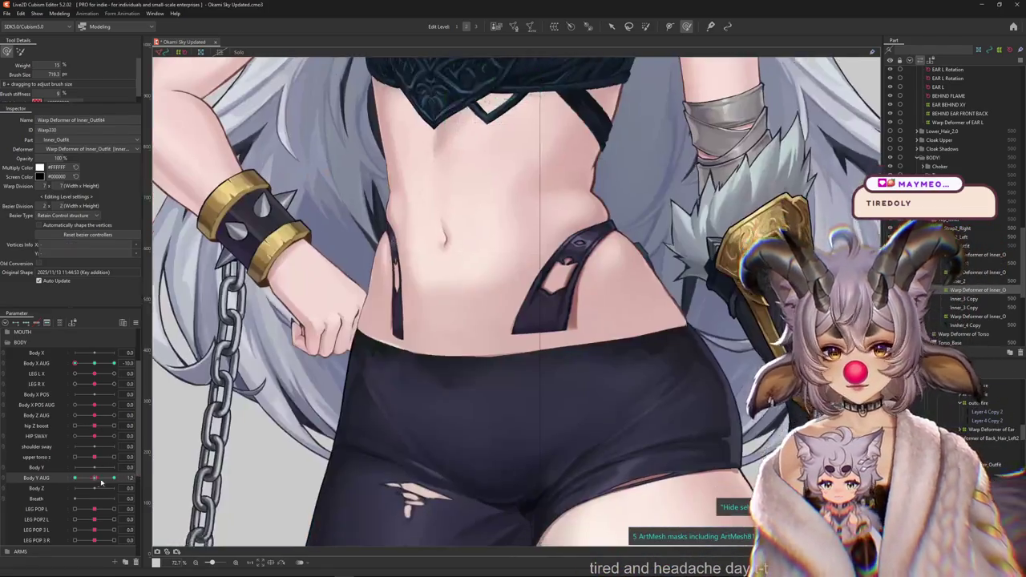
- Zoom in and center the view on the chest band
{"action": "scroll", "coordinate": [484, 405], "scroll_direction": "up", "scroll_amount": 2}
{"action": "scroll", "coordinate": [457, 273], "scroll_direction": "up", "scroll_amount": 1}
{"action": "scroll", "coordinate": [457, 272], "scroll_direction": "up", "scroll_amount": 1}
{"action": "scroll", "coordinate": [456, 272], "scroll_direction": "up", "scroll_amount": 1}
{"action": "mouse_move", "coordinate": [456, 272]}
{"action": "left_mouse_down"}
{"action": "mouse_move", "coordinate": [429, 305]}
{"action": "mouse_move", "coordinate": [471, 311]}
{"action": "left_mouse_up"}
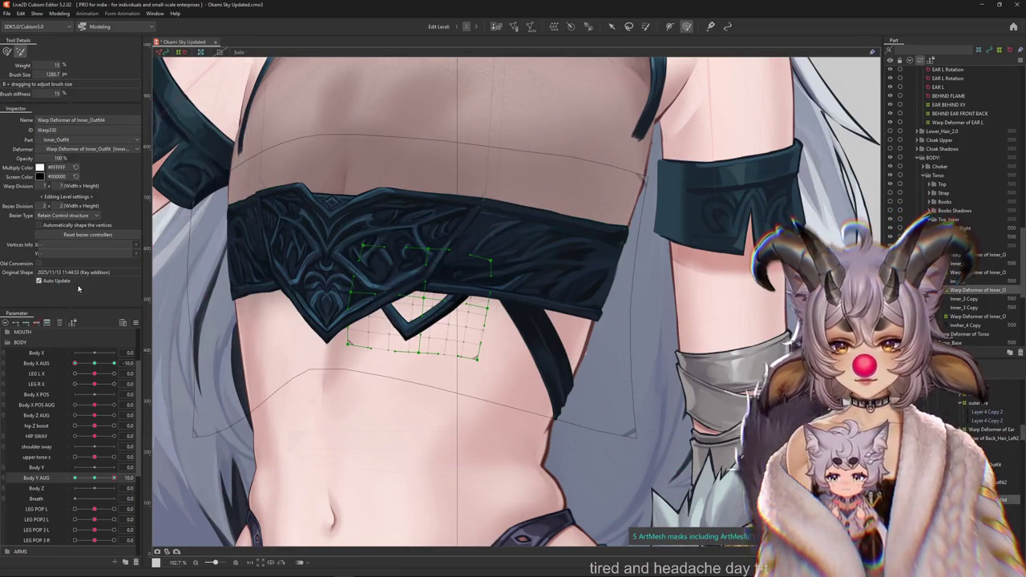
- Zoom out, set Body X AUG to 10, and sweep it to -10 to check the top and strap
{"action": "scroll", "coordinate": [416, 248], "scroll_direction": "down", "scroll_amount": 2}
{"action": "scroll", "coordinate": [415, 249], "scroll_direction": "down", "scroll_amount": 2}
{"action": "scroll", "coordinate": [416, 249], "scroll_direction": "down", "scroll_amount": 3}
{"action": "scroll", "coordinate": [416, 248], "scroll_direction": "down", "scroll_amount": 3}
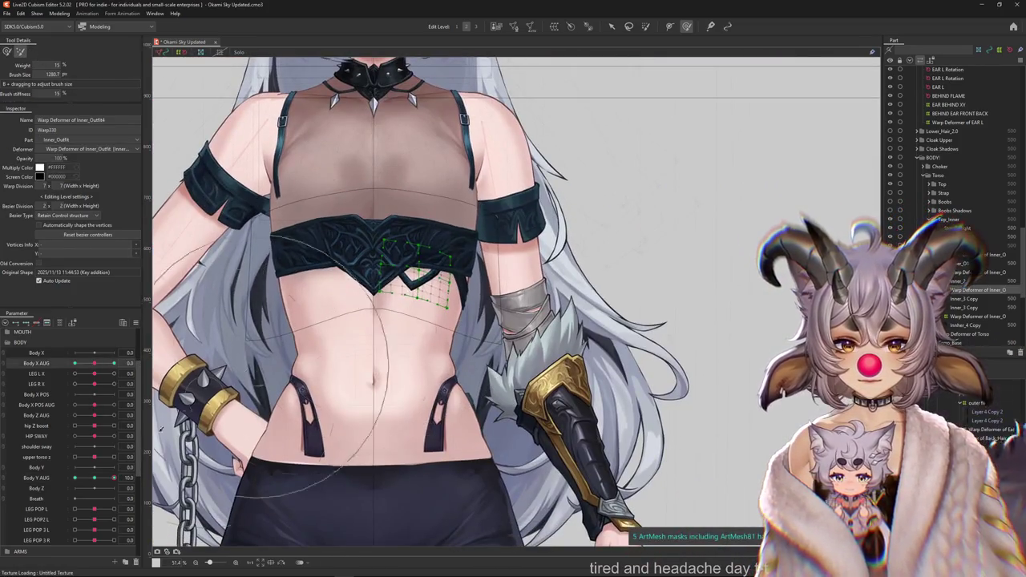
{"action": "left_click", "coordinate": [119, 476]}
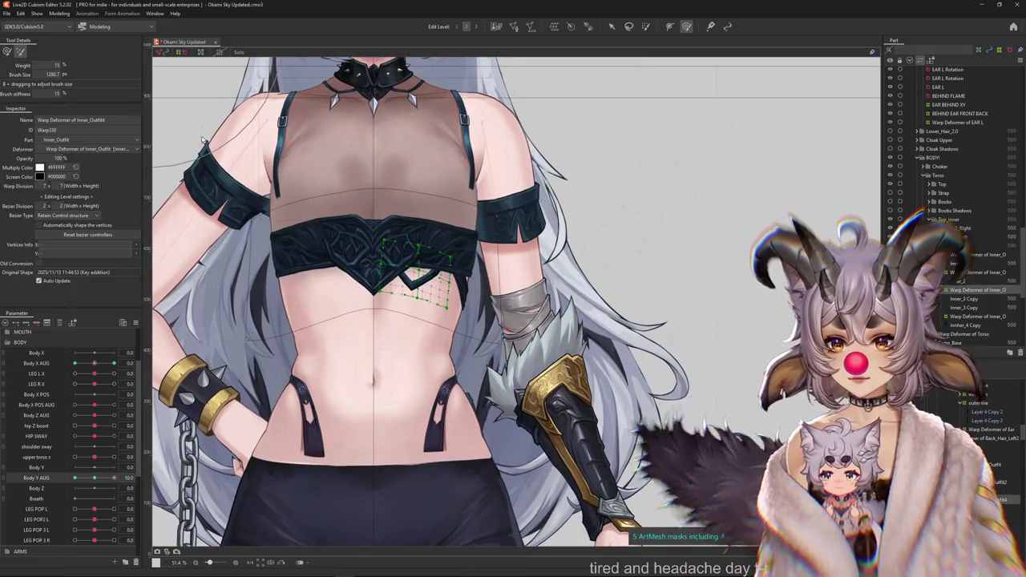
{"action": "scroll", "coordinate": [376, 248], "scroll_direction": "up", "scroll_amount": 2}
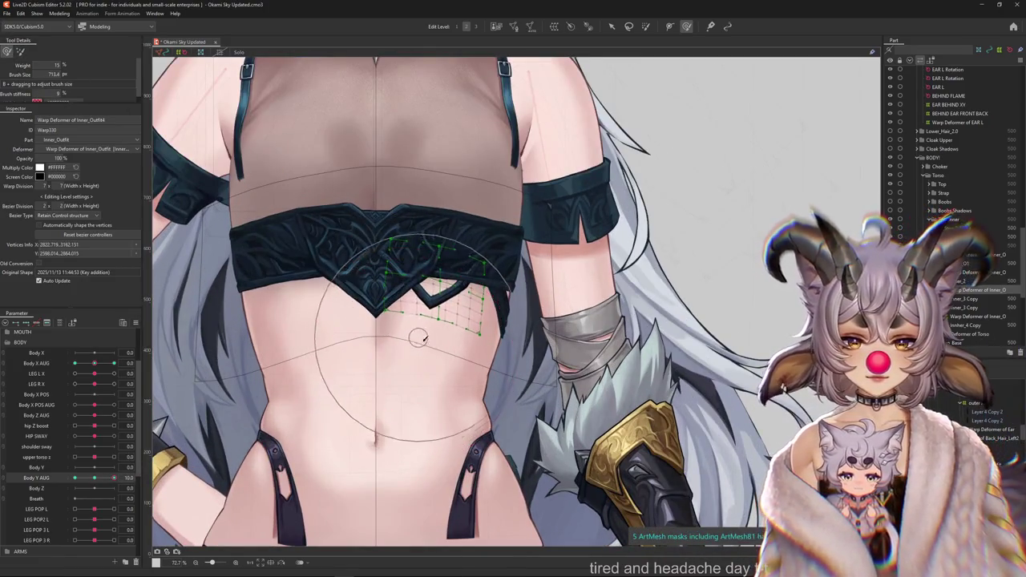
{"action": "left_click", "coordinate": [114, 363]}
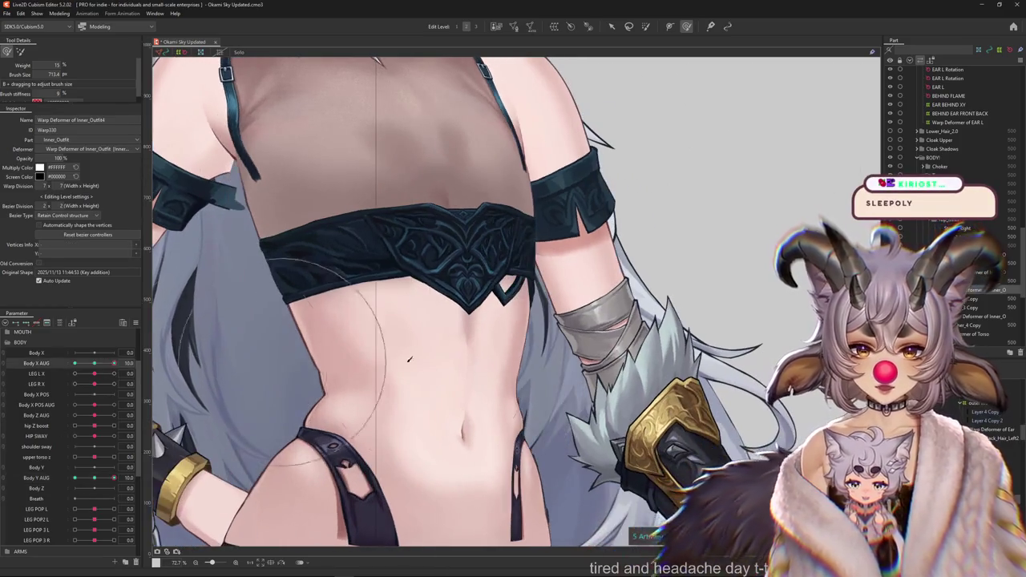
{"action": "left_click_drag", "start_coordinate": [114, 363], "coordinate": [74, 363]}
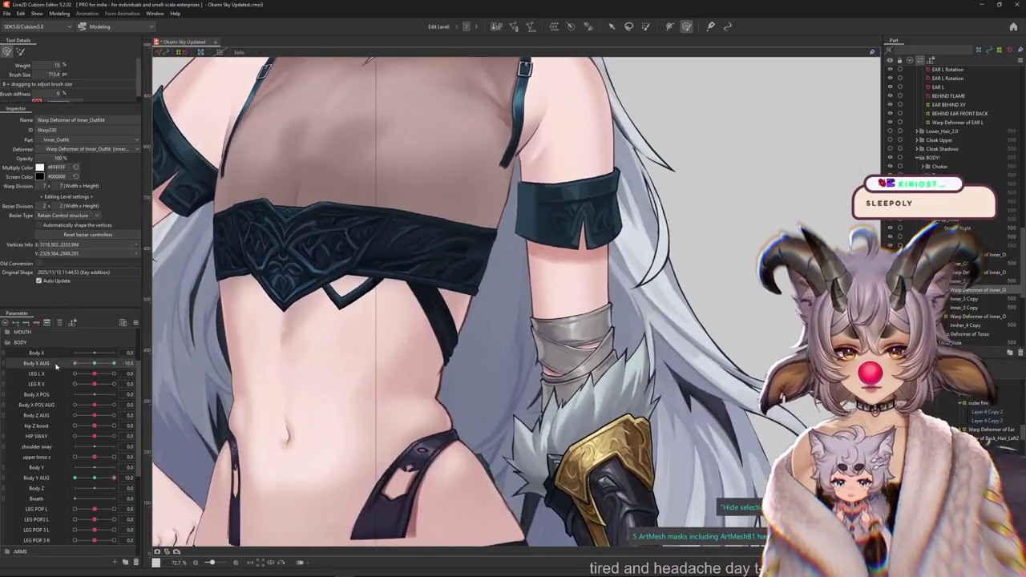